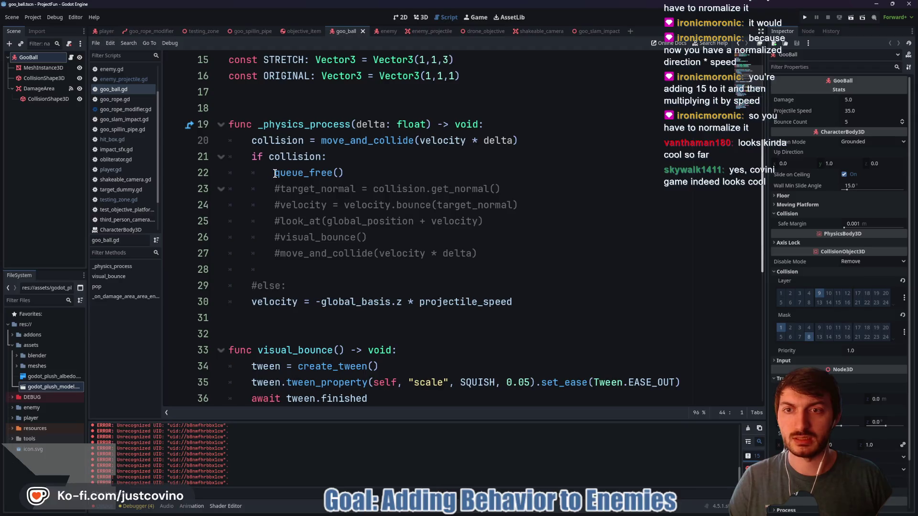
Uncomment the bounce code on lines 22–29 of goo_ball.gd with Ctrl+K.
click(273, 173)
text(#)
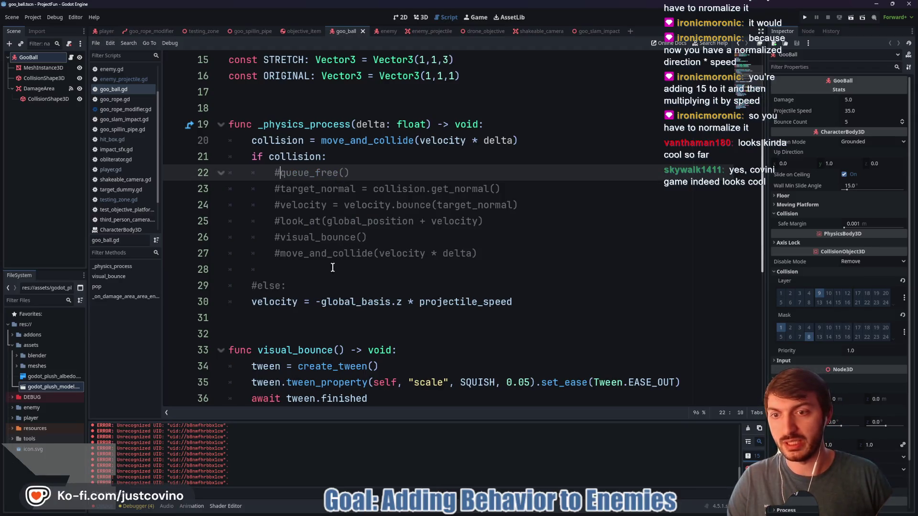
triple_click(277, 287)
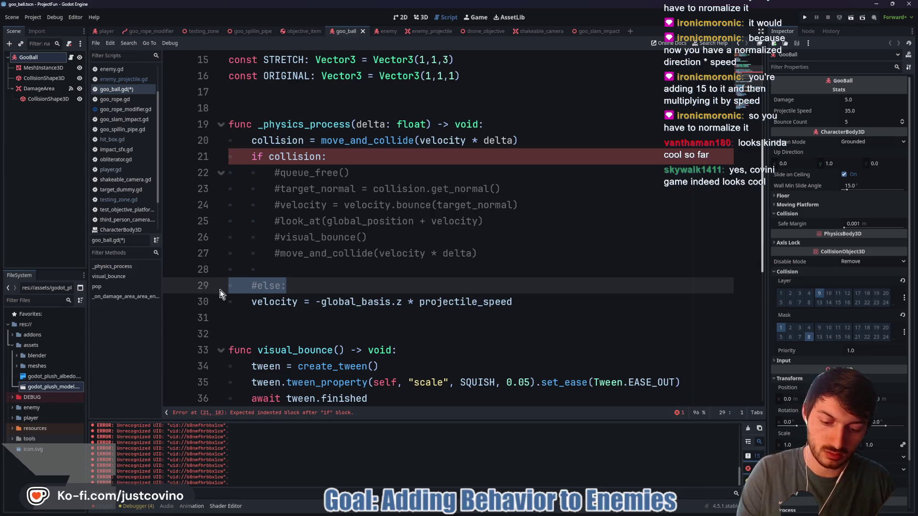
text(K)
key(ctrl+z)
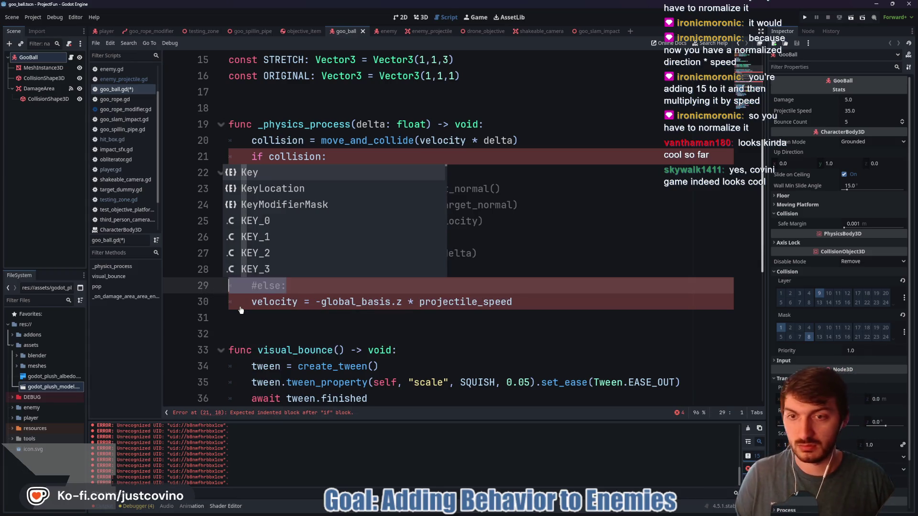
key(Escape)
drag(307, 286, 229, 173)
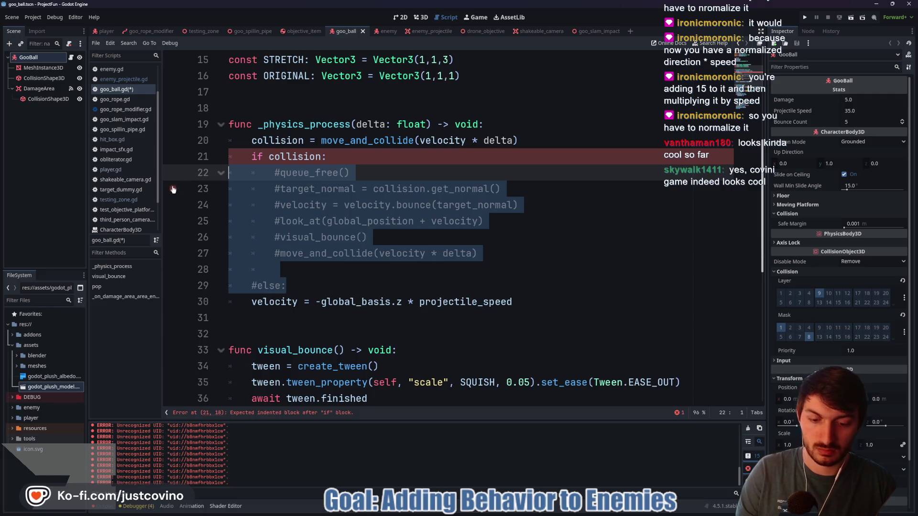
key(ctrl+k)
Indent the velocity line under else and save goo_ball.gd.
click(252, 302)
key(Tab)
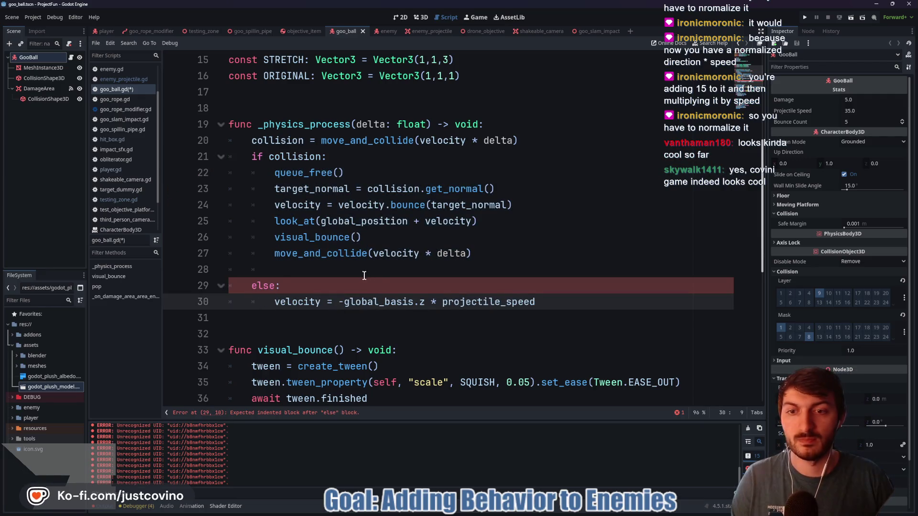
click(353, 283)
key(ctrl+s)
Switch to the testing_zone scene.
scroll(351, 273, down, 7)
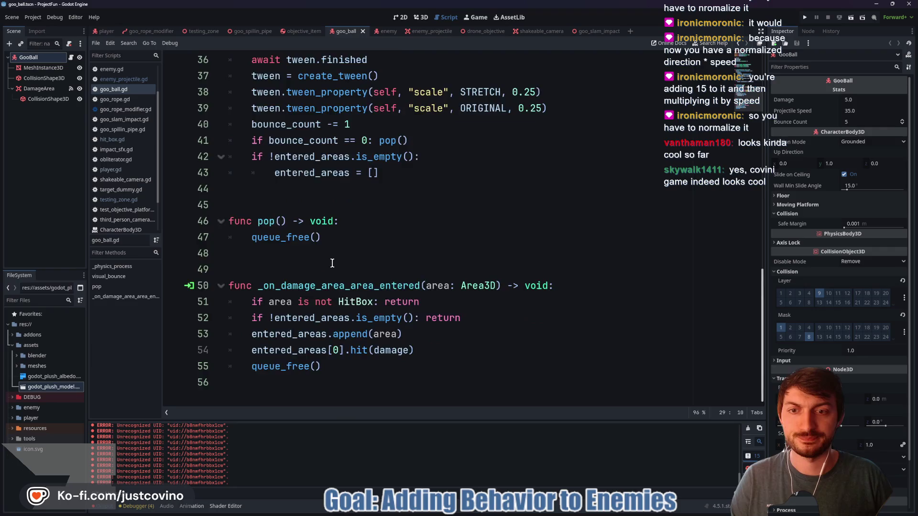
scroll(346, 260, up, 10)
scroll(346, 259, up, 2)
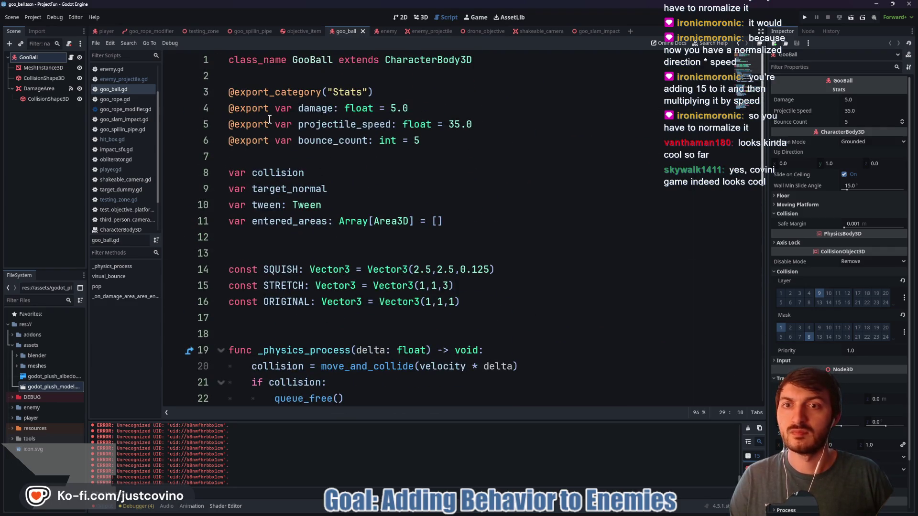
mouse_move(261, 115)
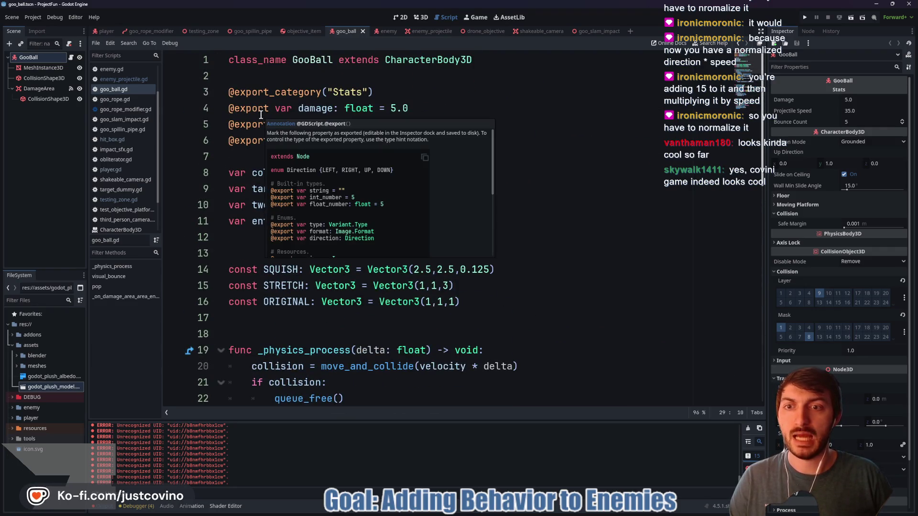
click(203, 31)
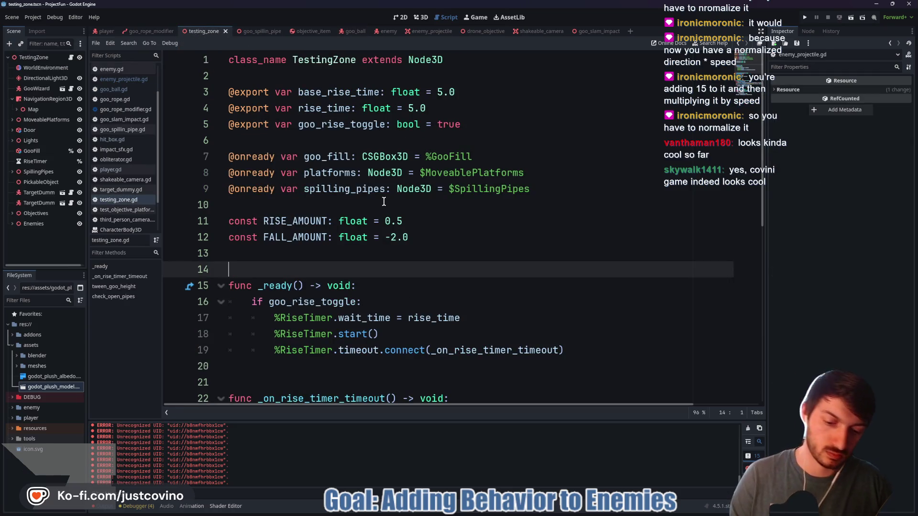
key(F6)
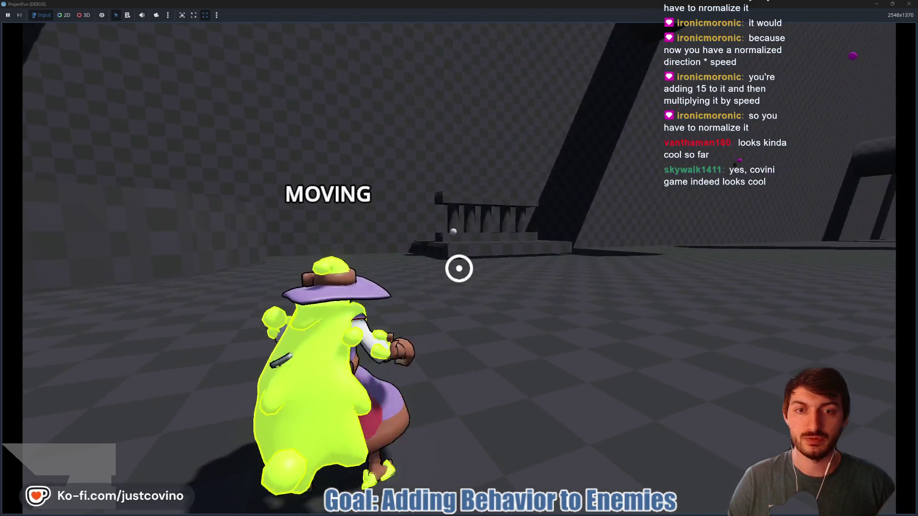
key(F8)
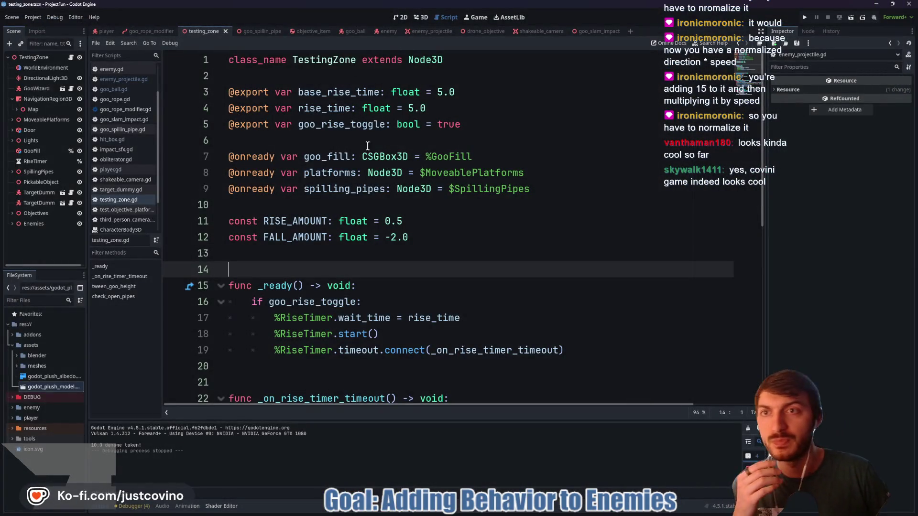
Go back to goo_ball.gd and read through its bounce and damage-area handler code.
click(353, 32)
scroll(371, 186, down, 3)
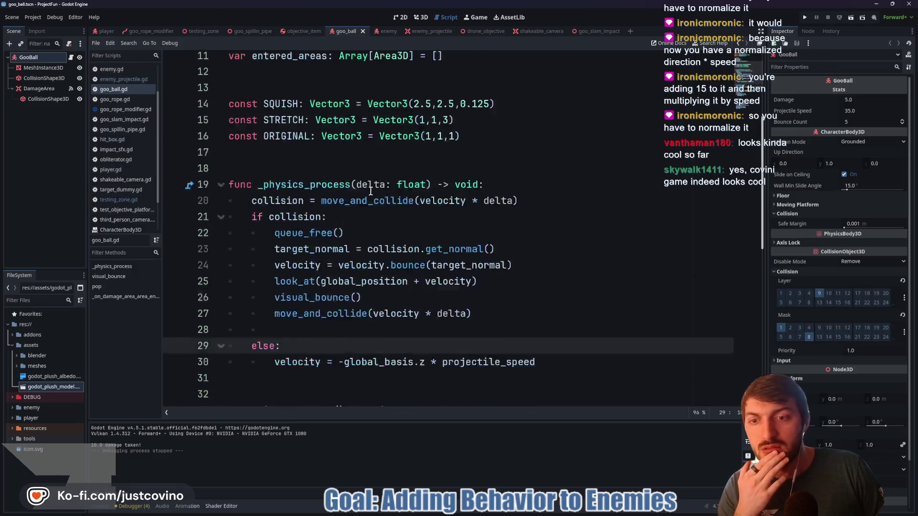
scroll(371, 191, down, 8)
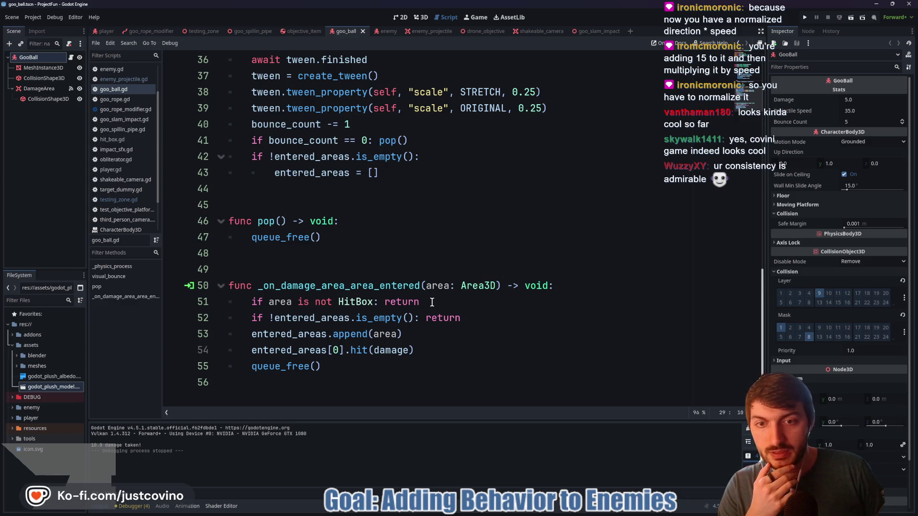
scroll(431, 302, up, 7)
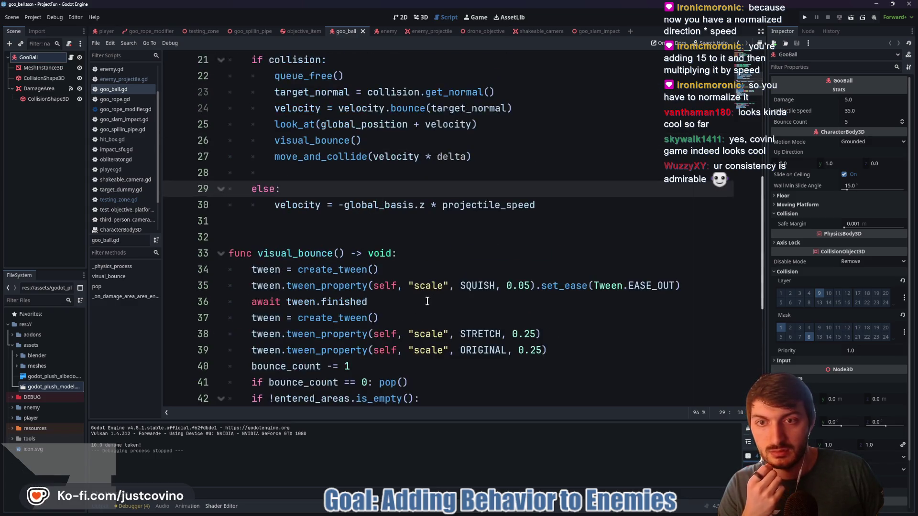
mouse_move(414, 298)
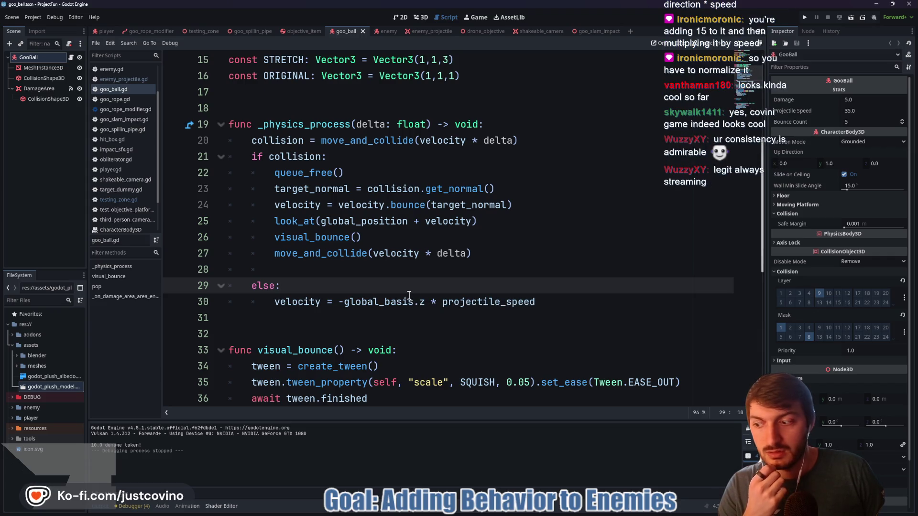
scroll(409, 295, down, 3)
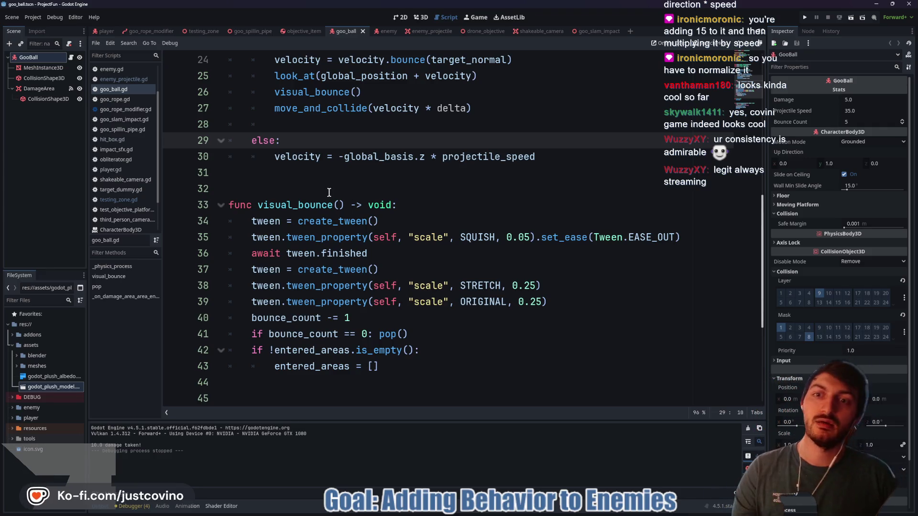
scroll(328, 184, down, 4)
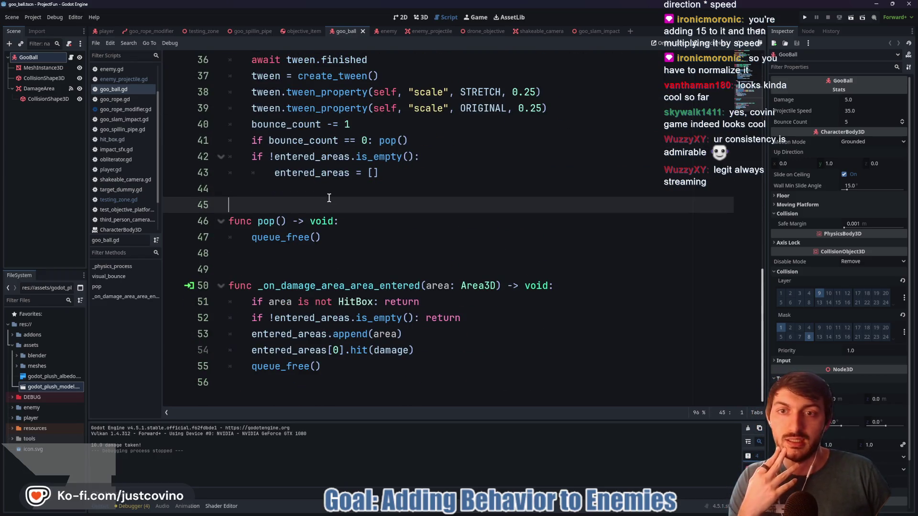
click(327, 204)
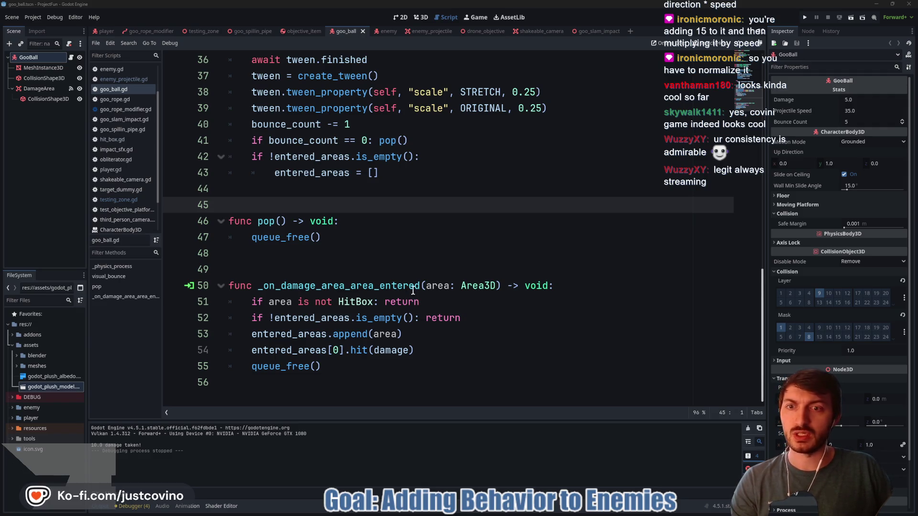
scroll(382, 265, up, 5)
scroll(366, 302, up, 7)
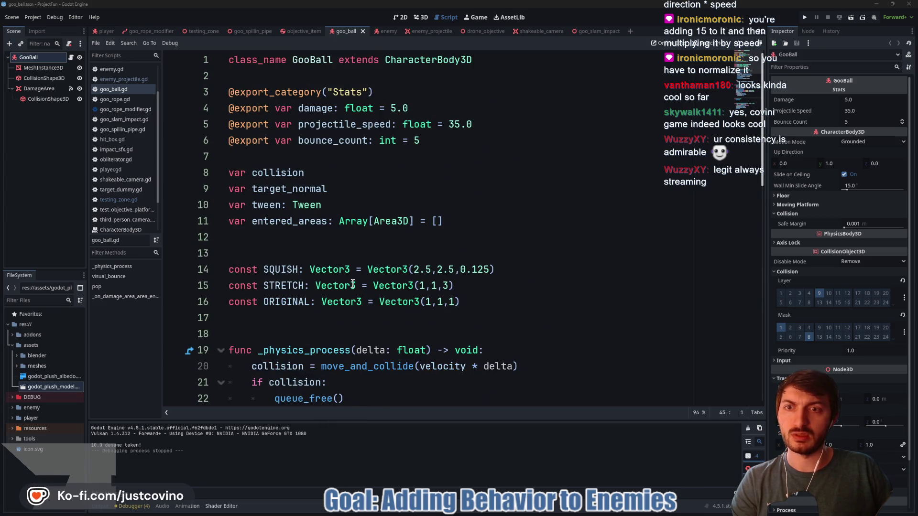
Clear the Unrecognized UID errors from the Output panel.
click(47, 56)
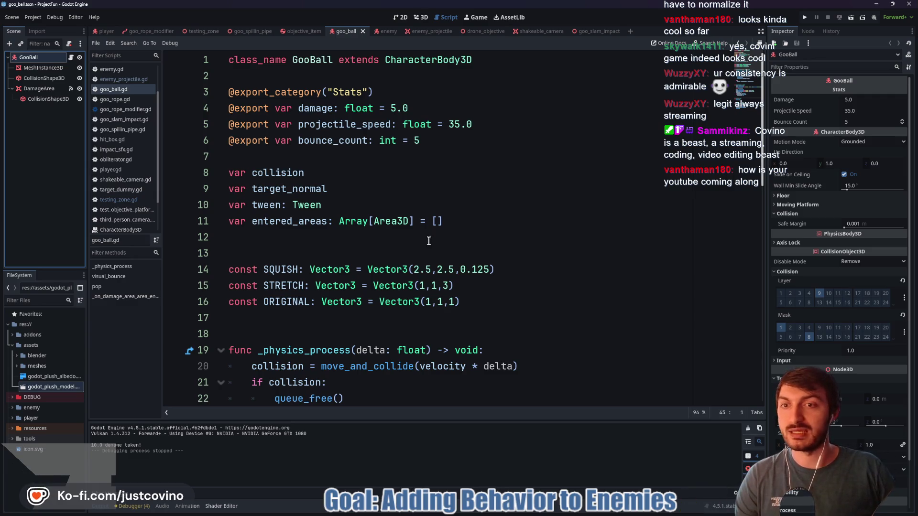
click(377, 243)
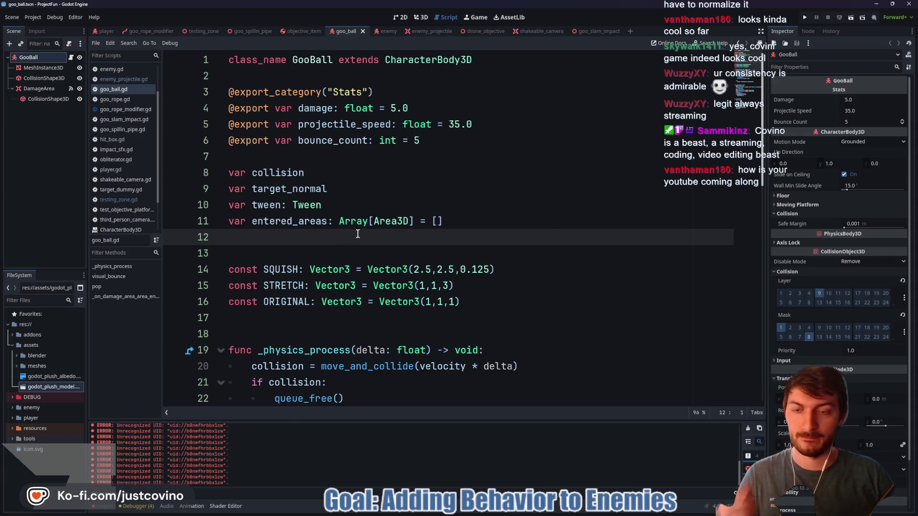
click(748, 429)
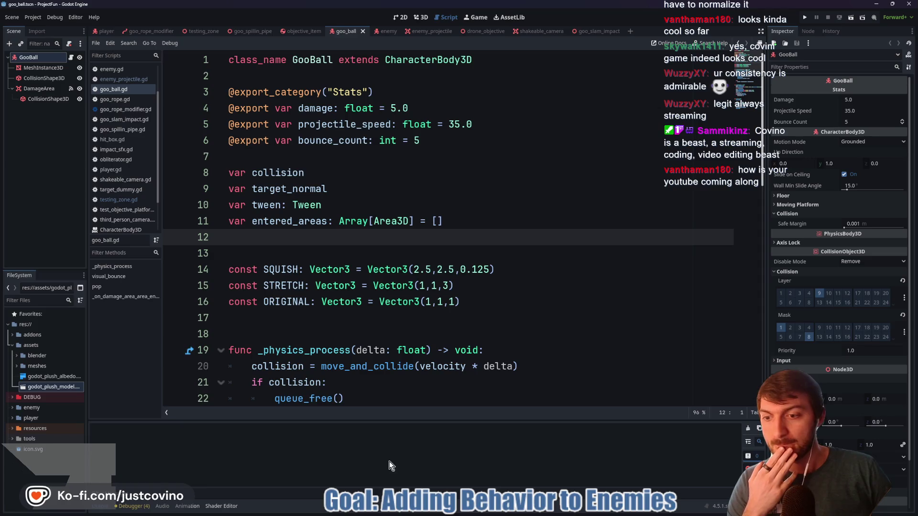
scroll(395, 267, down, 1)
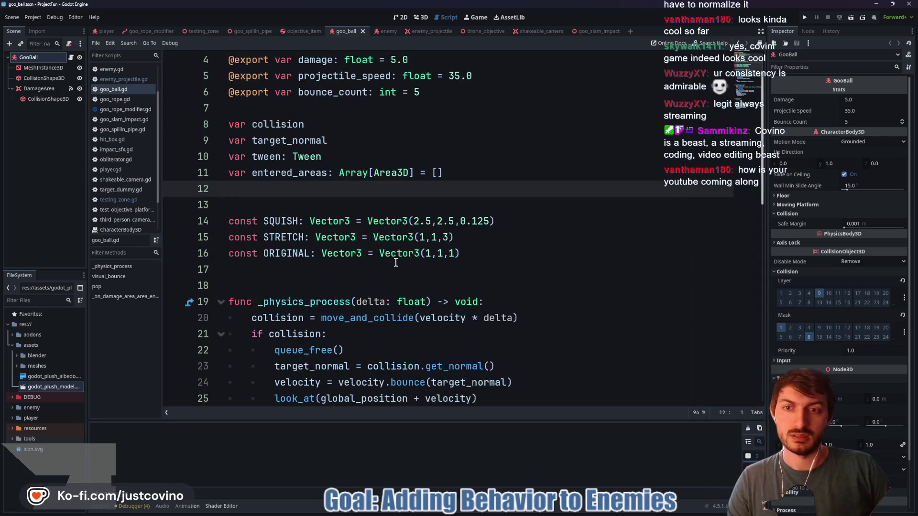
scroll(395, 271, down, 3)
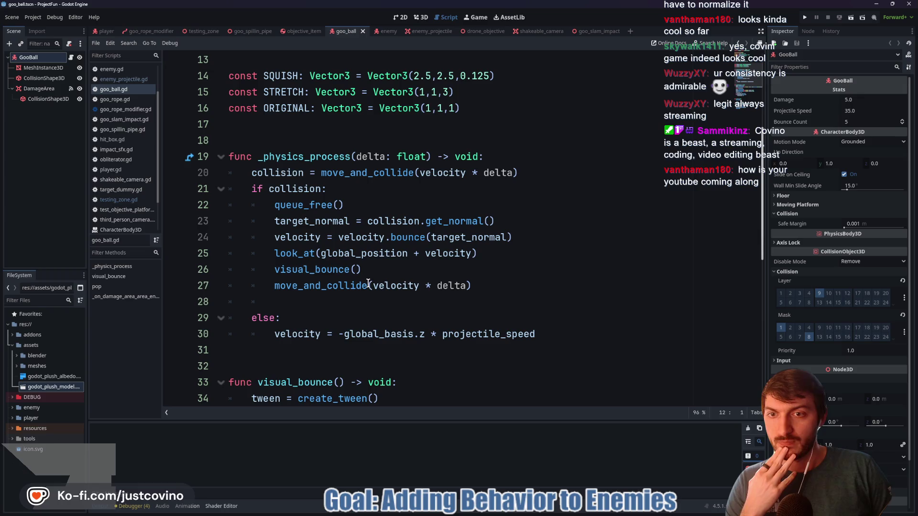
click(374, 189)
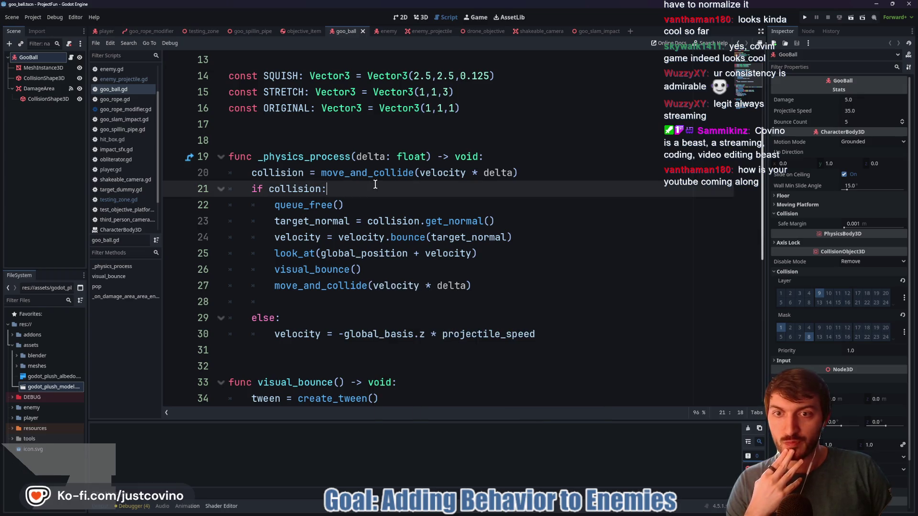
click(369, 205)
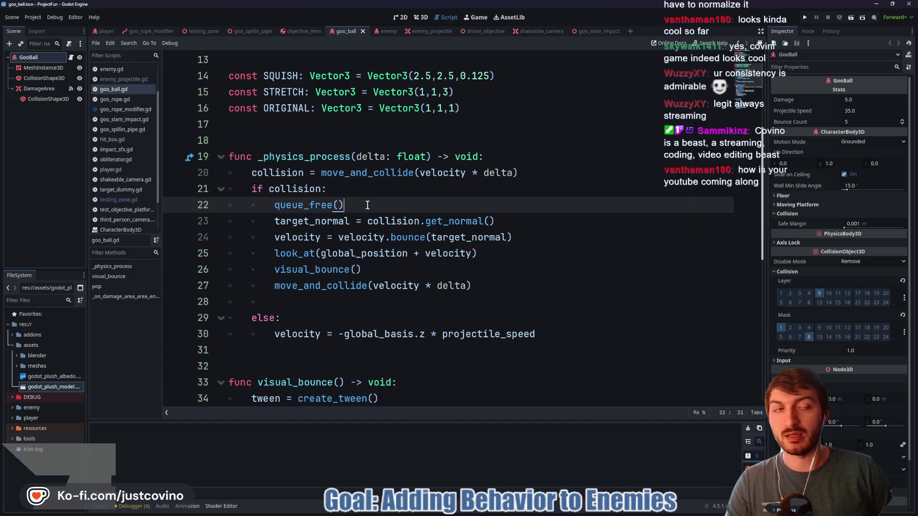
click(359, 195)
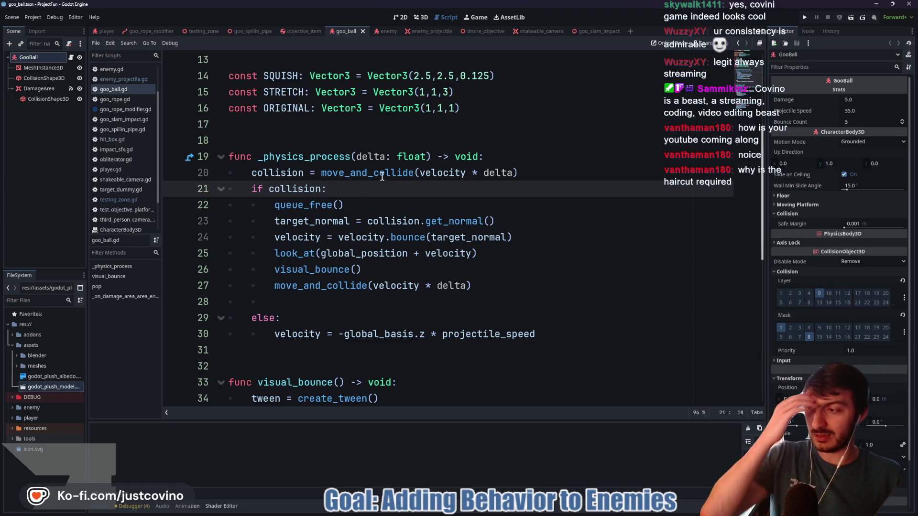
mouse_move(372, 179)
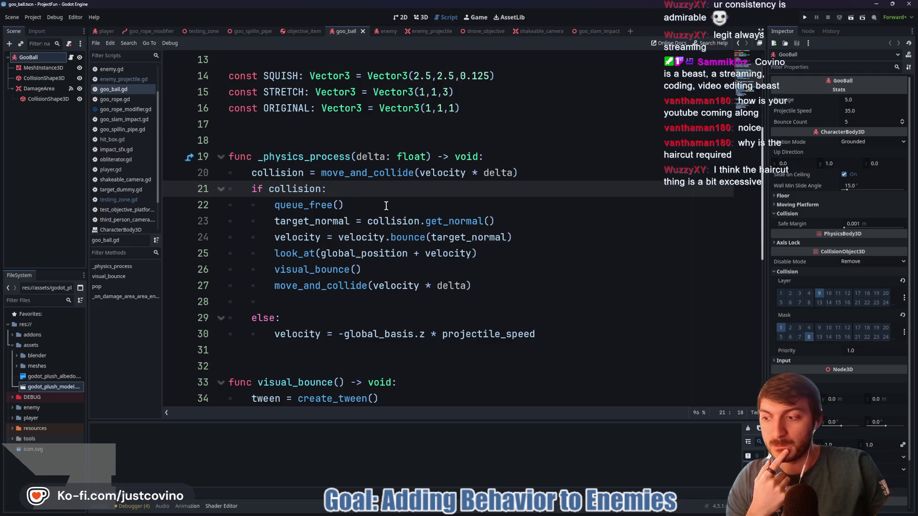
click(387, 205)
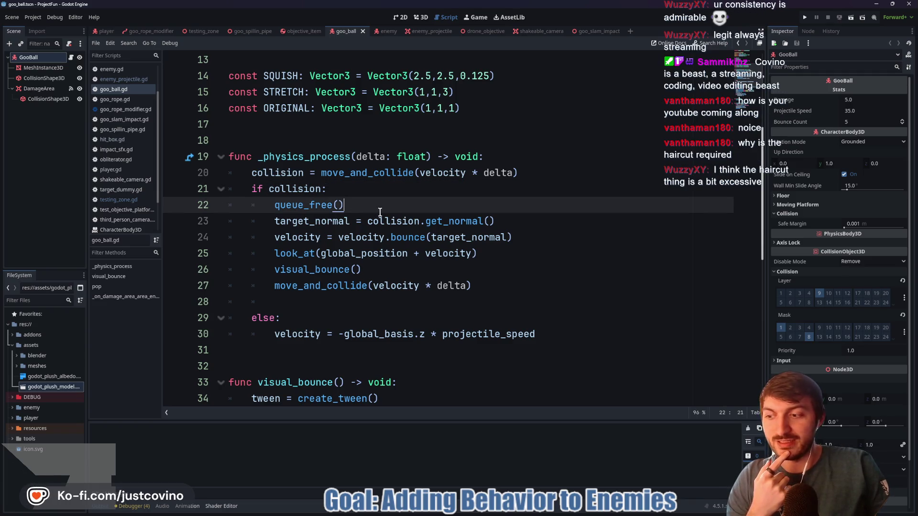
click(374, 188)
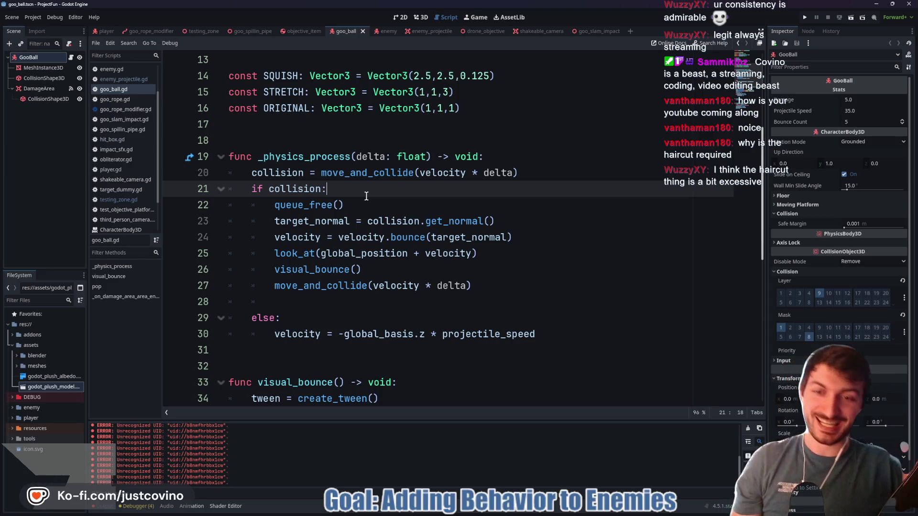
click(309, 303)
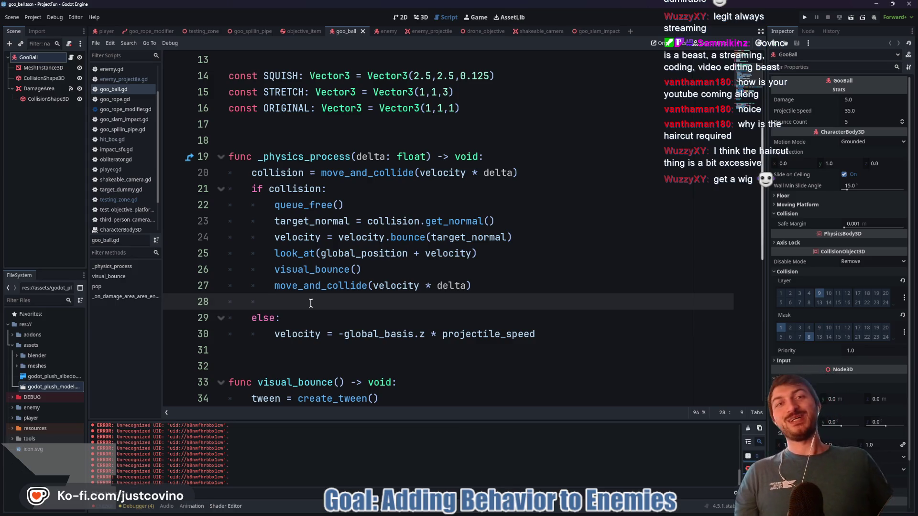
click(384, 197)
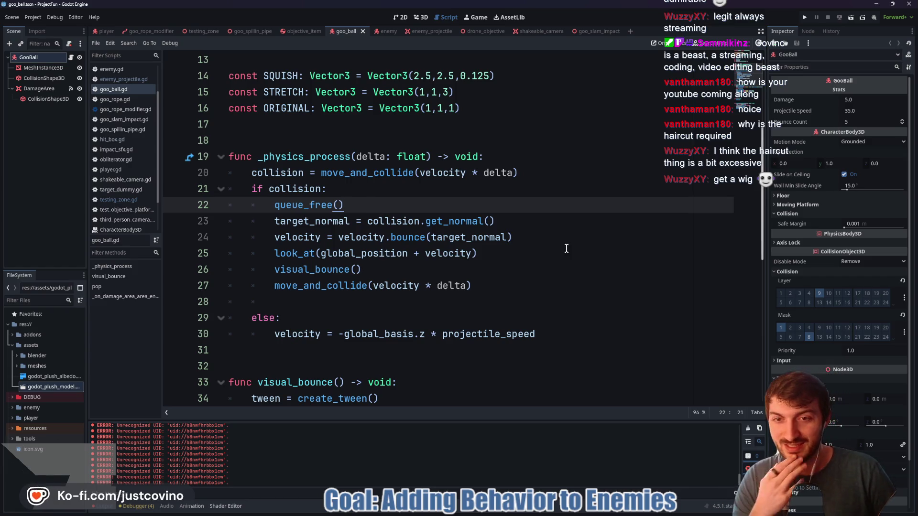
click(457, 272)
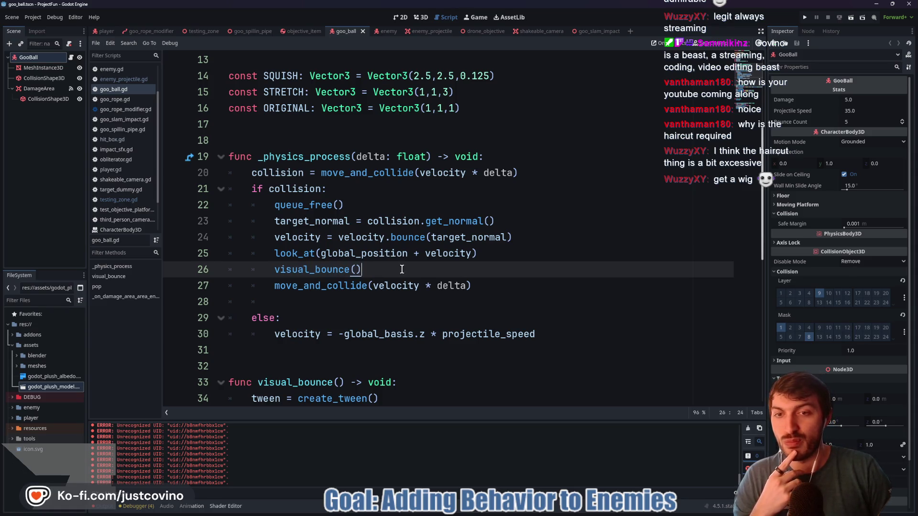
click(499, 258)
click(408, 273)
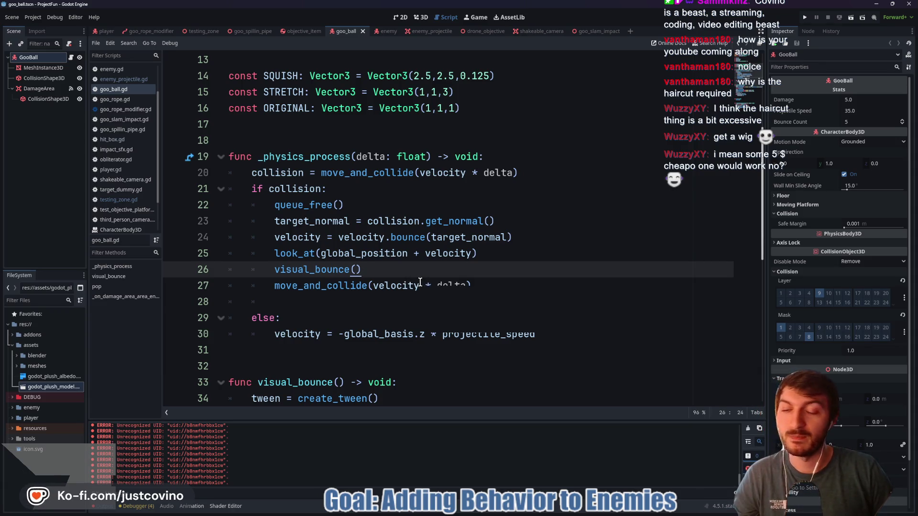
mouse_move(419, 282)
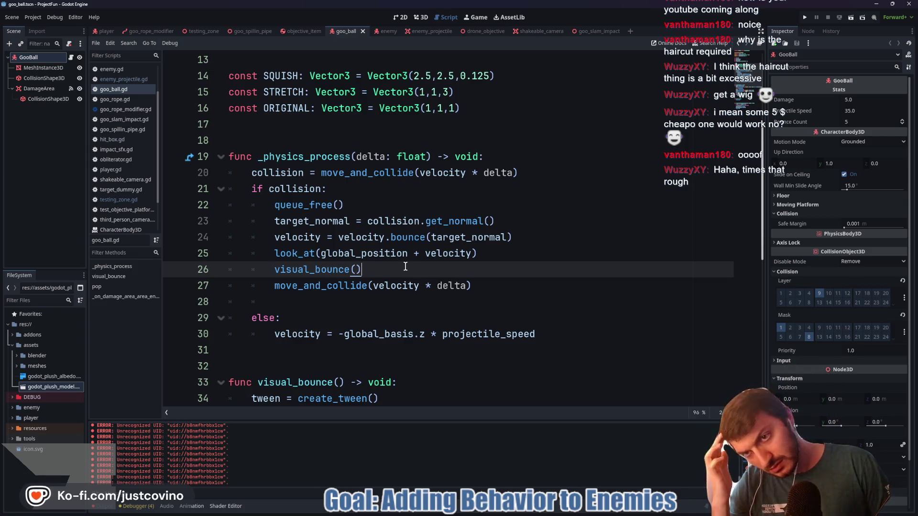
scroll(417, 253, up, 4)
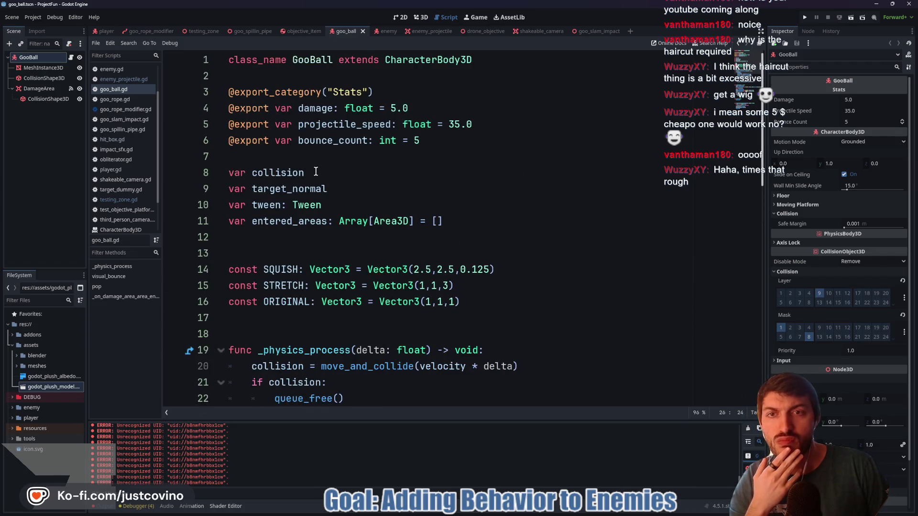
Look over the pop function on line 46 of goo_ball.gd, then return to testing_zone.
scroll(315, 171, down, 4)
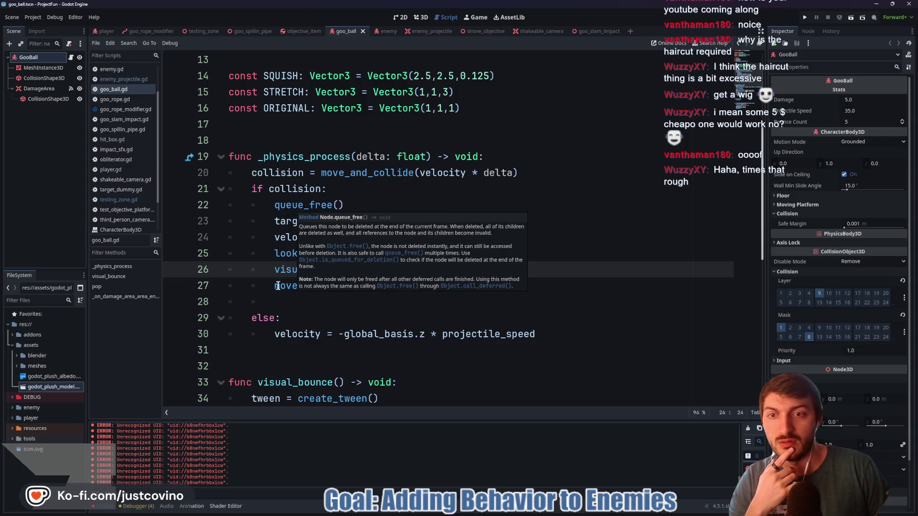
scroll(452, 276, down, 6)
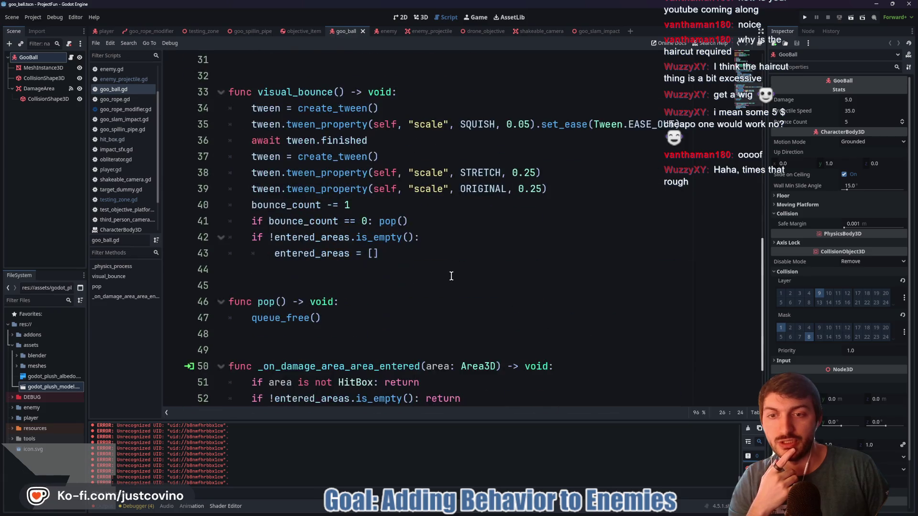
scroll(451, 277, down, 2)
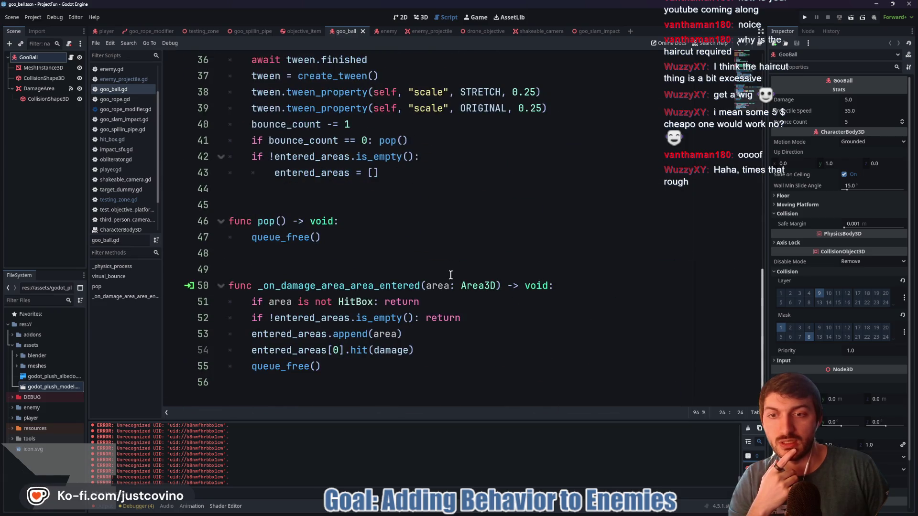
double_click(283, 223)
scroll(377, 231, up, 3)
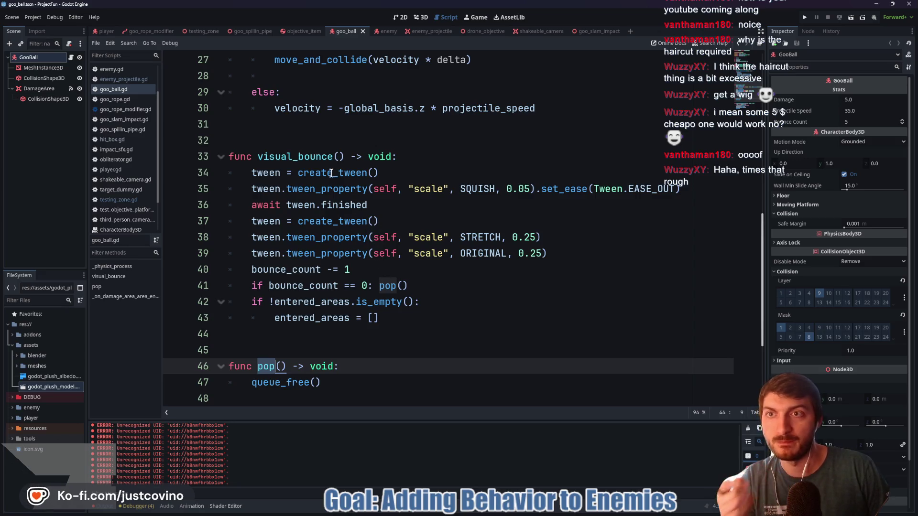
click(203, 32)
Run the testing_zone scene with F6 to test the goo ball against the enemies.
key(F6)
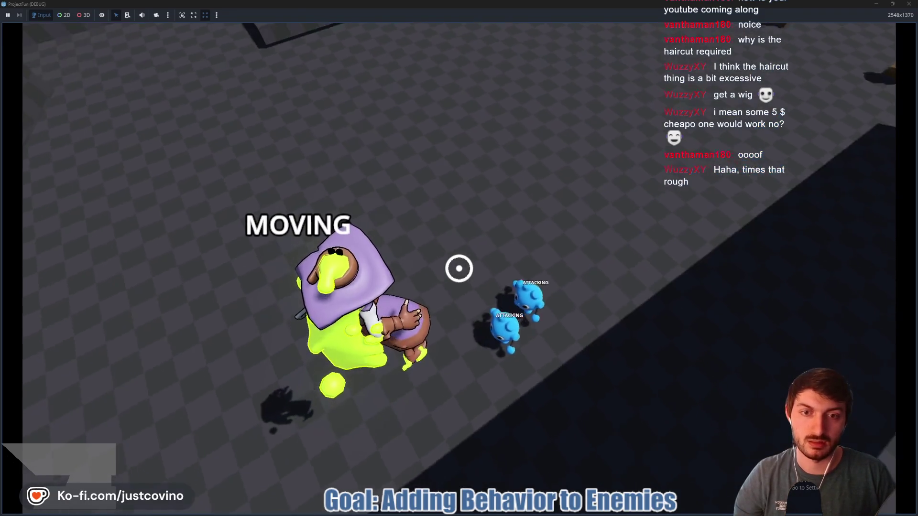
Stop the game and replace queue_free() on line 55 with pop() in the damage handler.
key(F8)
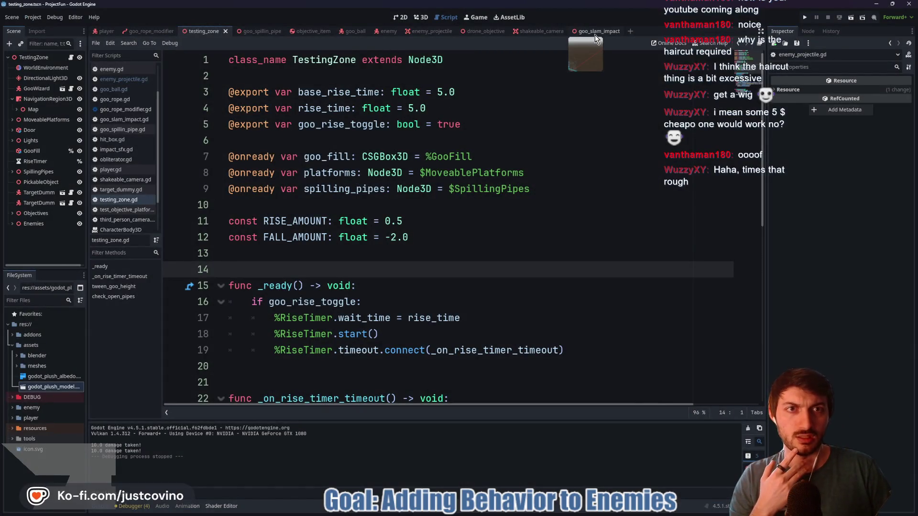
click(353, 31)
scroll(430, 239, down, 3)
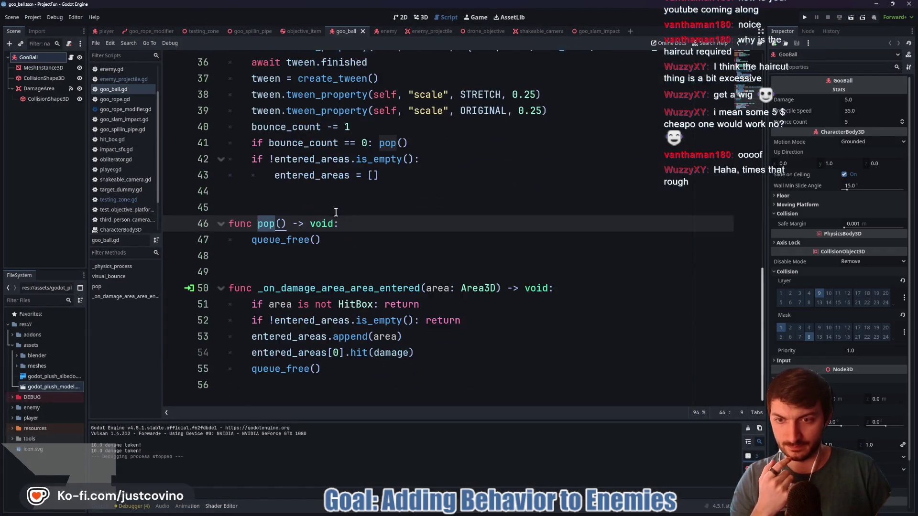
drag(321, 366, 224, 370)
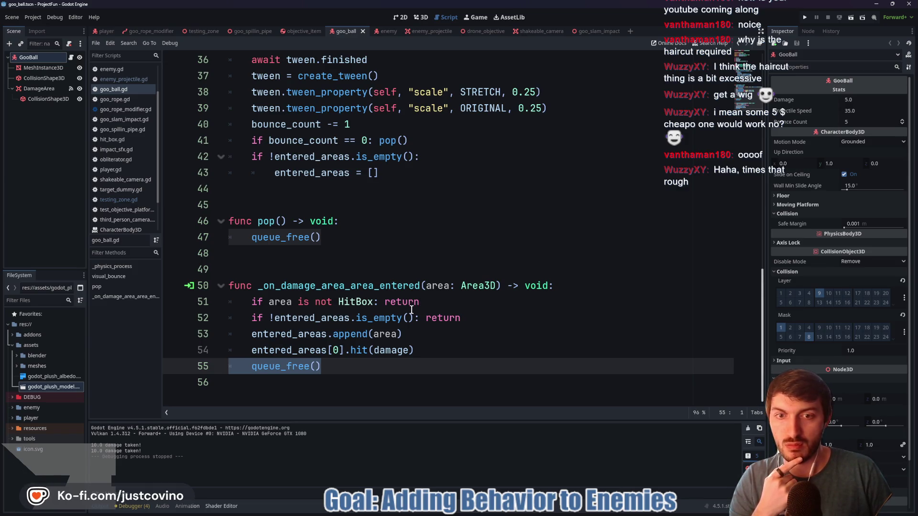
click(333, 367)
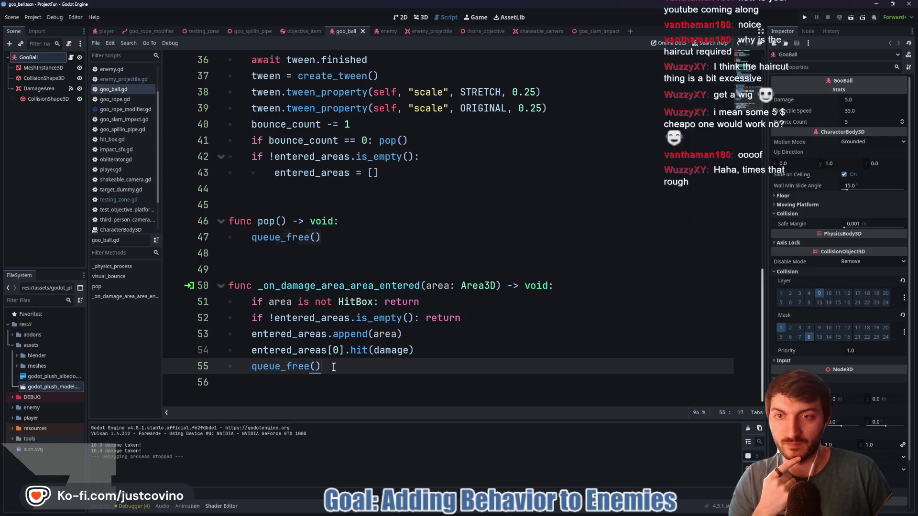
drag(323, 368, 253, 369)
key(BackSpace)
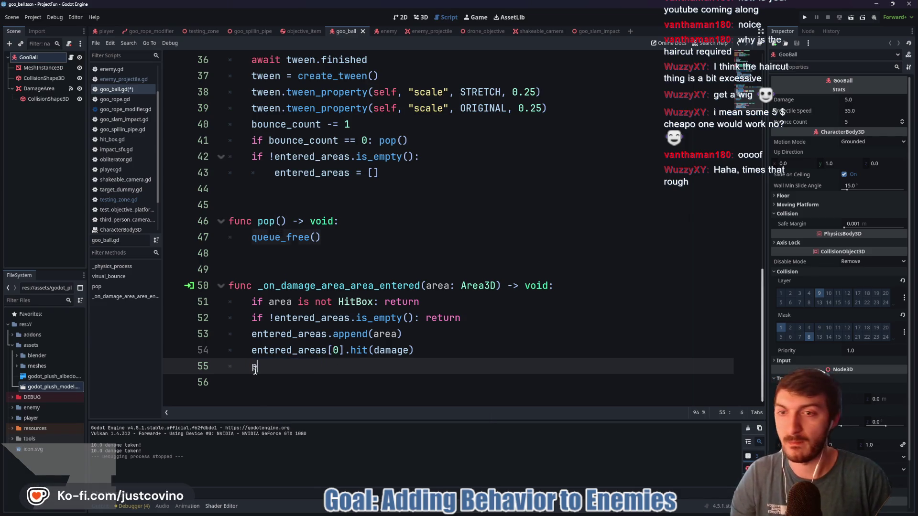
text(pop)
key(Return)
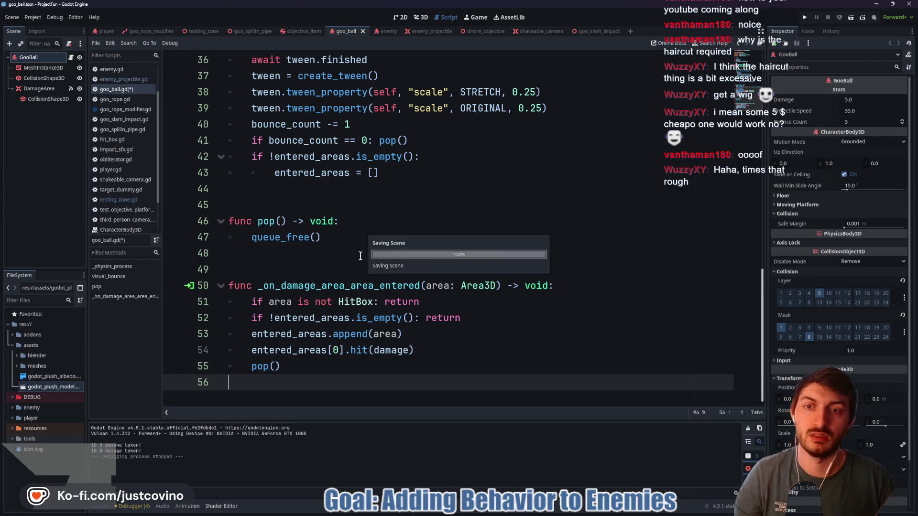
Make pop() print "Popped" before calling queue_free().
click(350, 231)
key(Return)
text(print)
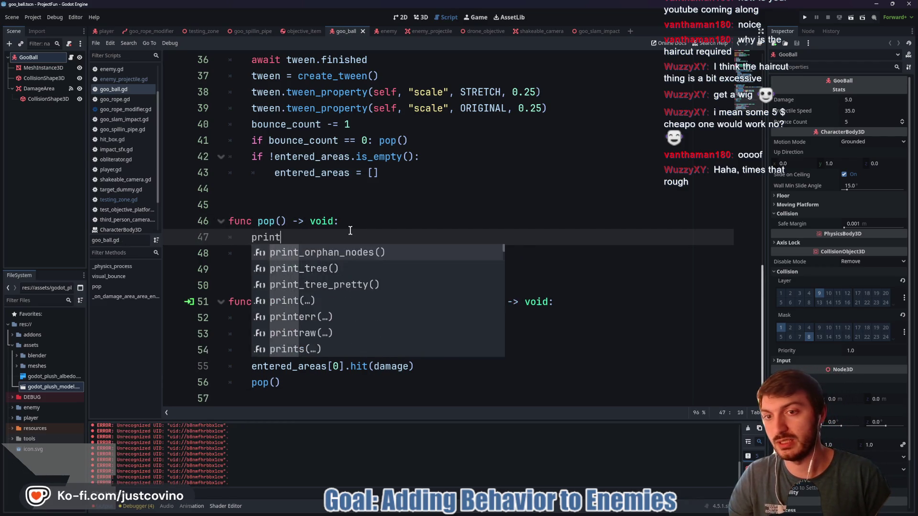
key(Return)
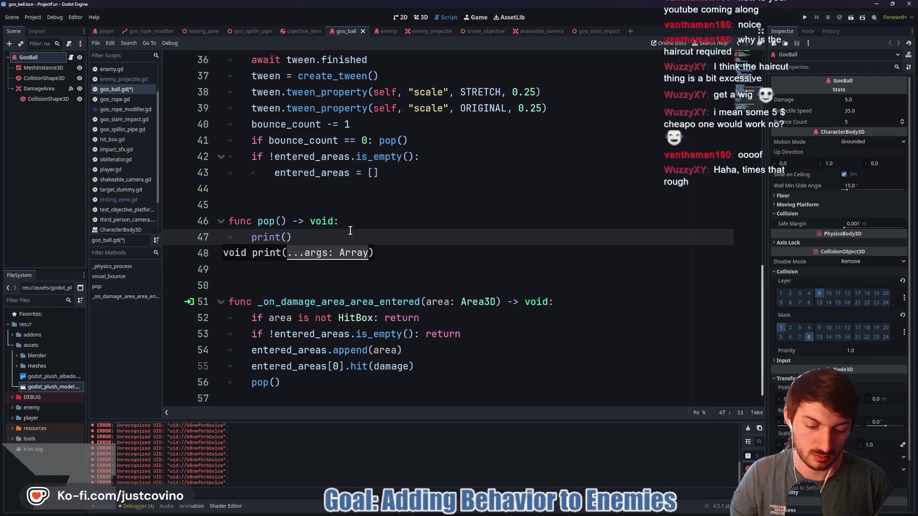
text("Poppe)
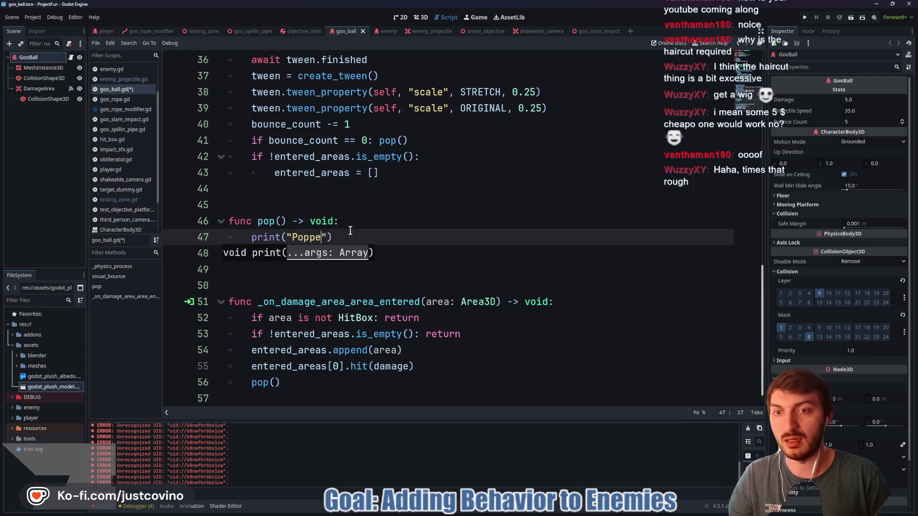
text(d)
key(End)
key(Return)
text(queue_free())
click(364, 227)
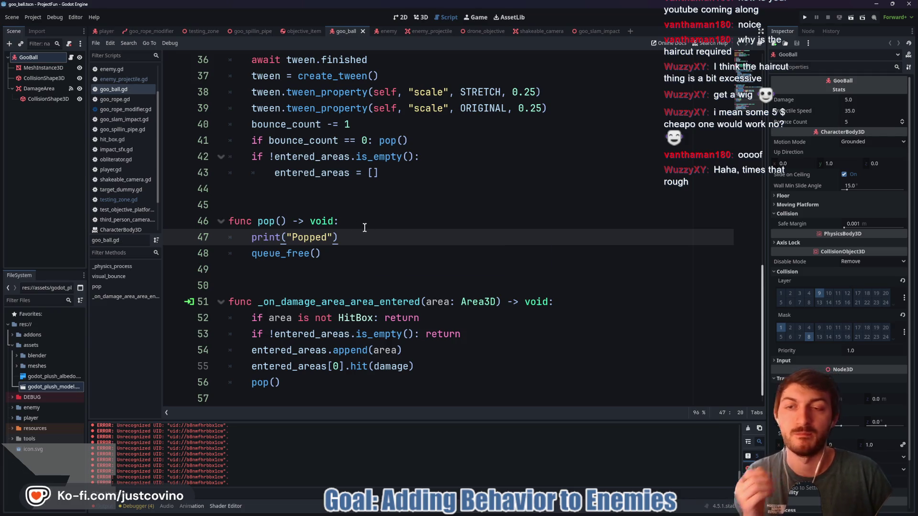
scroll(364, 227, up, 3)
scroll(395, 271, up, 4)
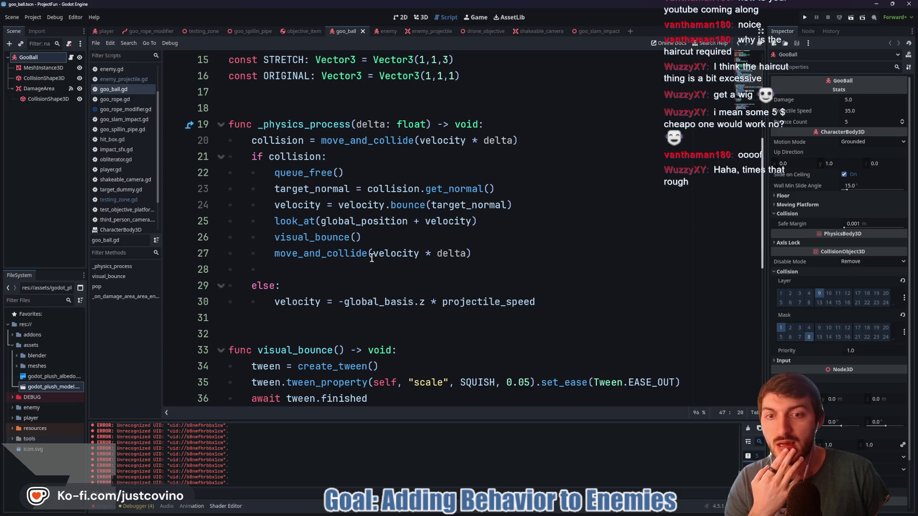
Select the DamageArea node and then its CollisionShape3D in the Scene dock.
scroll(371, 259, up, 1)
scroll(363, 254, up, 2)
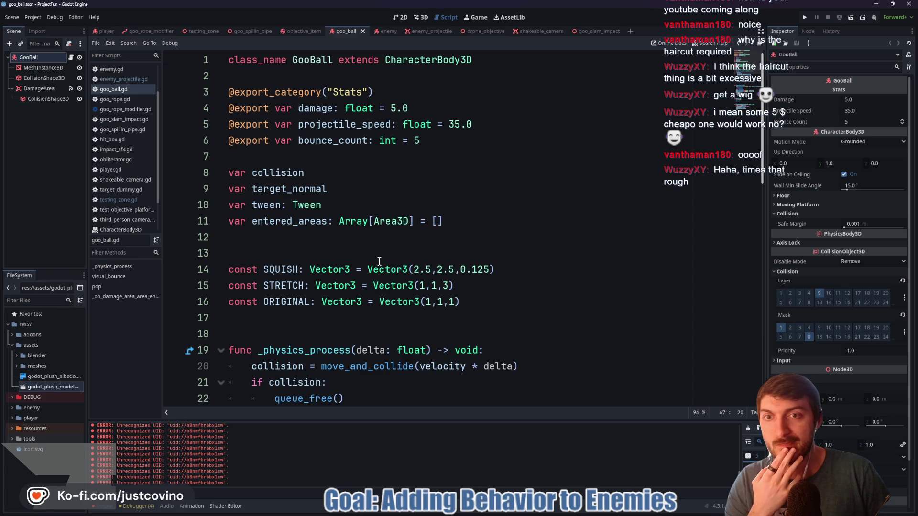
scroll(379, 261, down, 4)
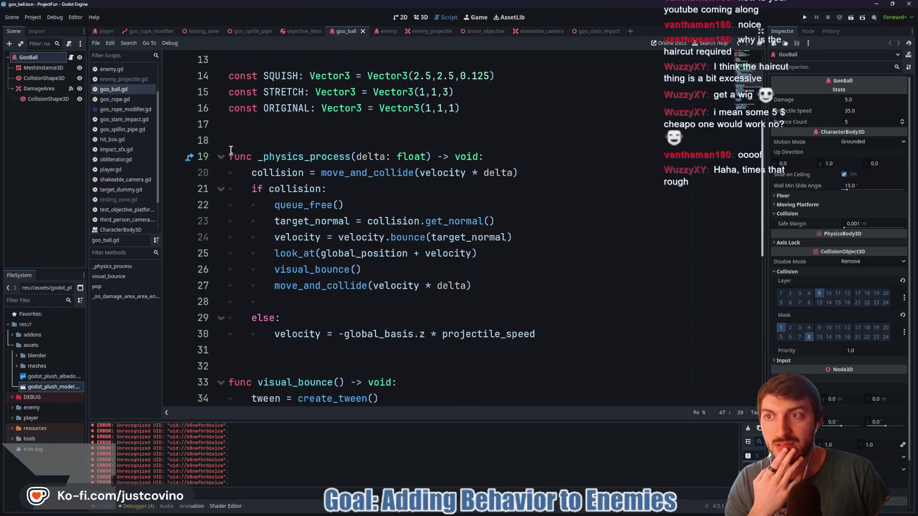
click(31, 87)
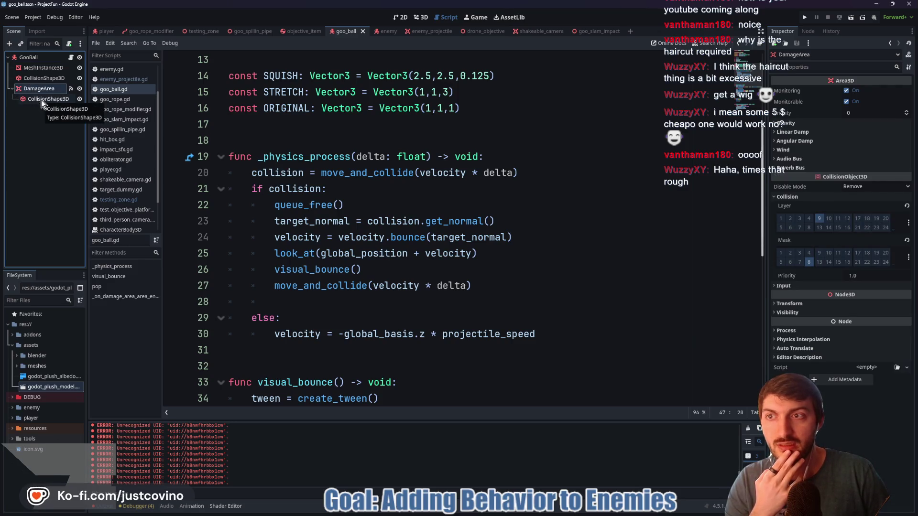
click(286, 173)
click(43, 78)
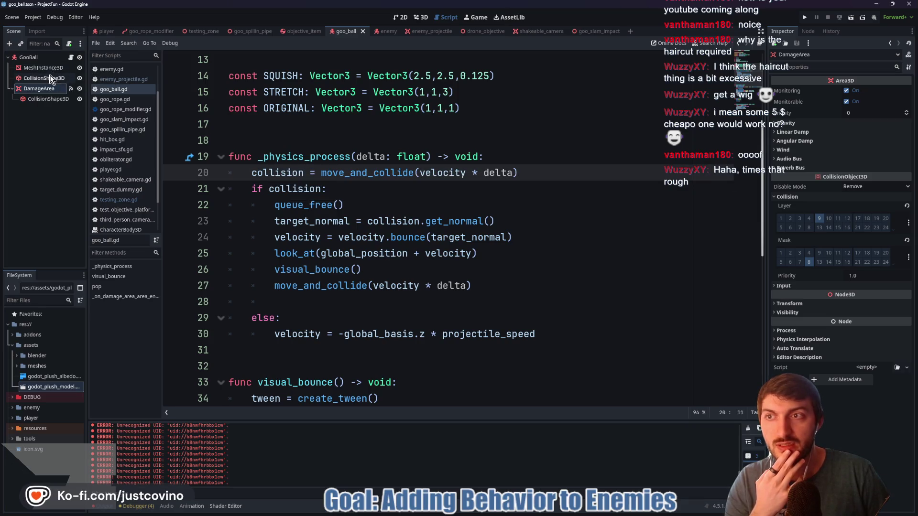
Compare the DamageArea, GooBall and MeshInstance3D sizes in 3D, then return to testing_zone.
click(421, 17)
scroll(484, 202, up, 5)
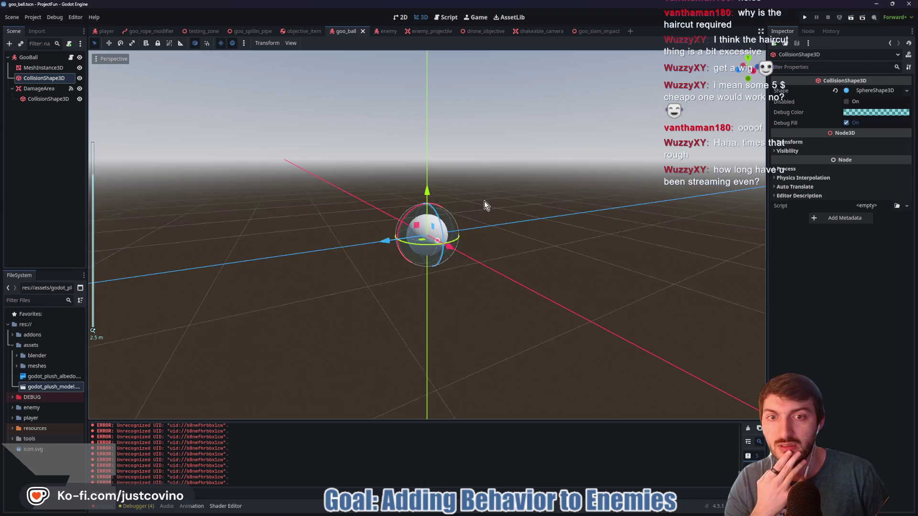
click(48, 91)
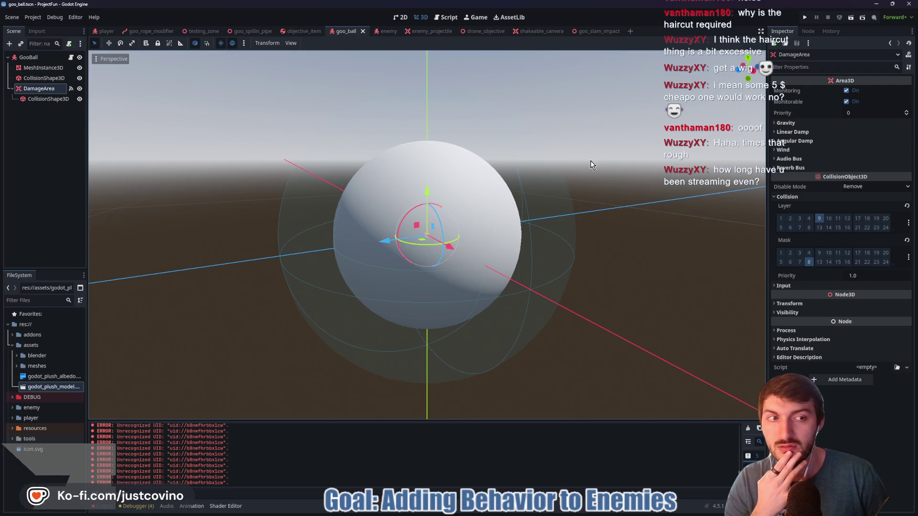
click(48, 59)
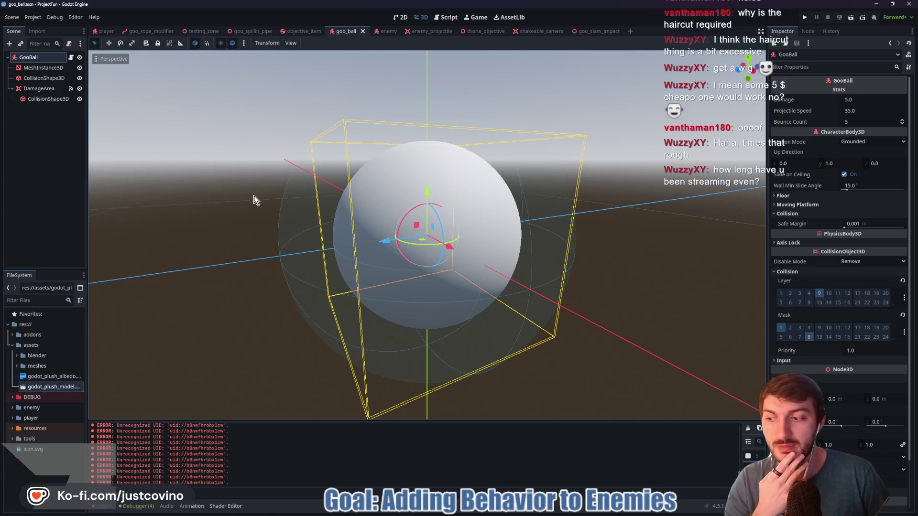
click(41, 68)
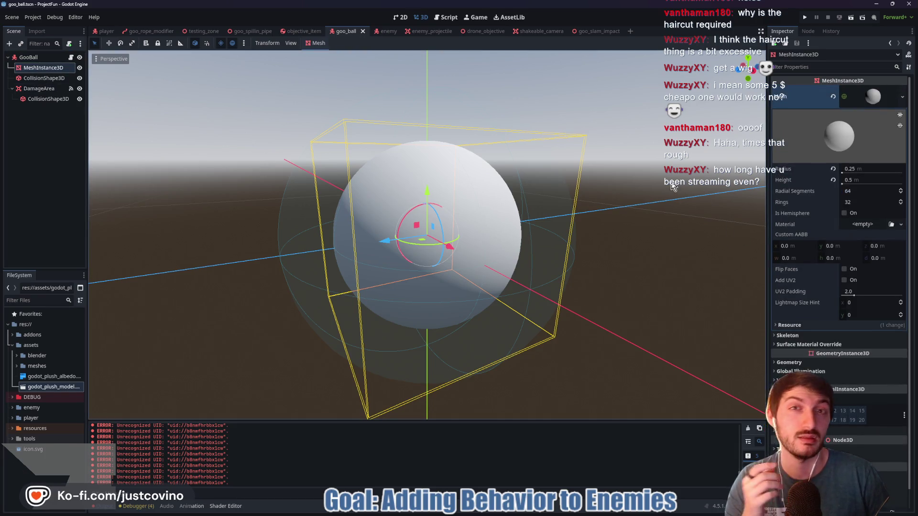
drag(598, 177, 579, 188)
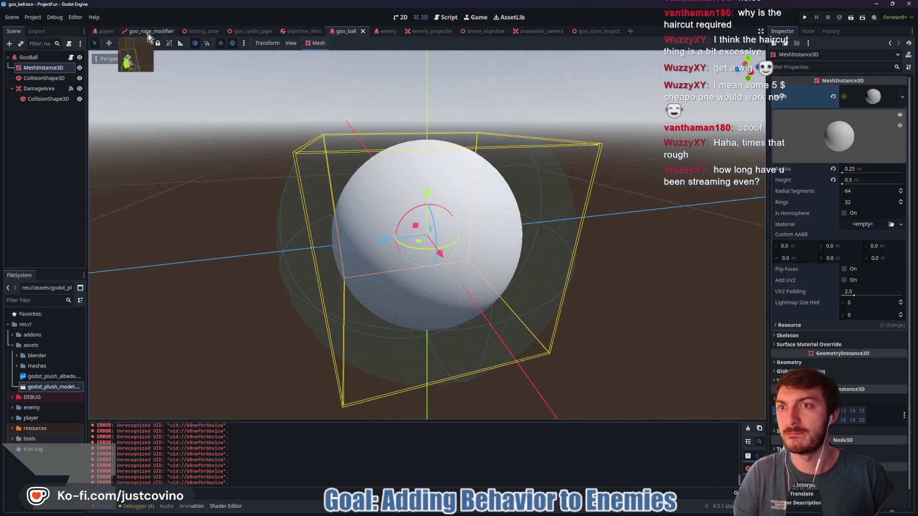
click(202, 31)
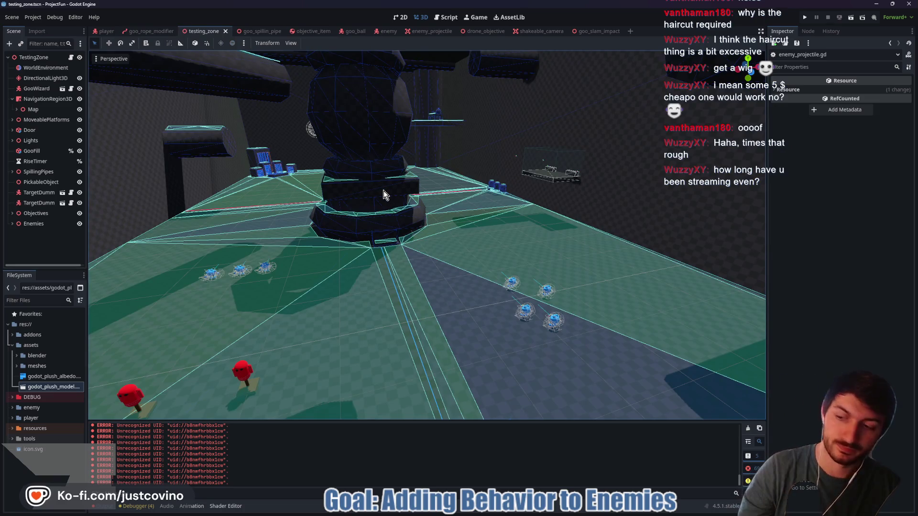
Open Twitch Tracker in a new browser tab.
click(511, 487)
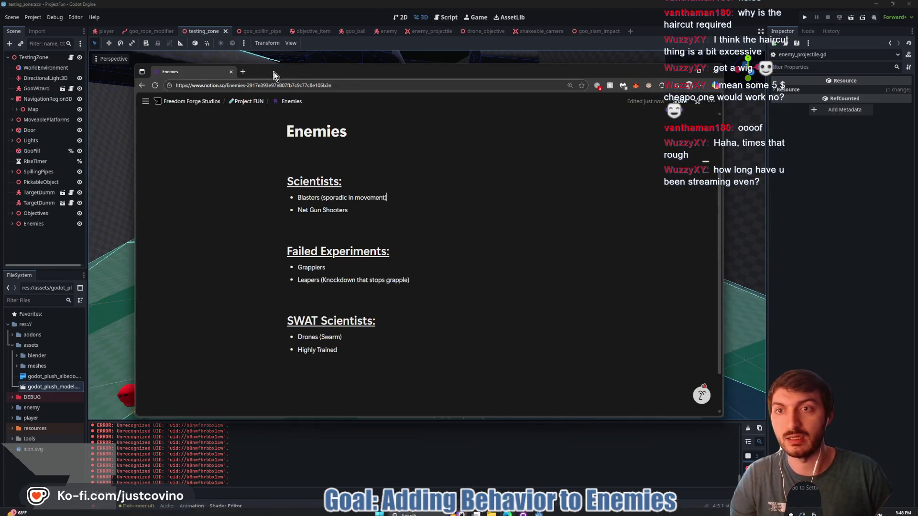
click(243, 72)
text(twitch tracker)
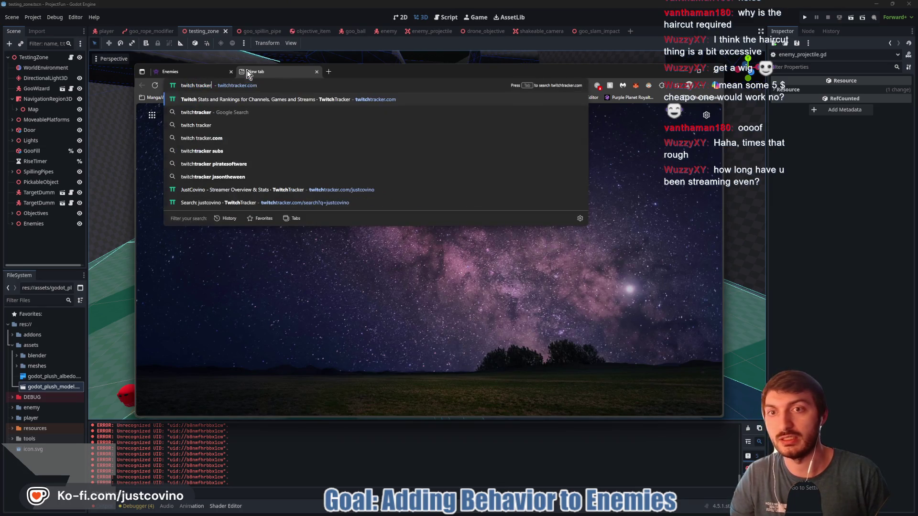
key(Return)
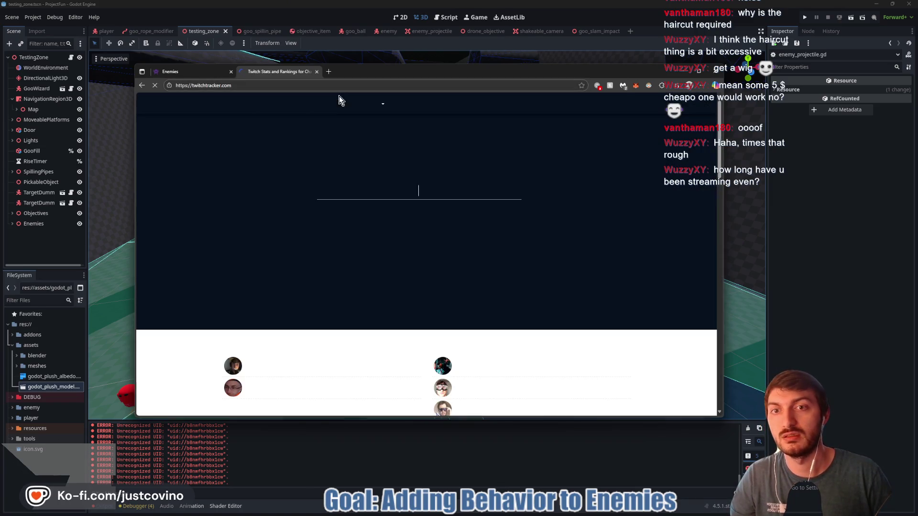
Search for the streamer's channel and view its Streams history heatmap and list.
text(justcovino)
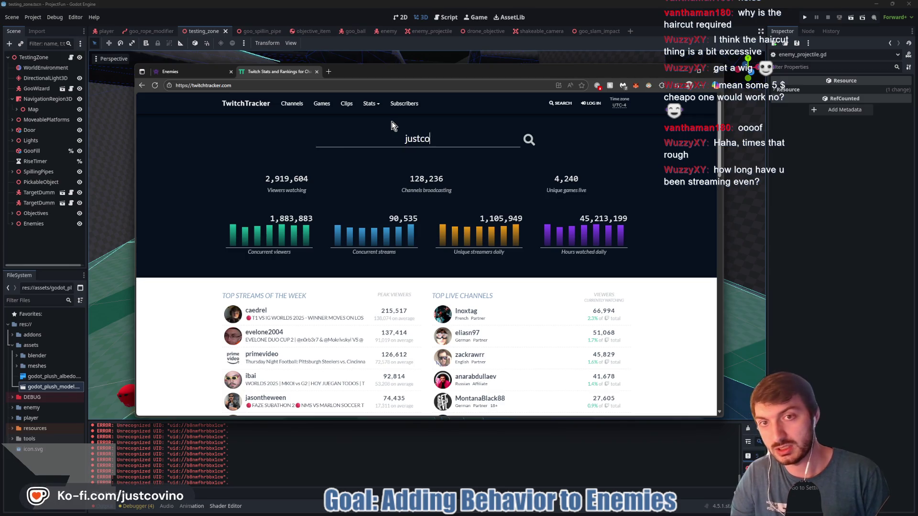
key(Return)
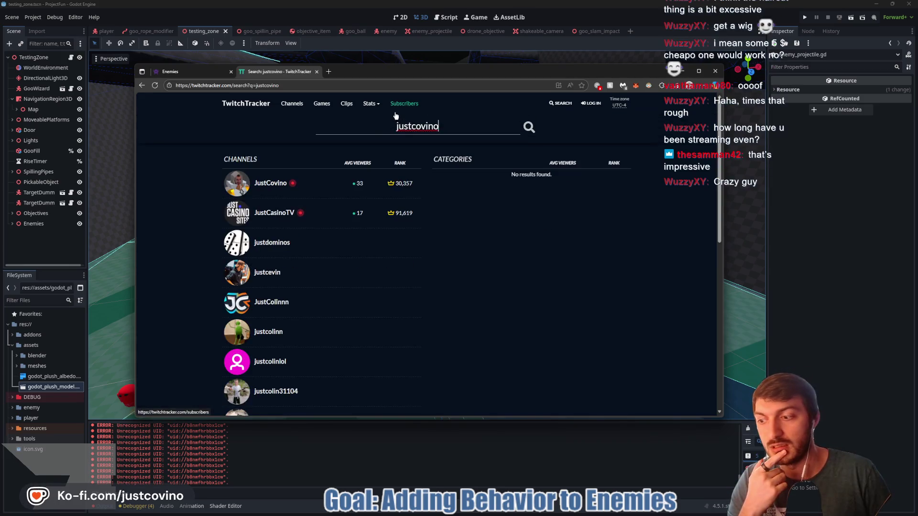
click(263, 184)
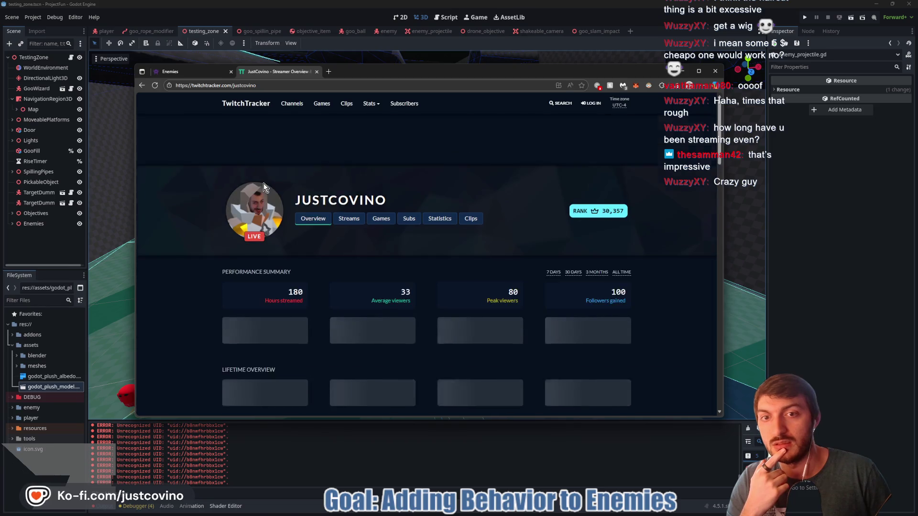
click(351, 170)
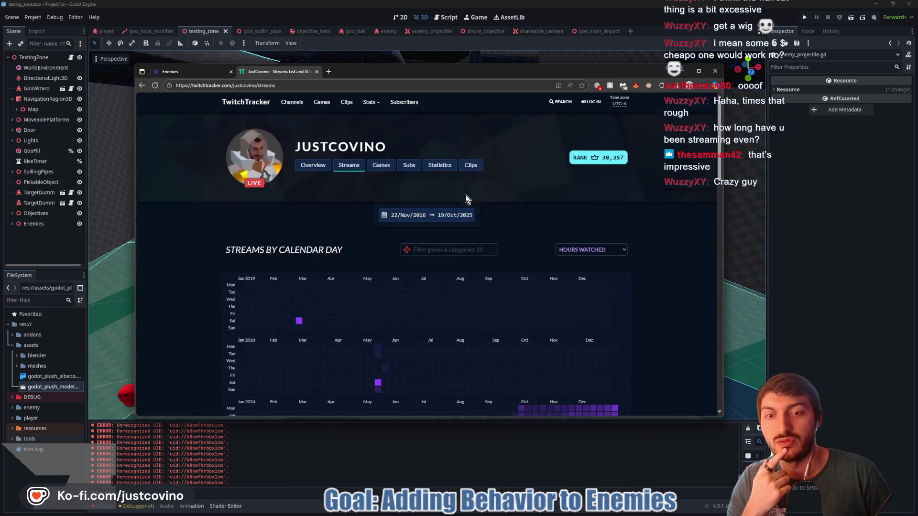
scroll(478, 201, down, 4)
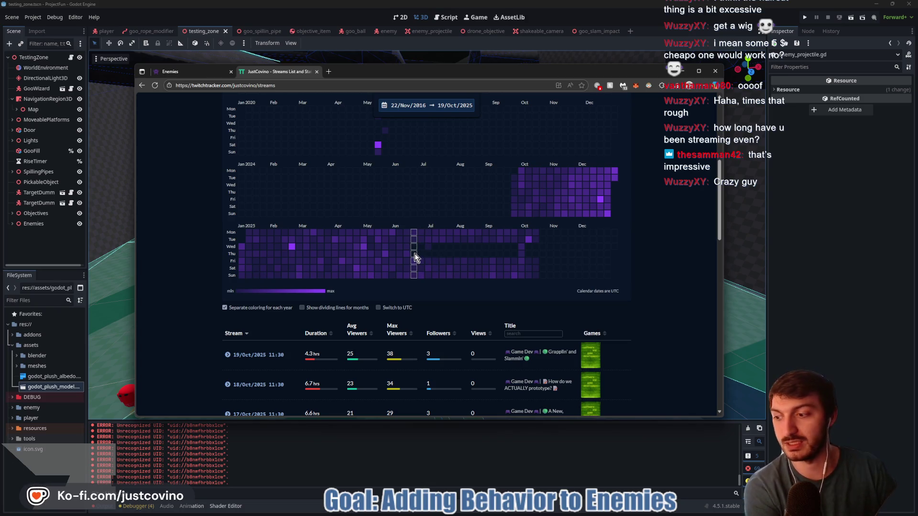
mouse_move(414, 257)
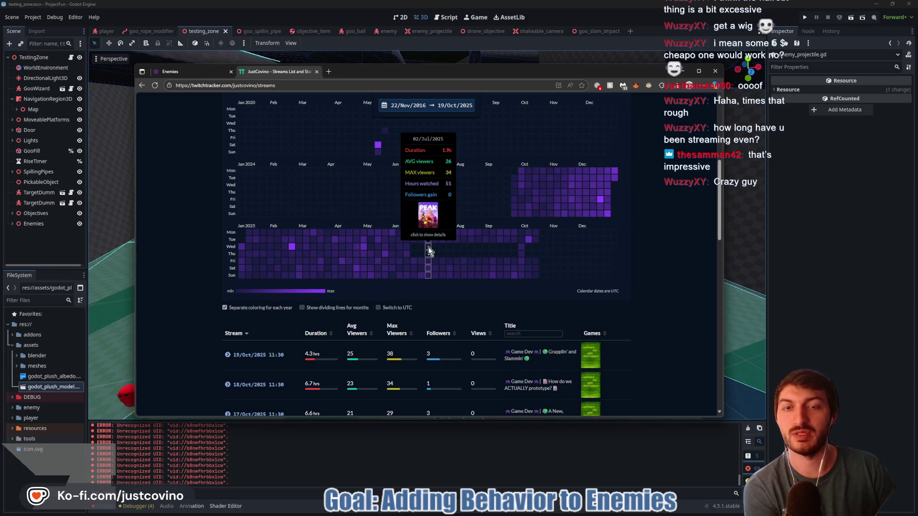
mouse_move(521, 252)
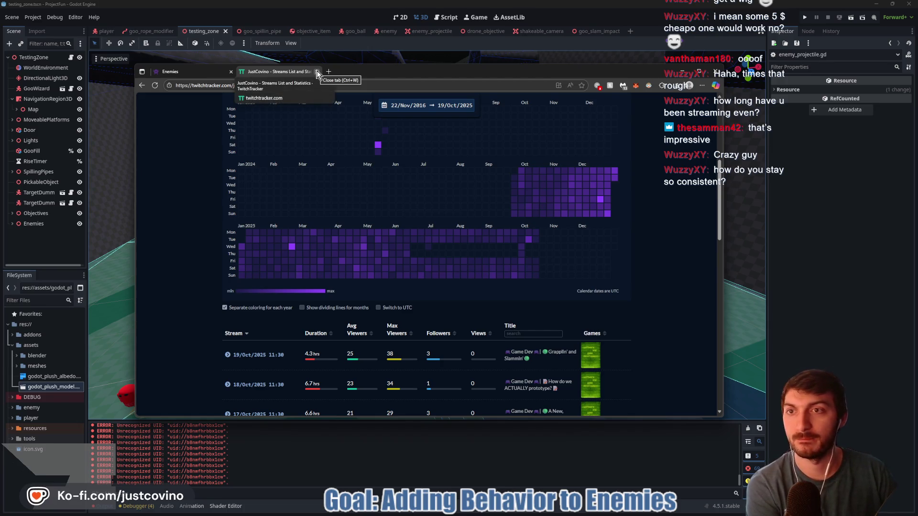
Close the Twitch Tracker tab and return to Godot's testing_zone scene.
click(317, 72)
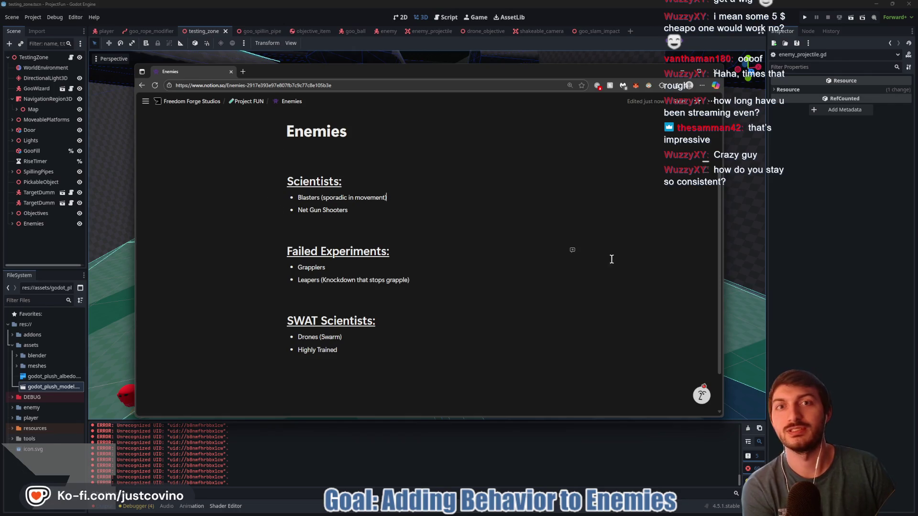
key(alt+Tab)
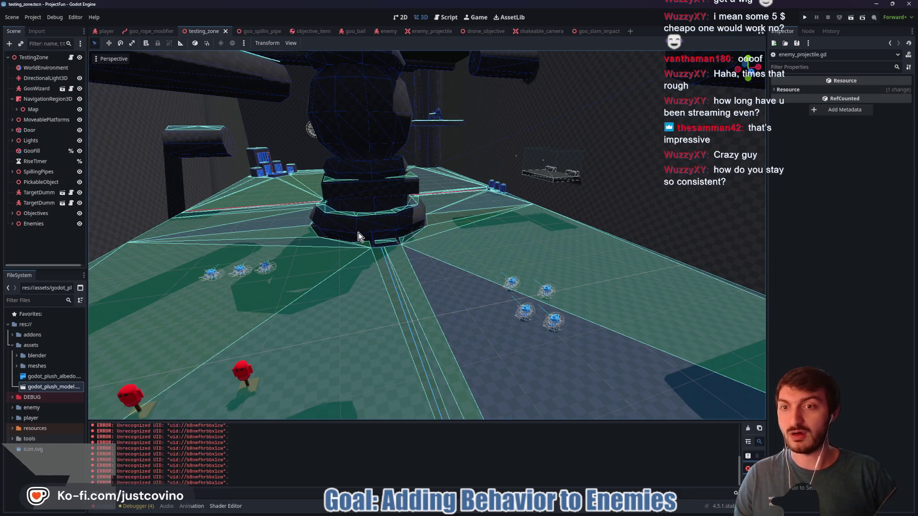
Go to the goo_ball scene and open its script, goo_ball.gd.
click(322, 32)
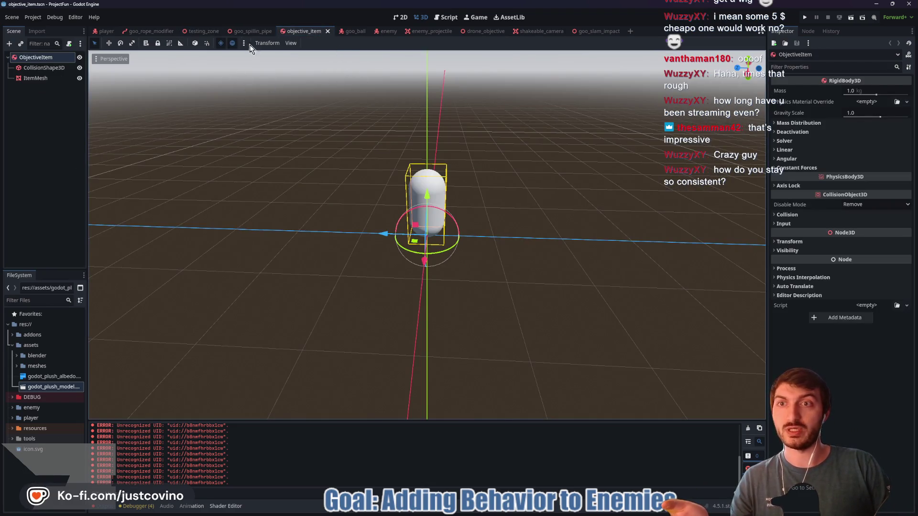
click(249, 32)
click(352, 32)
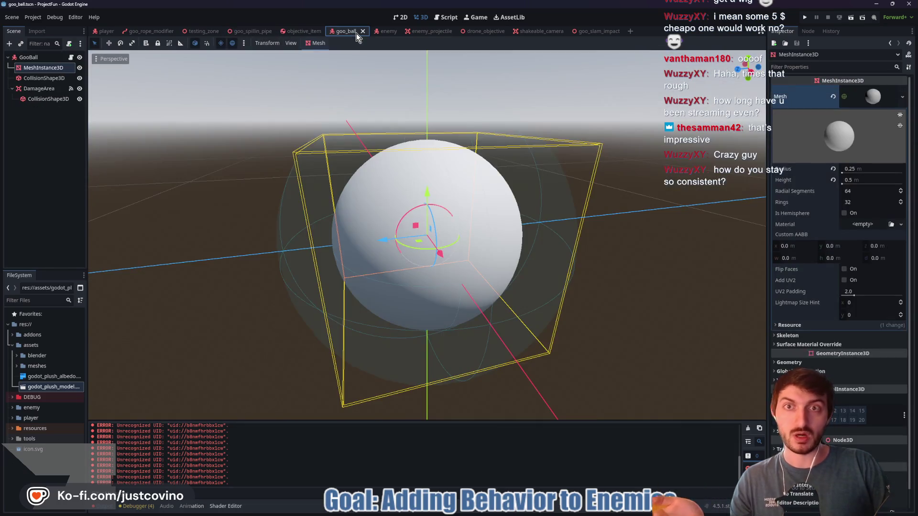
click(71, 57)
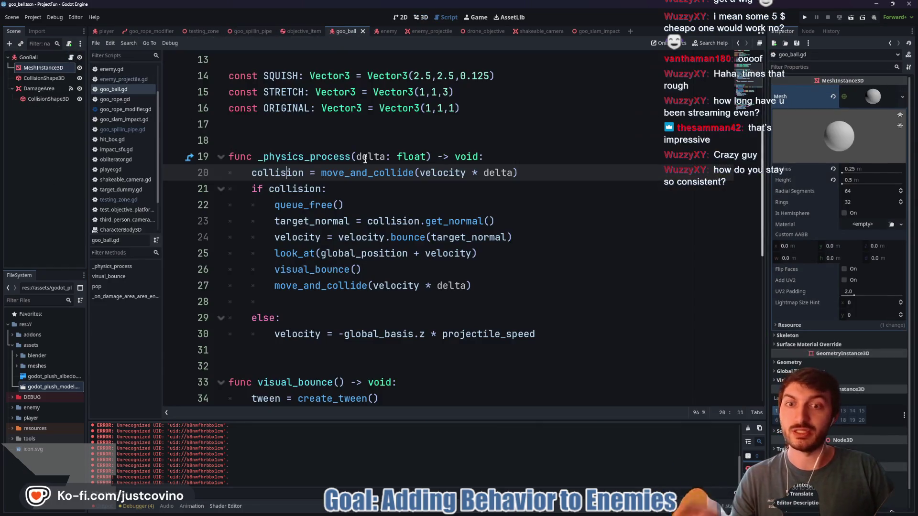
Comment out the queue_free() call on line 22 with # and save goo_ball.gd.
click(362, 205)
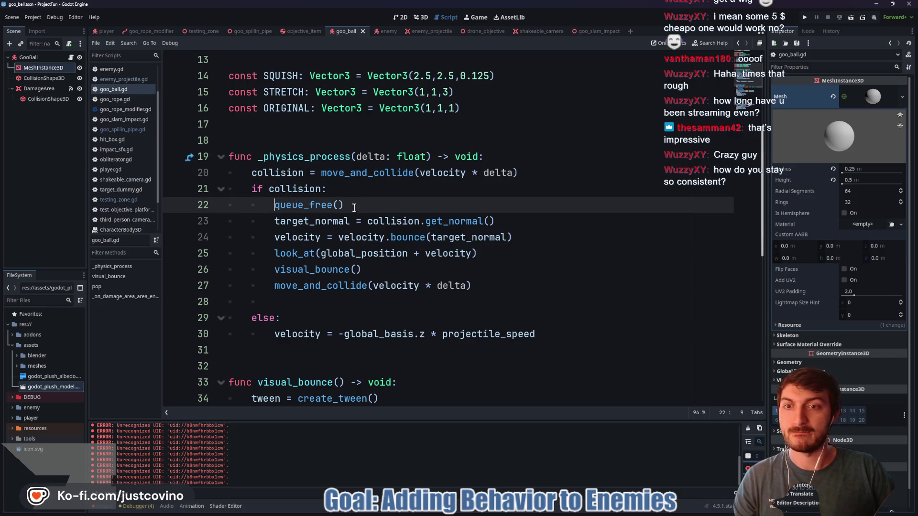
key(Home)
text(#)
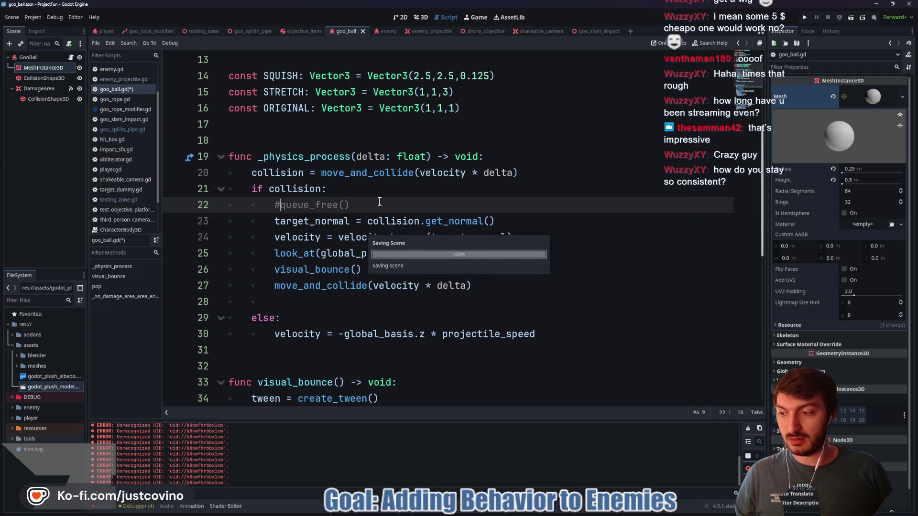
key(ctrl+s)
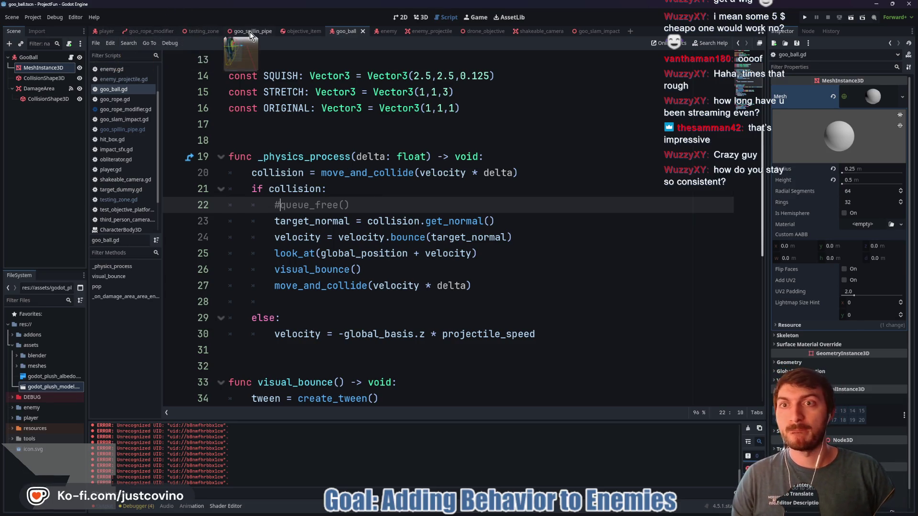
click(200, 31)
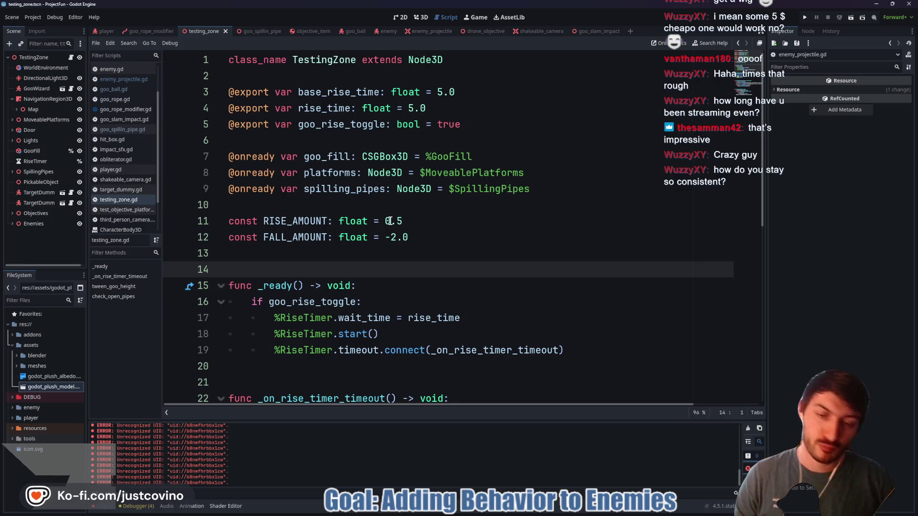
Launch the game with F5 and repeatedly grapple-swing, slam onto the floor and run around.
key(F5)
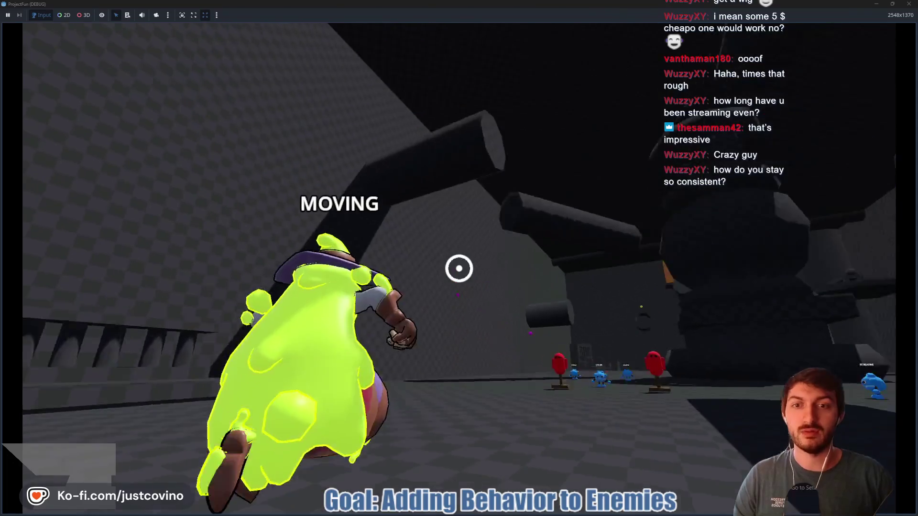
click(459, 268)
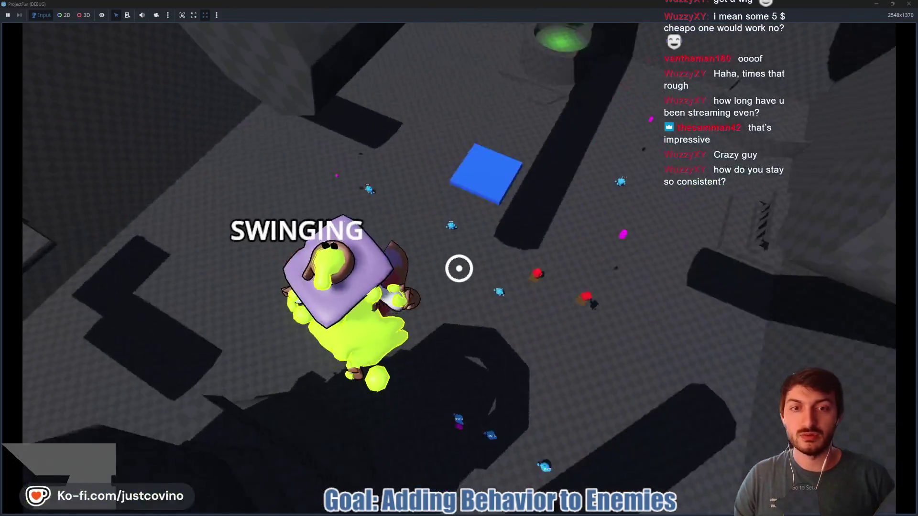
click(459, 268)
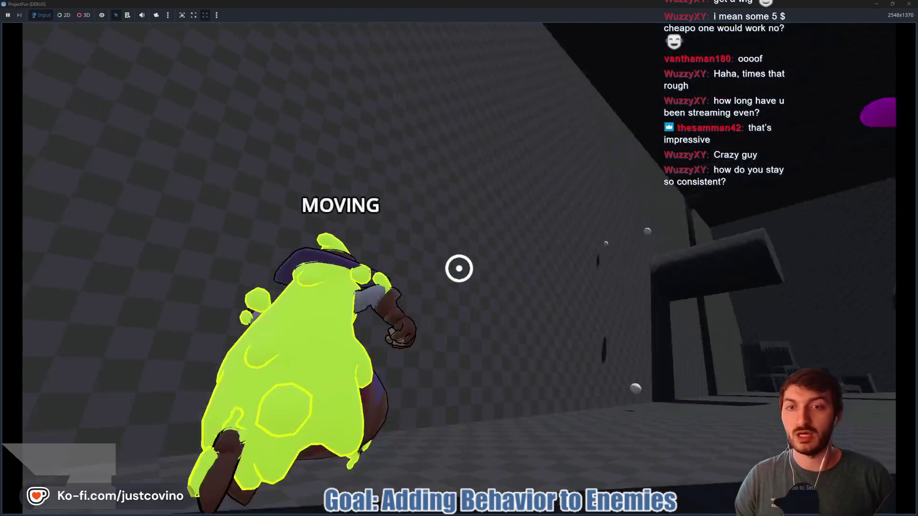
click(459, 268)
key(ctrl)
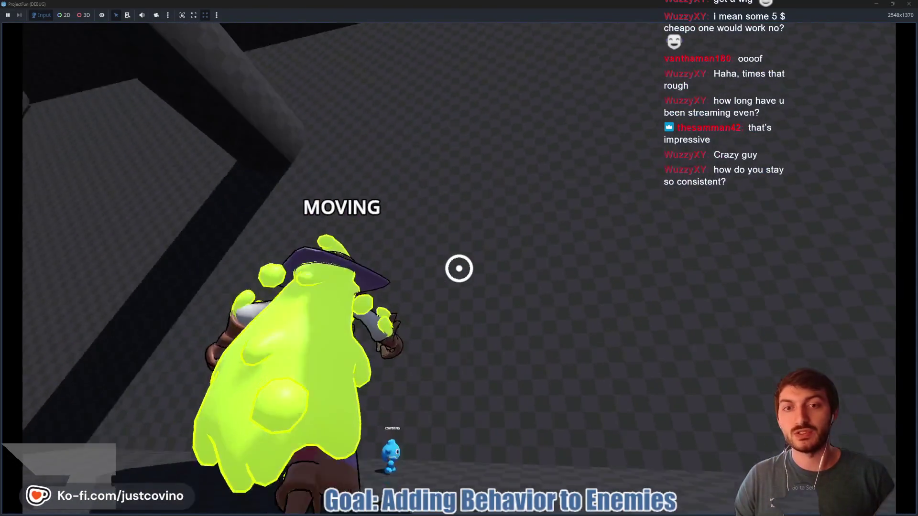
click(459, 268)
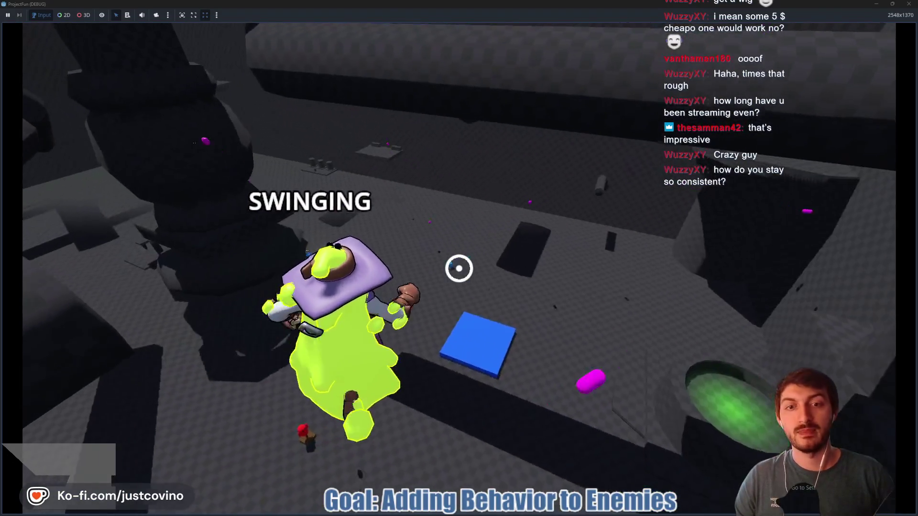
click(459, 268)
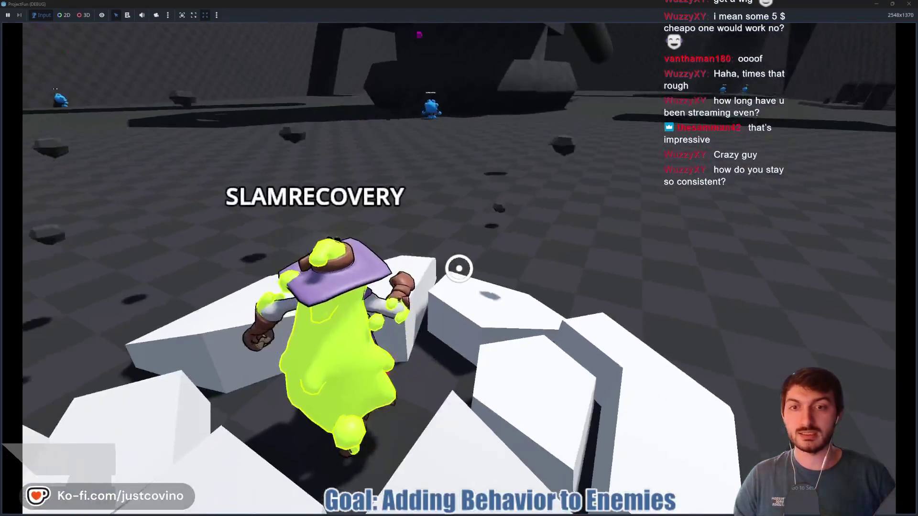
key(w)
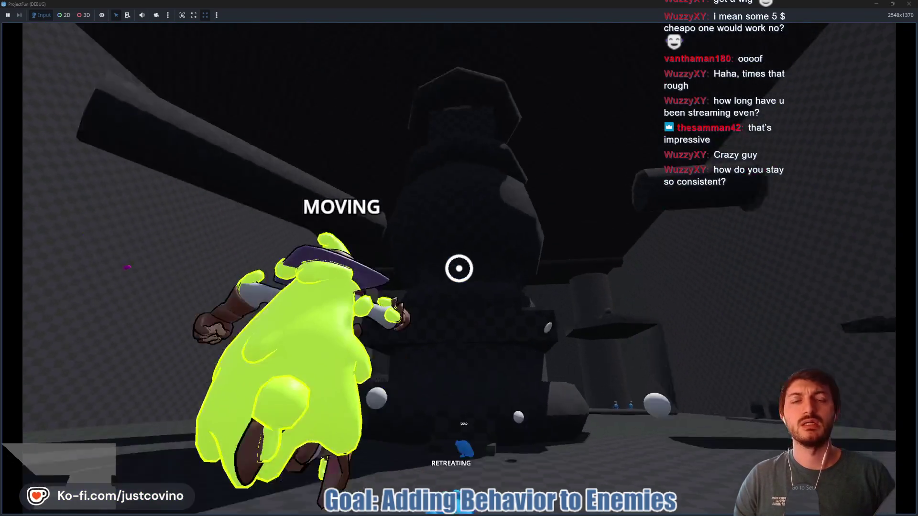
click(459, 268)
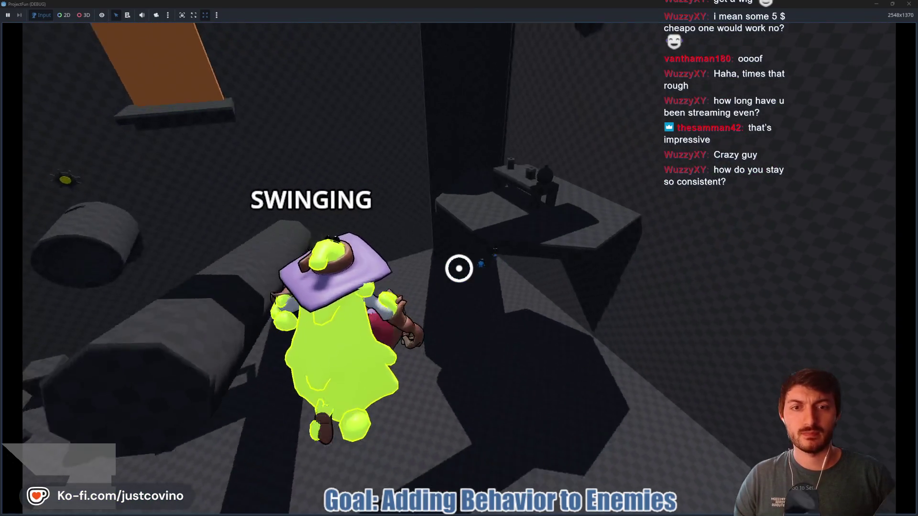
right_click(459, 268)
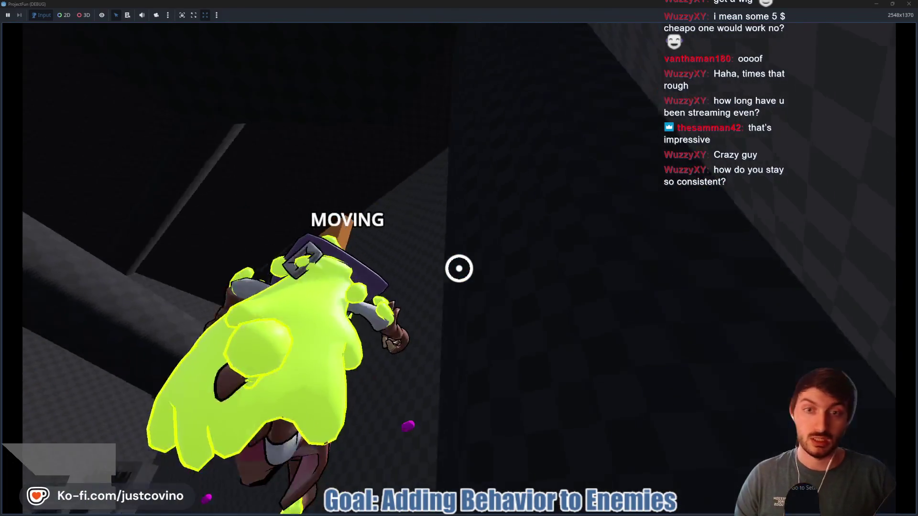
Grapple toward the blue enemy, slam down, walk back, then stop the game with F8.
click(459, 268)
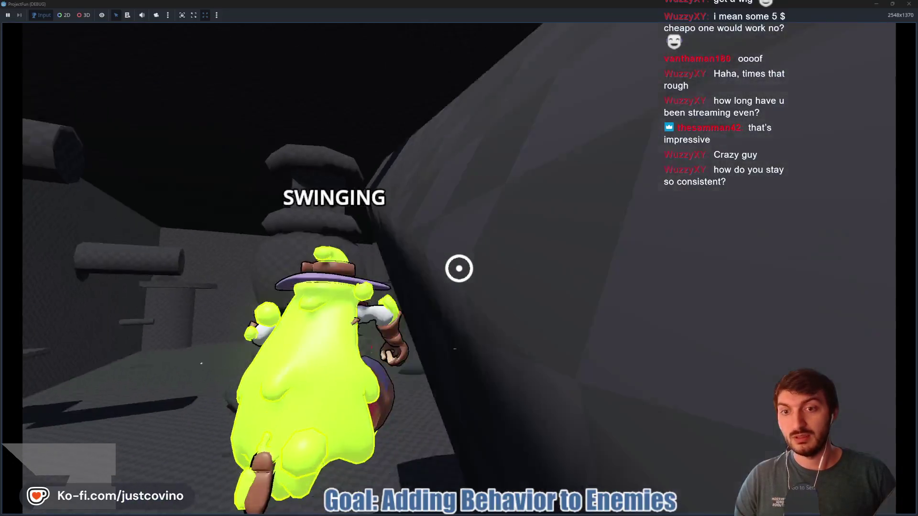
click(459, 268)
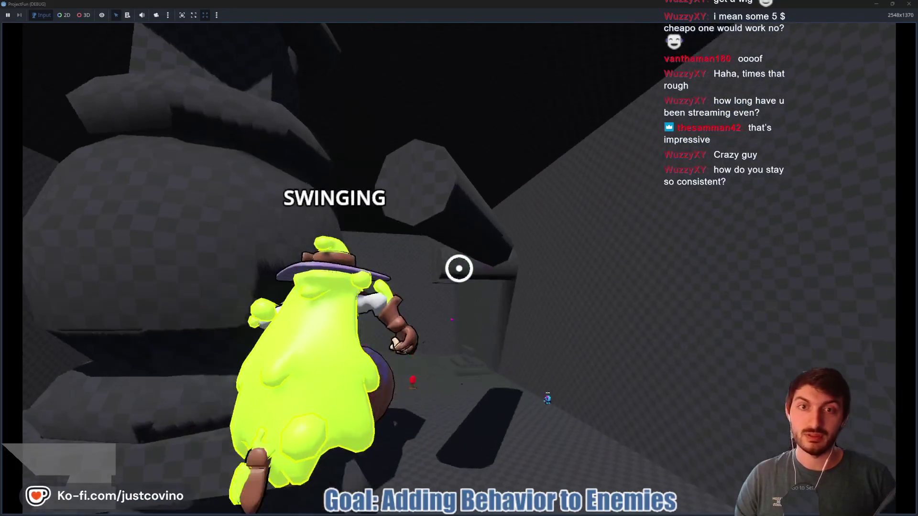
click(459, 268)
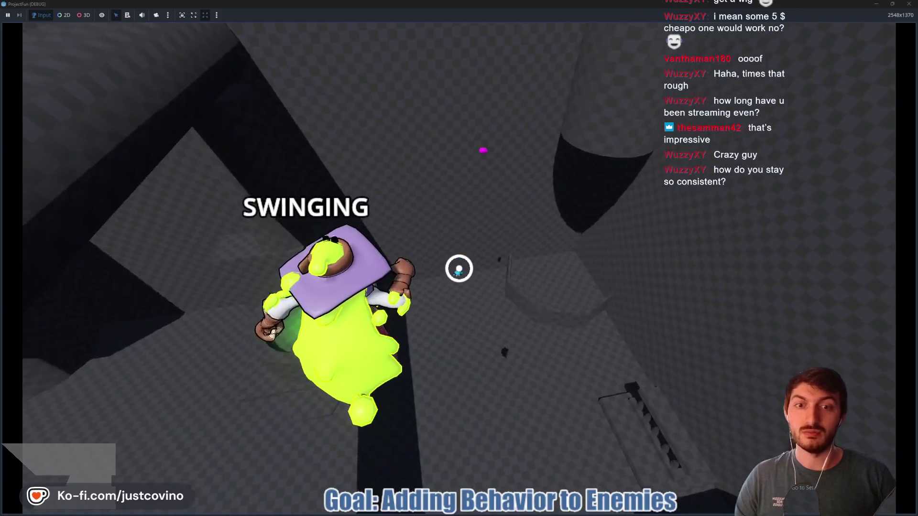
click(459, 268)
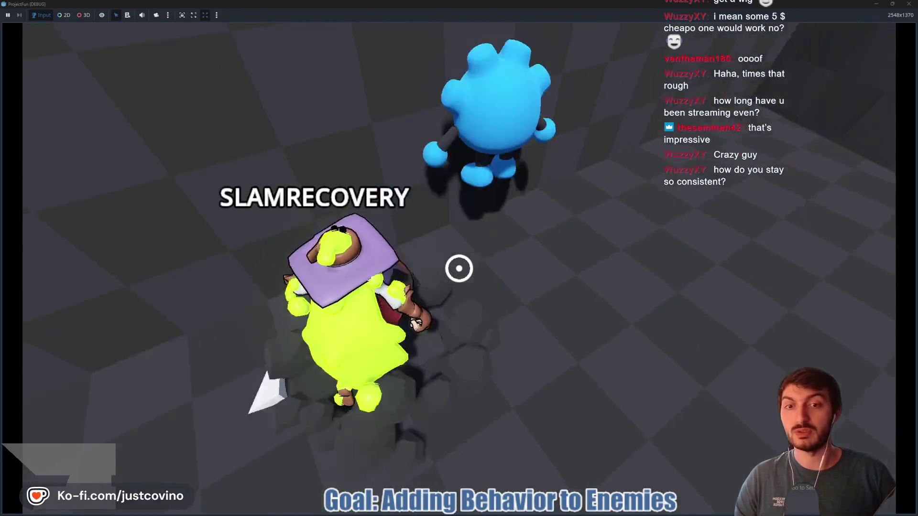
key(w)
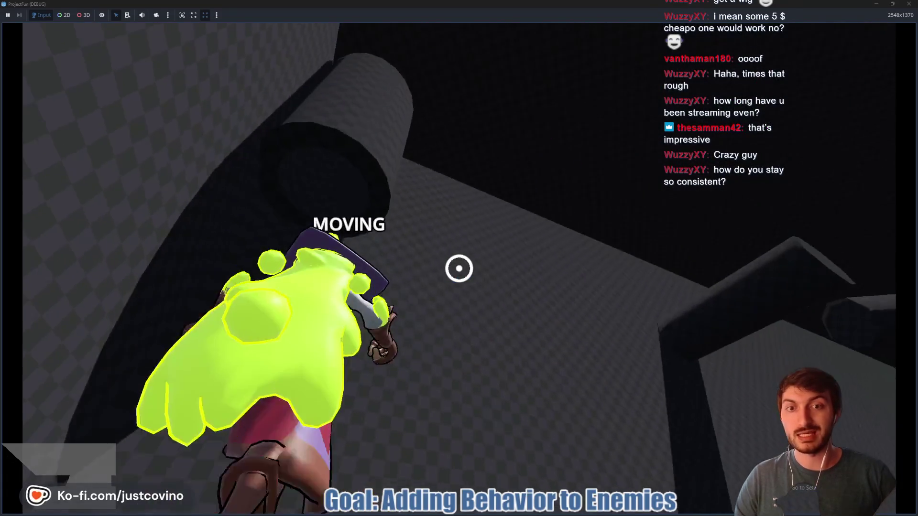
click(459, 269)
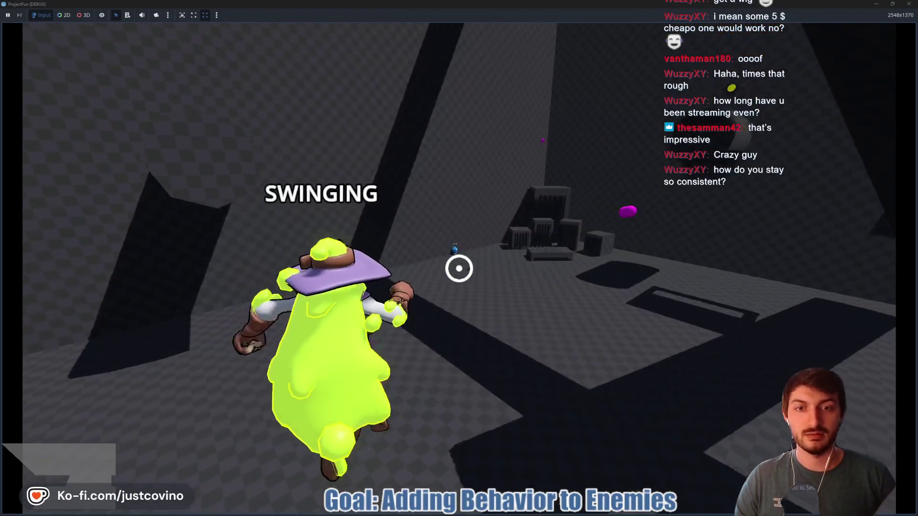
right_click(459, 268)
key(w)
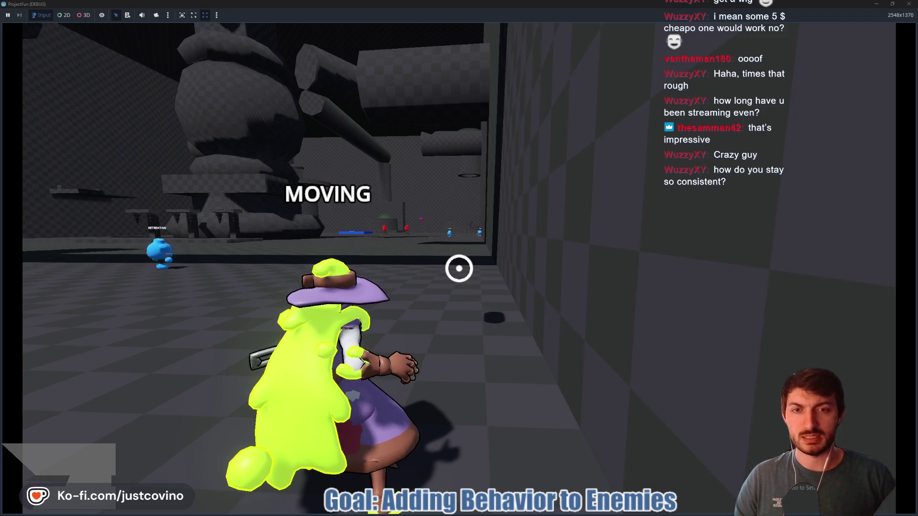
key(F8)
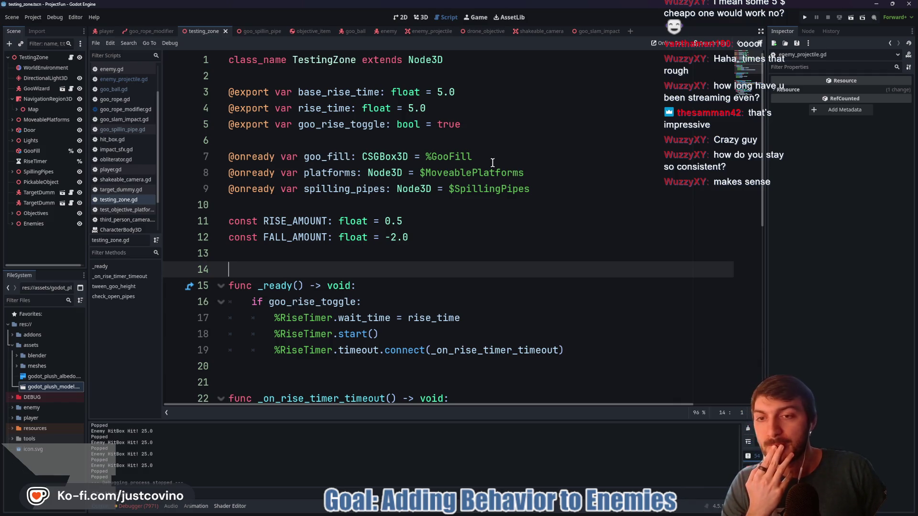
Show goo_slam_impact.gd's knockback code, briefly starting a body.velocity line after take_damage and removing it.
click(590, 31)
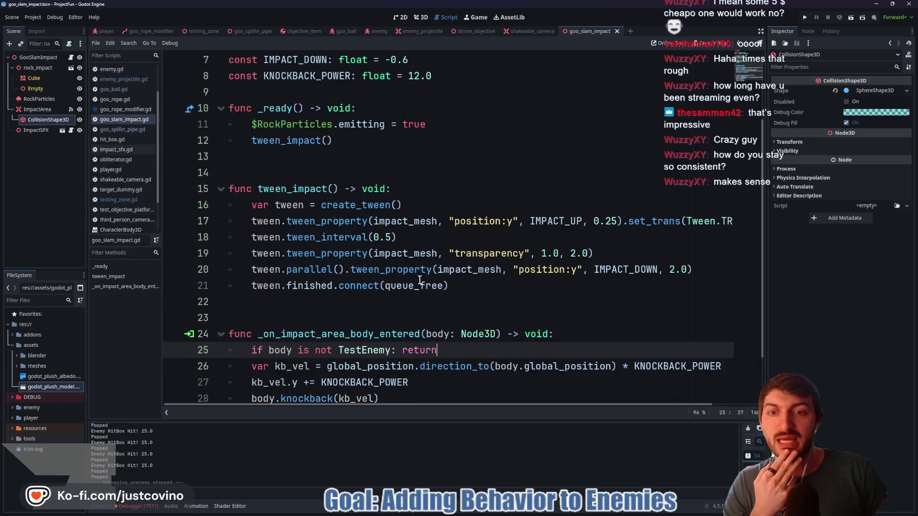
scroll(416, 282, down, 2)
click(424, 352)
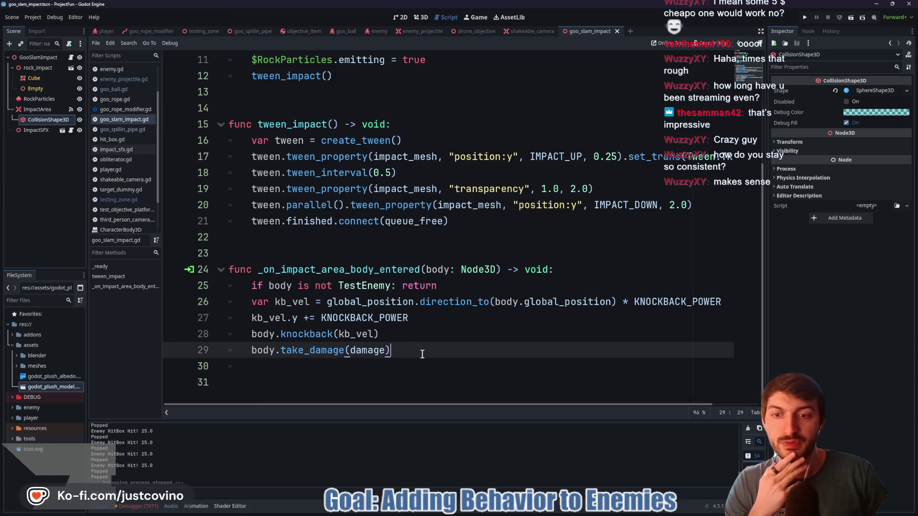
key(Return)
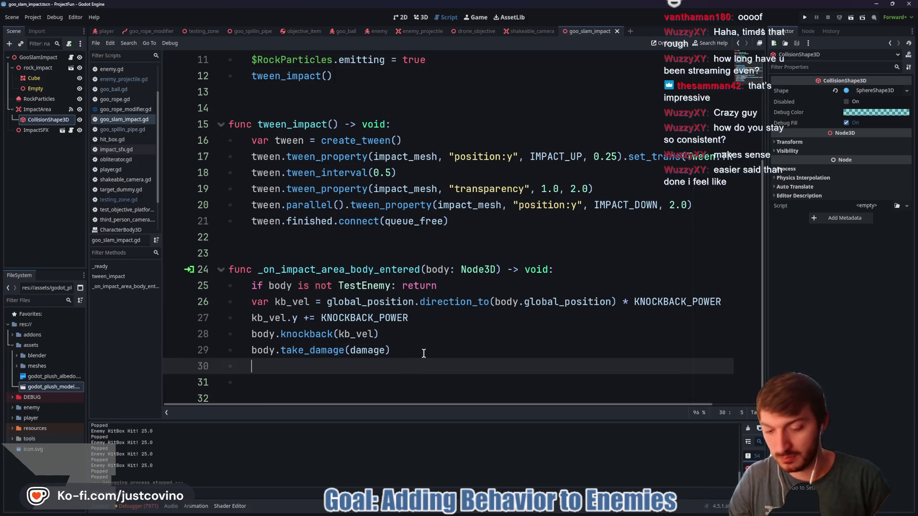
text(body.velocity)
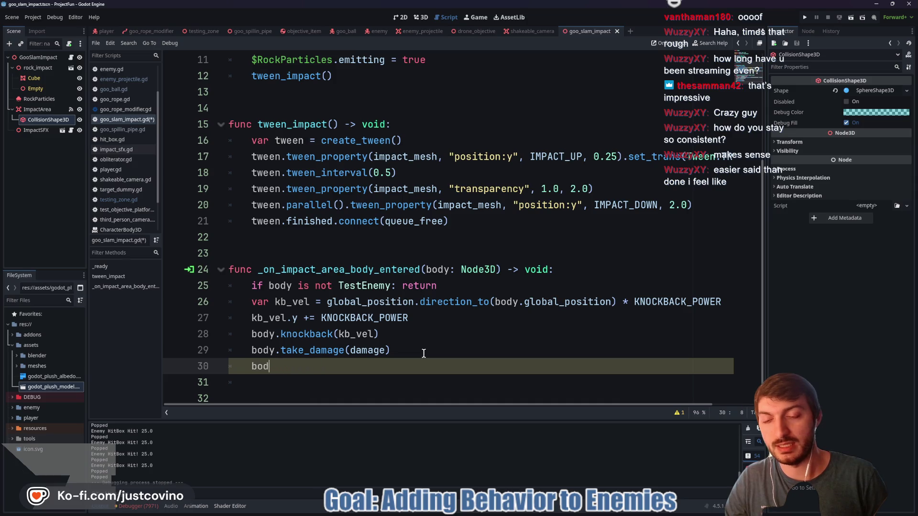
key(BackSpace)
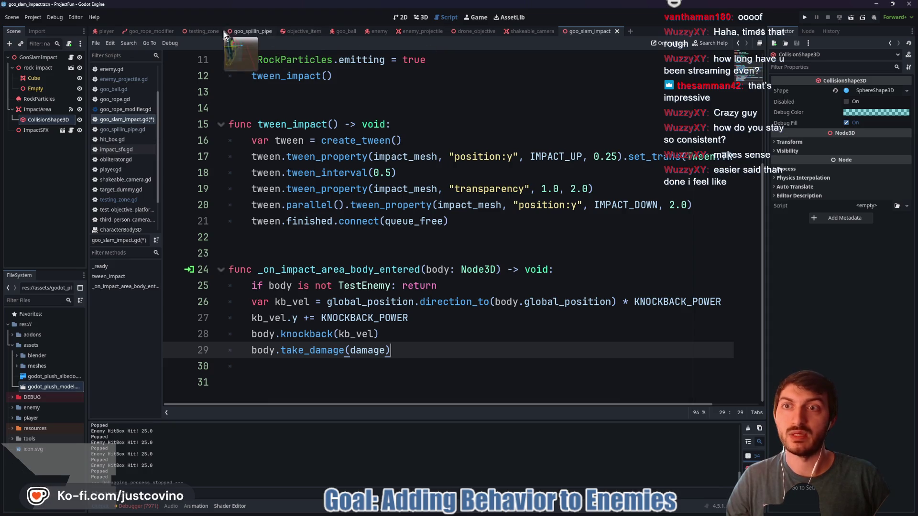
Scroll enemy.gd from _physics_process down to the #region State Swaps functions around line 112.
click(377, 32)
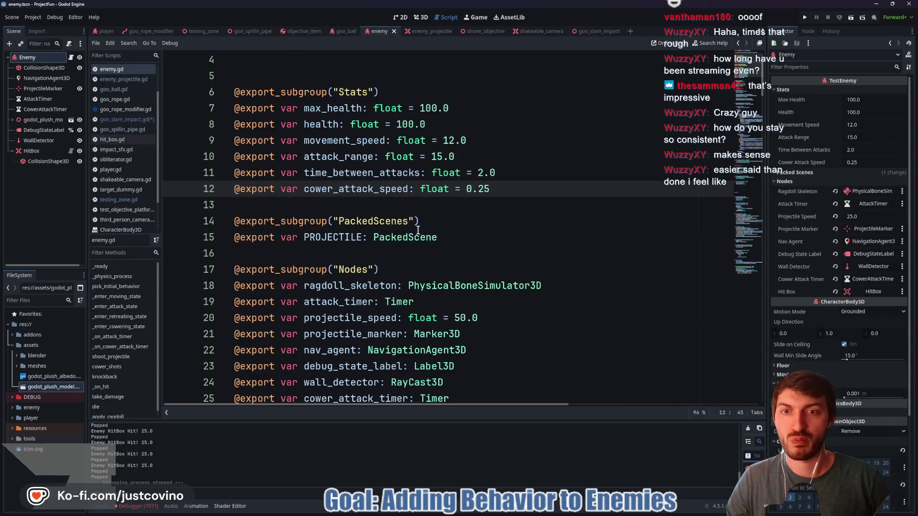
scroll(418, 230, down, 15)
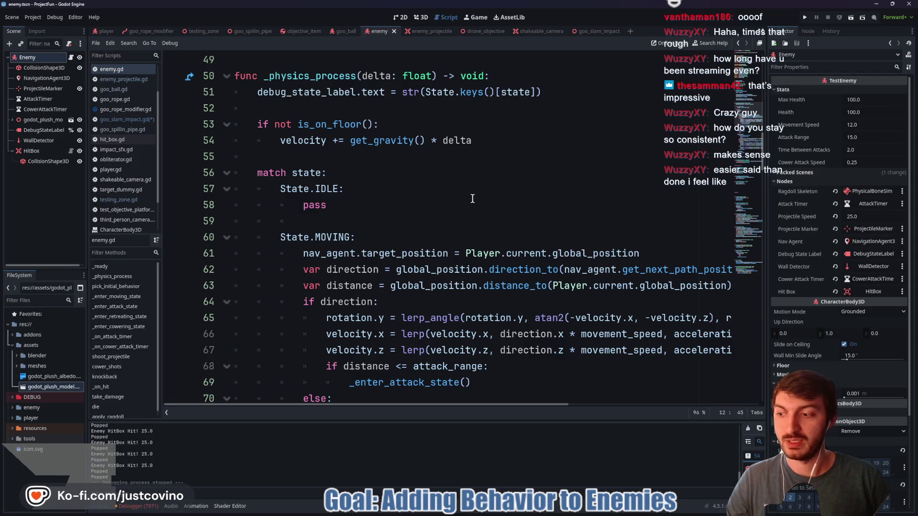
scroll(473, 198, down, 4)
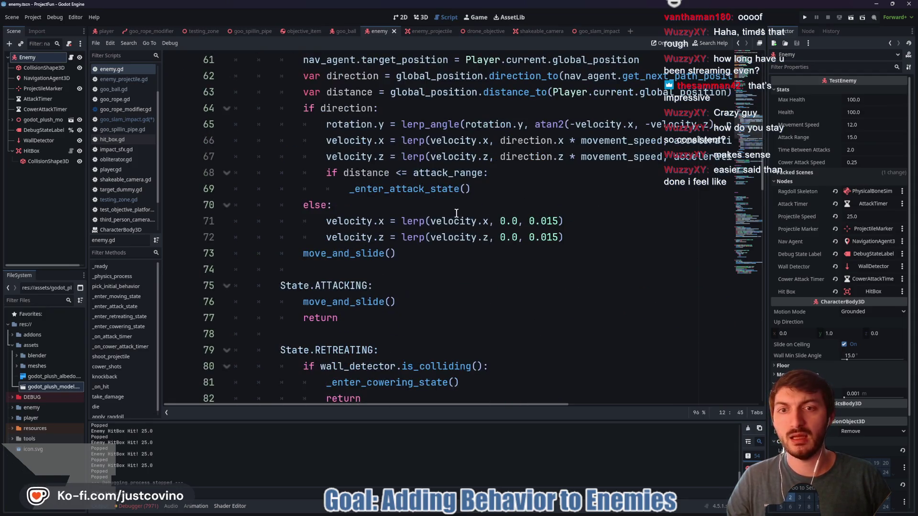
scroll(439, 207, down, 3)
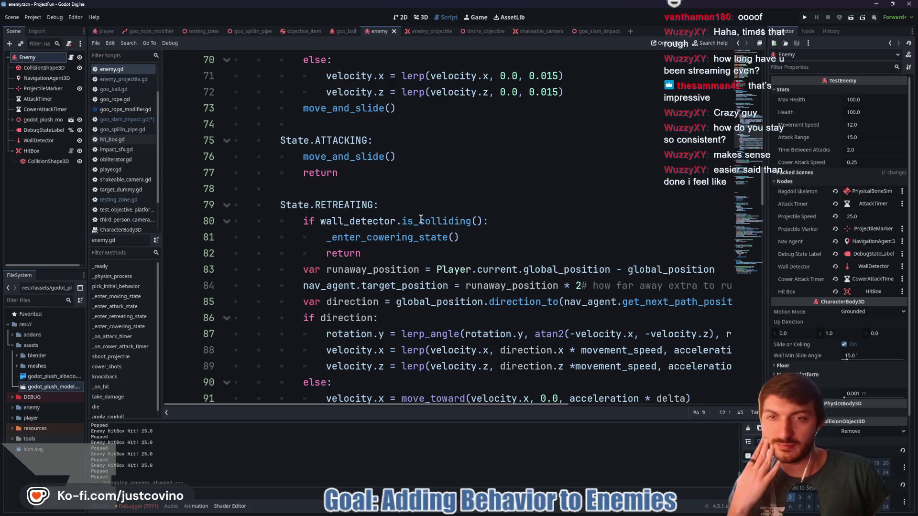
scroll(387, 200, down, 6)
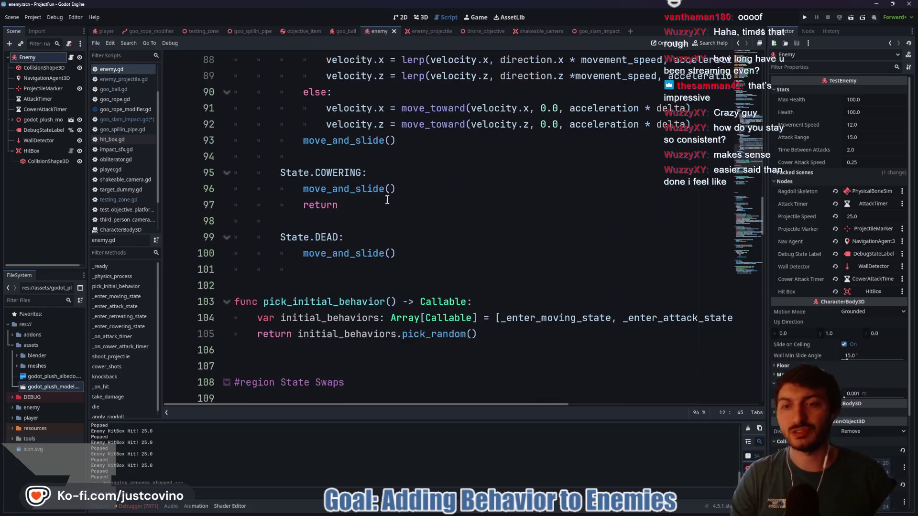
scroll(390, 215, down, 1)
click(397, 238)
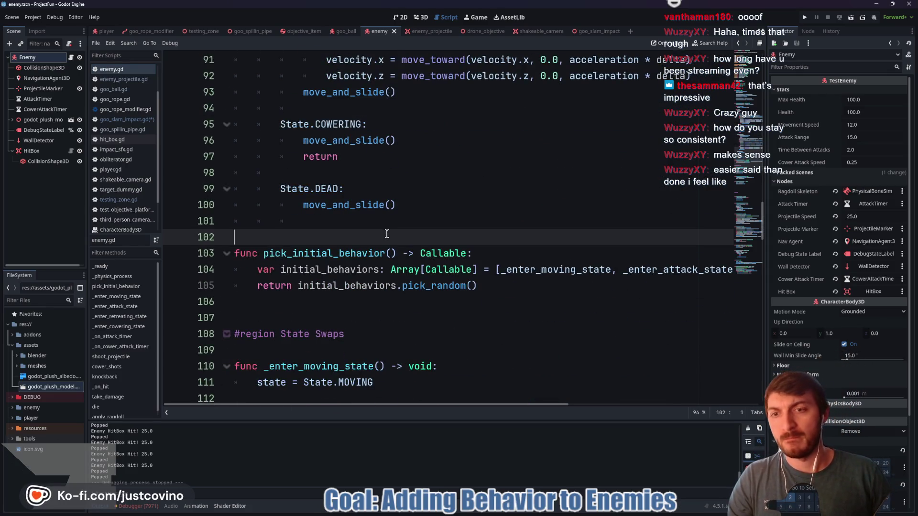
click(319, 227)
drag(306, 224, 223, 223)
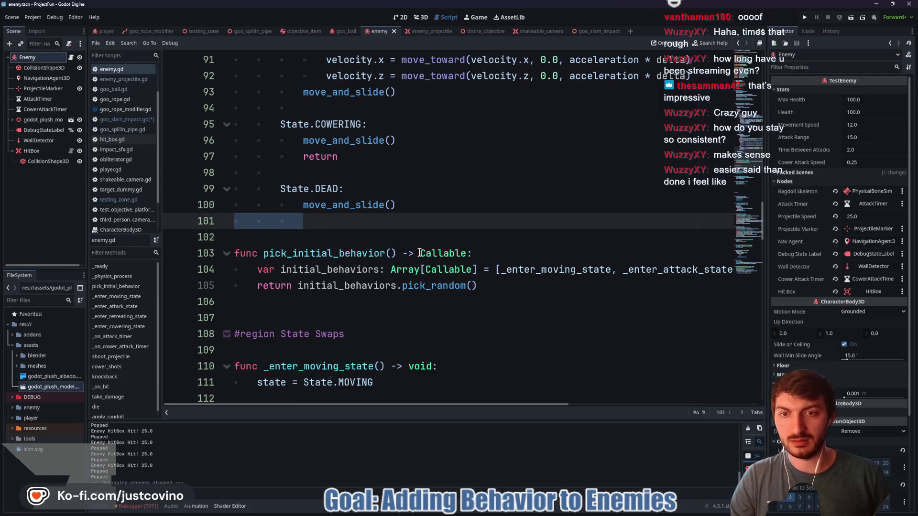
scroll(526, 248, down, 2)
click(391, 205)
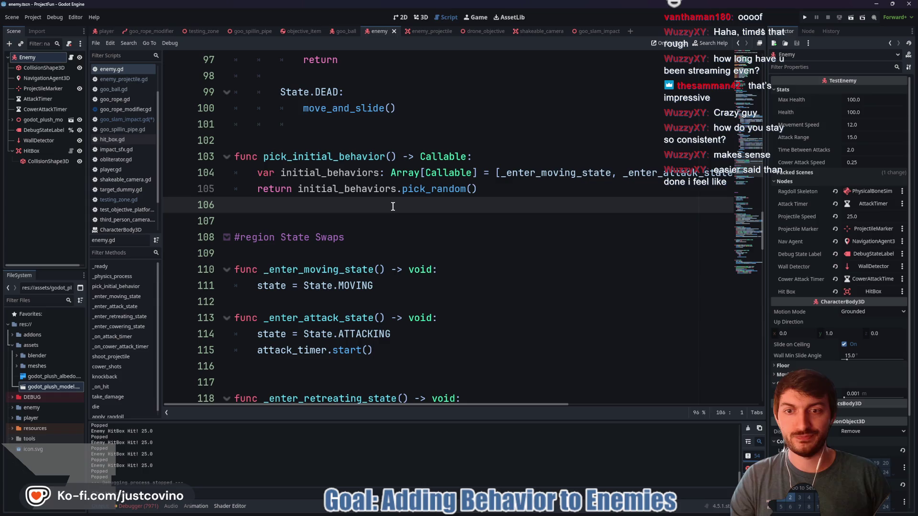
scroll(391, 222, down, 2)
click(334, 205)
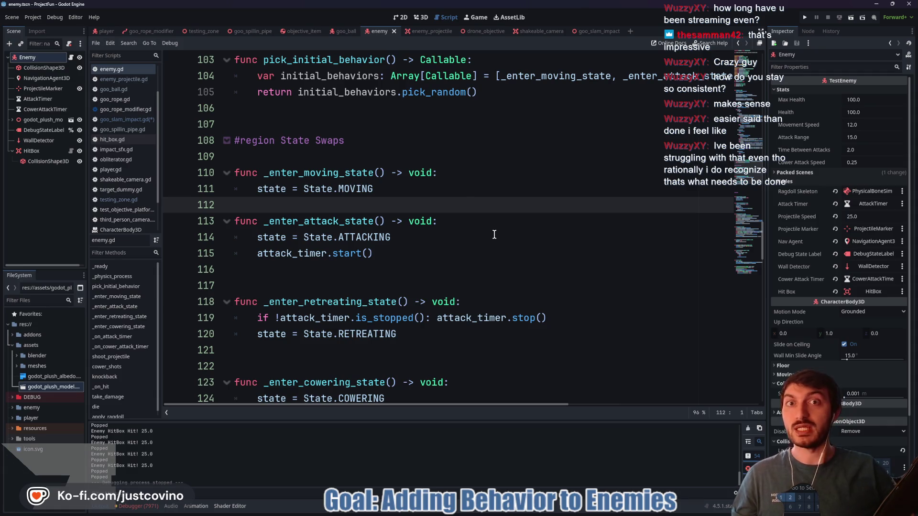
Insert a blank line at line 112 of enemy.gd, below _enter_moving_state.
key(Return)
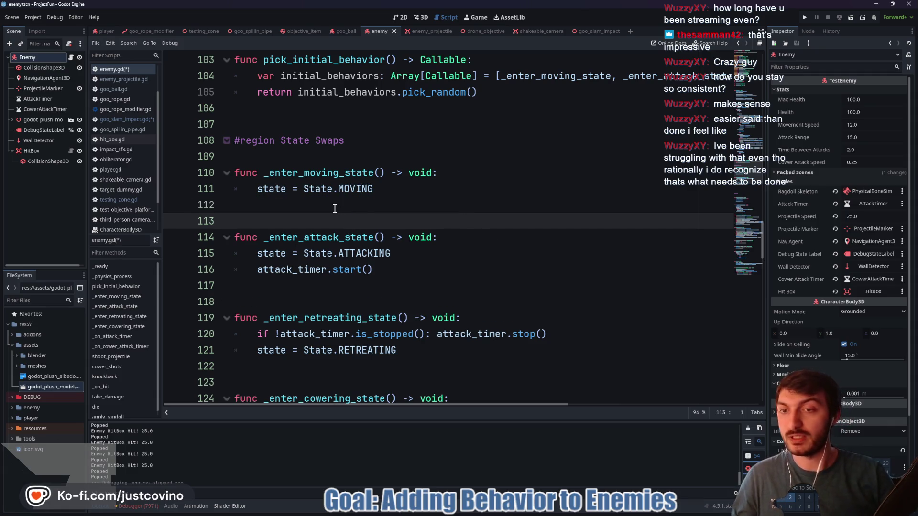
click(307, 292)
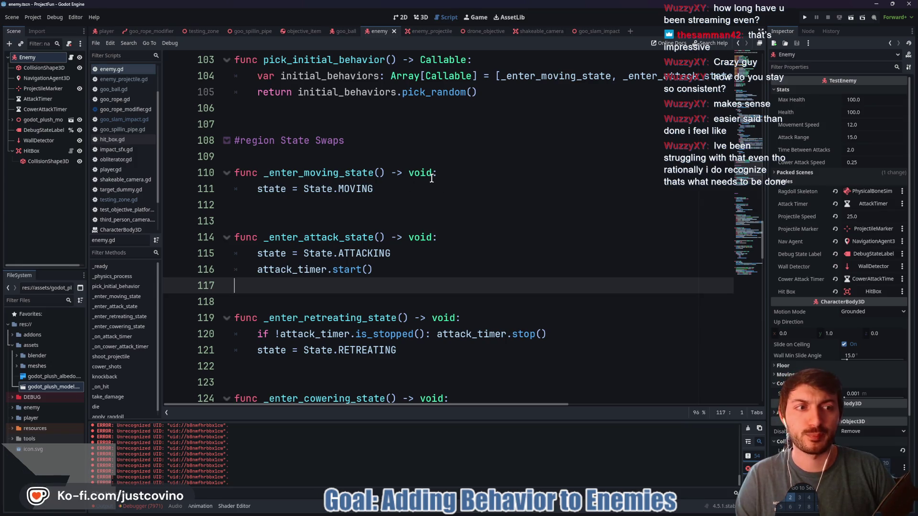
click(295, 217)
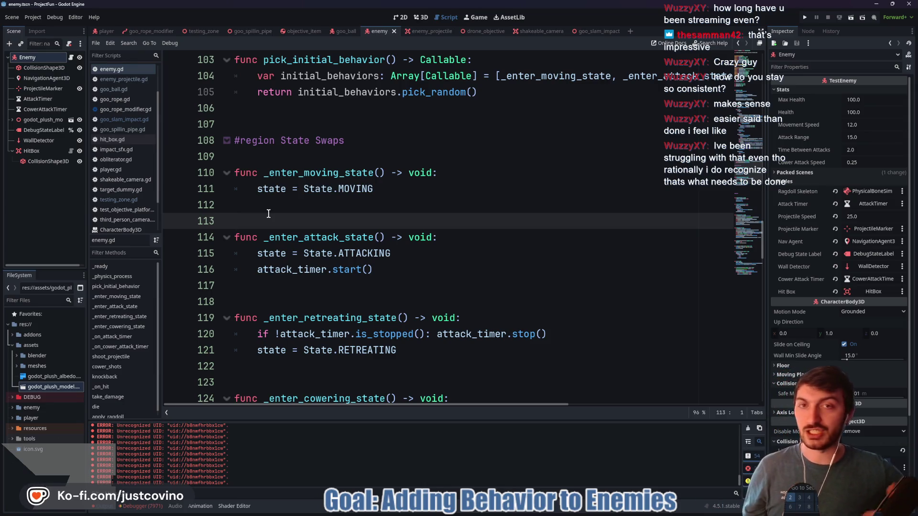
scroll(307, 219, down, 2)
click(289, 194)
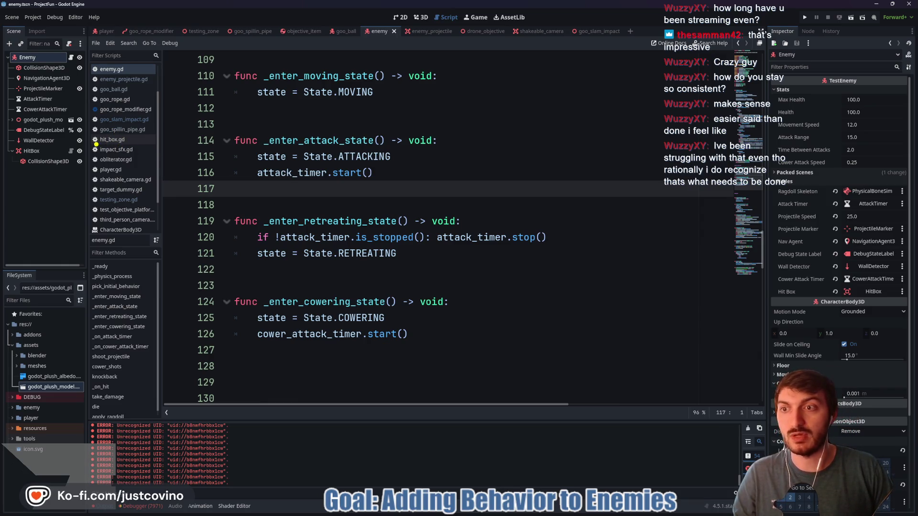
mouse_move(80, 145)
mouse_down()
mouse_move(215, 184)
mouse_move(449, 432)
mouse_move(526, 488)
mouse_up()
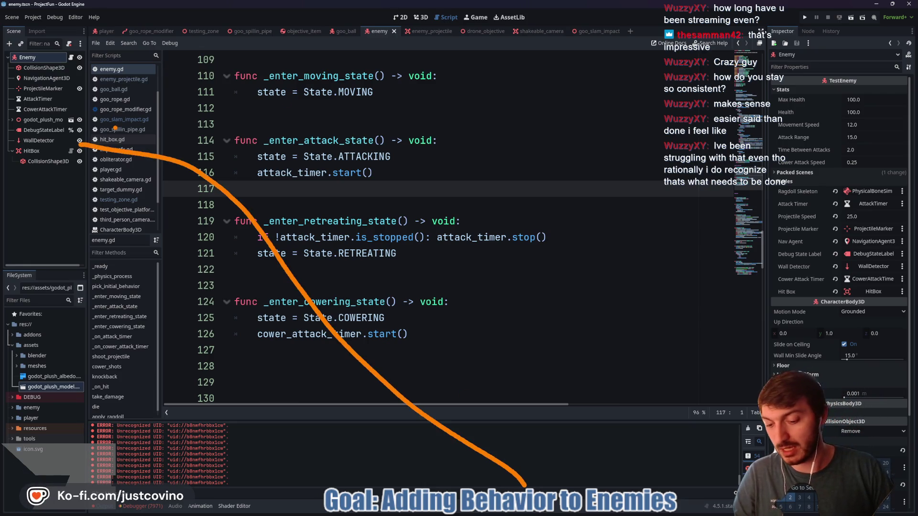
mouse_move(86, 128)
mouse_down()
mouse_move(76, 135)
mouse_move(90, 134)
mouse_up()
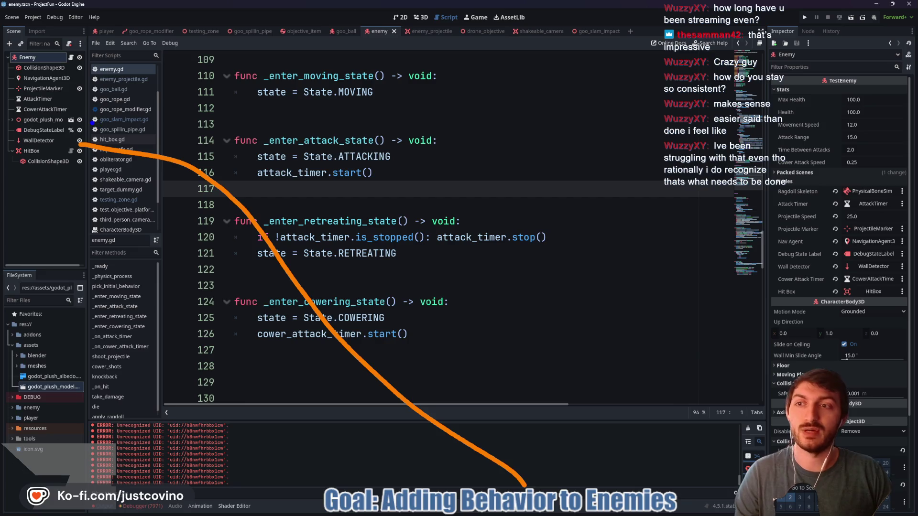
mouse_move(89, 121)
mouse_down()
mouse_move(84, 141)
mouse_move(95, 136)
mouse_up()
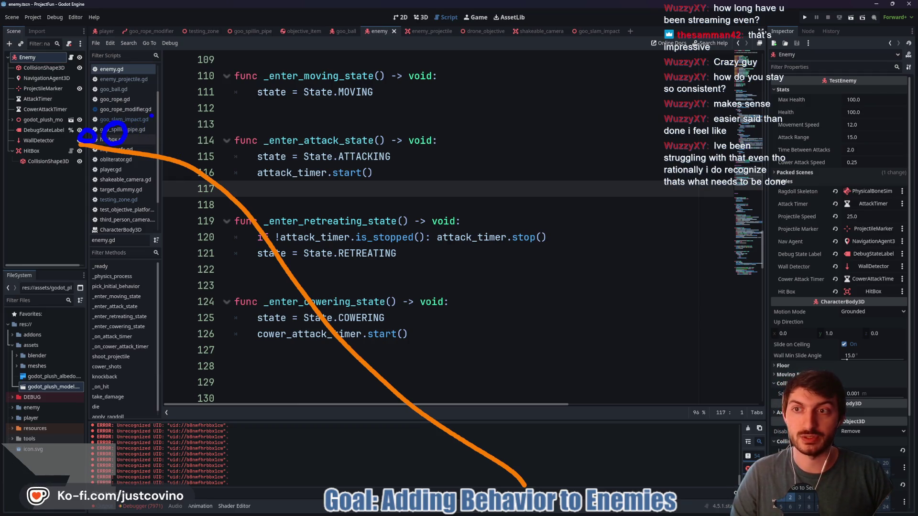
mouse_move(152, 115)
mouse_down()
mouse_move(139, 146)
mouse_move(160, 116)
mouse_move(201, 125)
mouse_up()
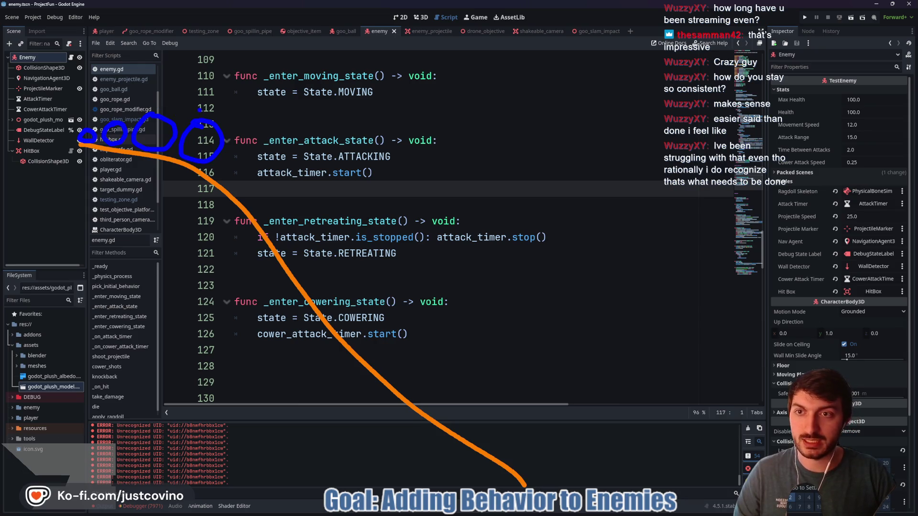
drag(244, 76, 211, 112)
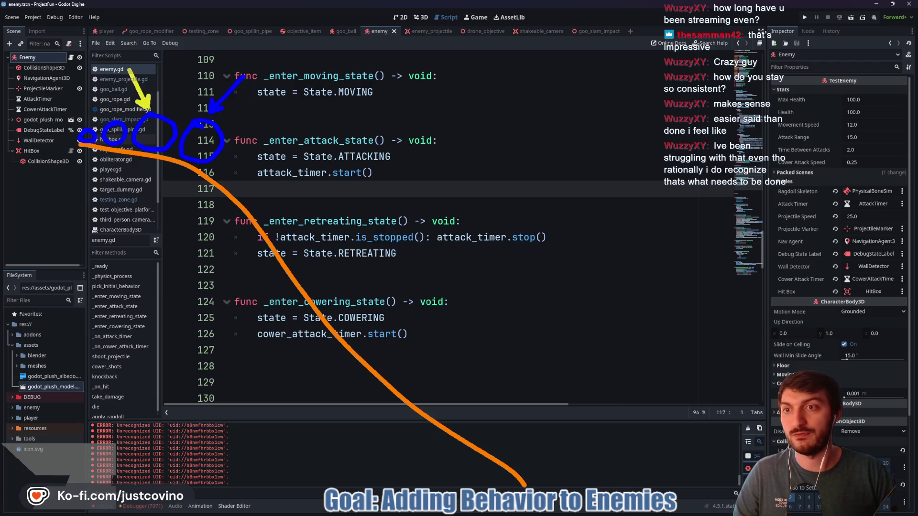
drag(128, 70, 149, 110)
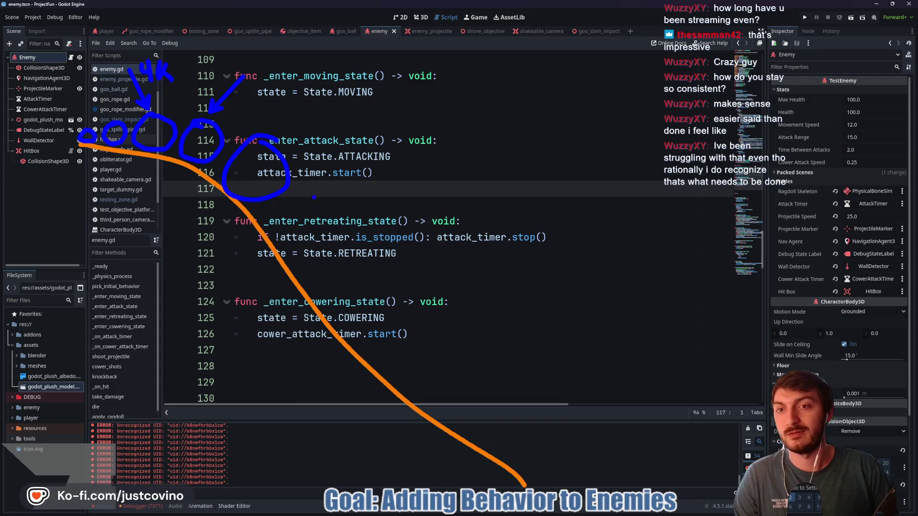
drag(297, 256, 337, 175)
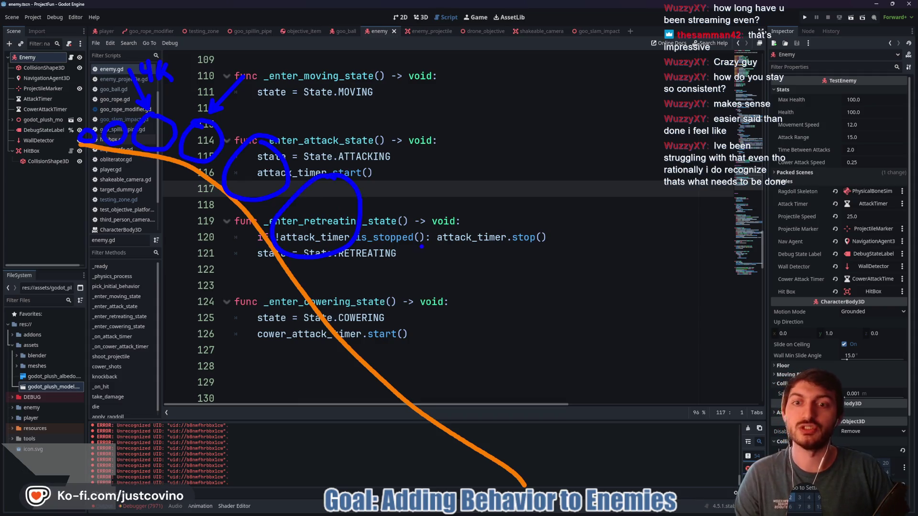
mouse_move(397, 223)
mouse_down()
mouse_move(366, 246)
mouse_move(430, 228)
mouse_up()
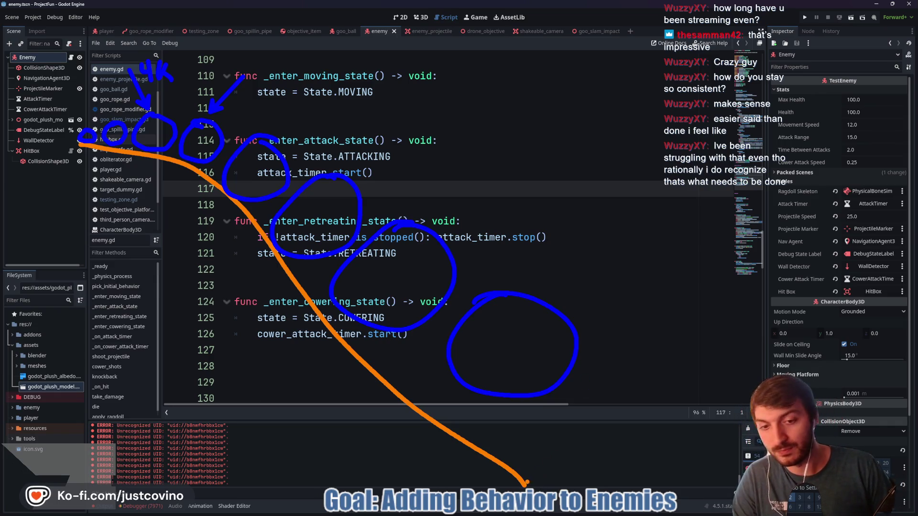
drag(527, 483, 683, 489)
mouse_move(574, 444)
mouse_down()
mouse_move(589, 449)
mouse_move(645, 320)
mouse_up()
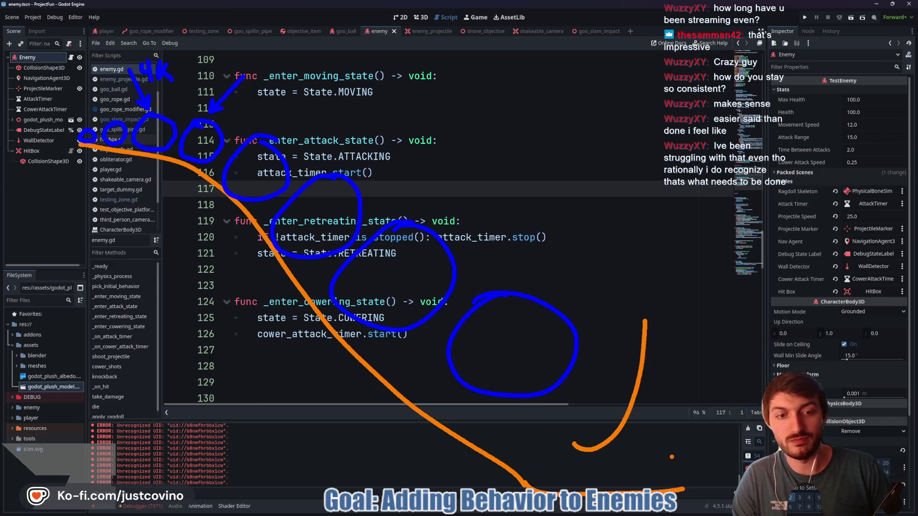
drag(701, 447, 702, 316)
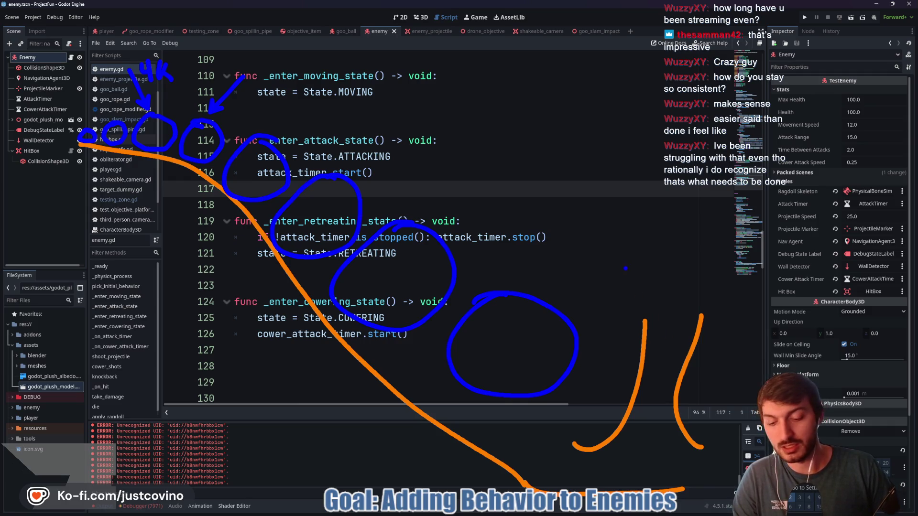
mouse_move(625, 269)
mouse_down()
mouse_move(646, 322)
mouse_move(707, 282)
mouse_move(621, 263)
mouse_up()
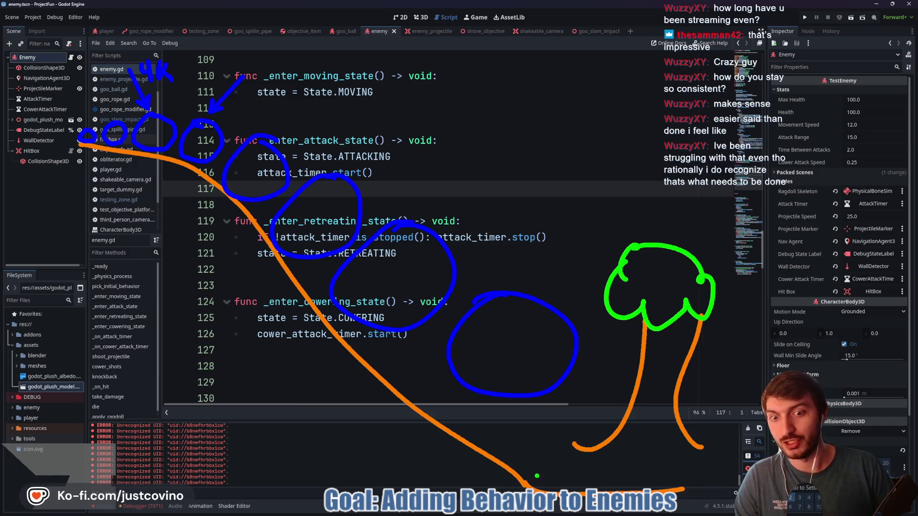
mouse_move(512, 481)
mouse_down()
mouse_move(243, 452)
mouse_move(36, 220)
mouse_move(44, 150)
mouse_move(51, 142)
mouse_move(57, 149)
mouse_up()
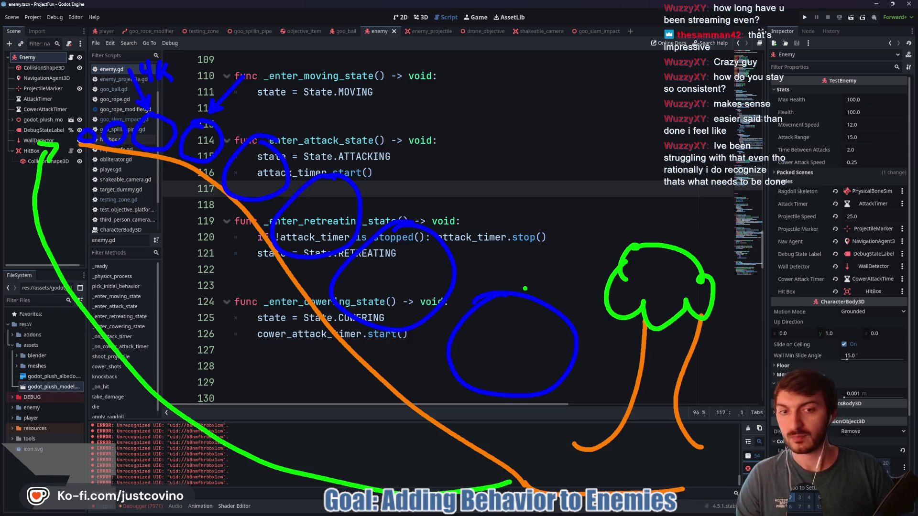
drag(524, 288, 537, 287)
drag(577, 145, 527, 295)
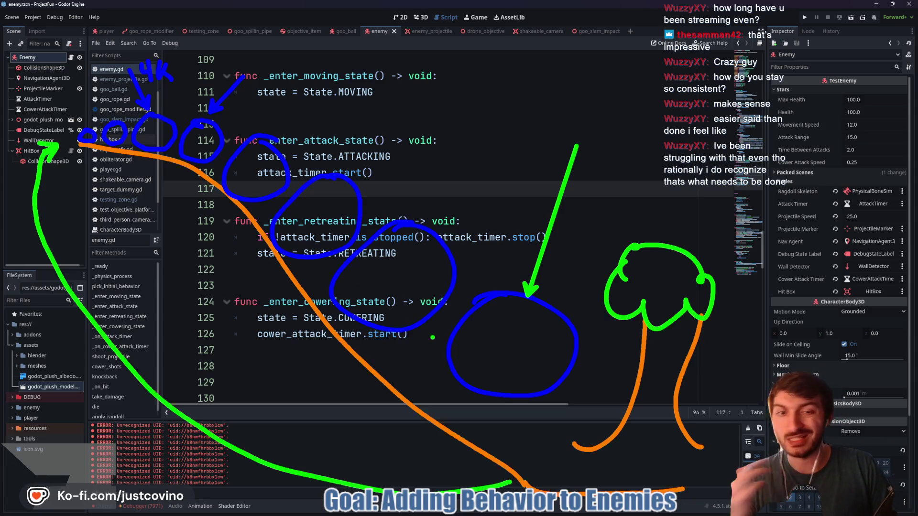
key(Escape)
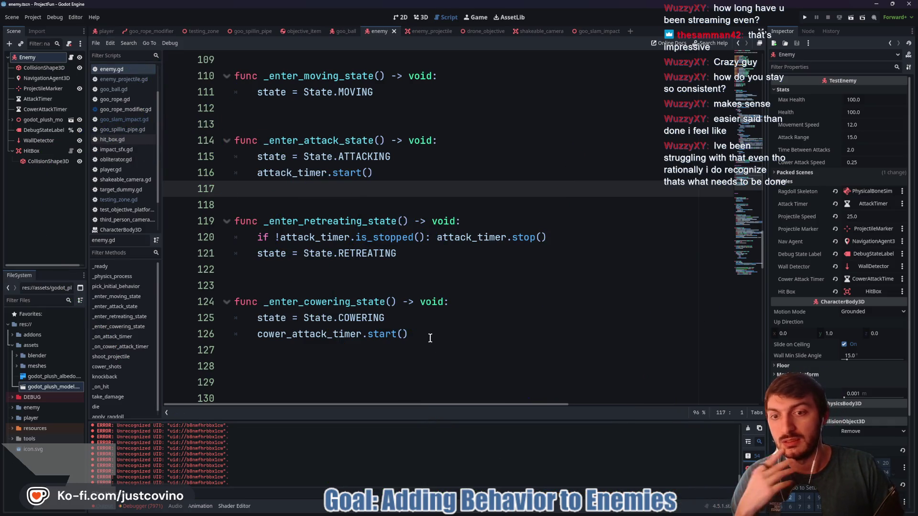
click(429, 335)
click(370, 362)
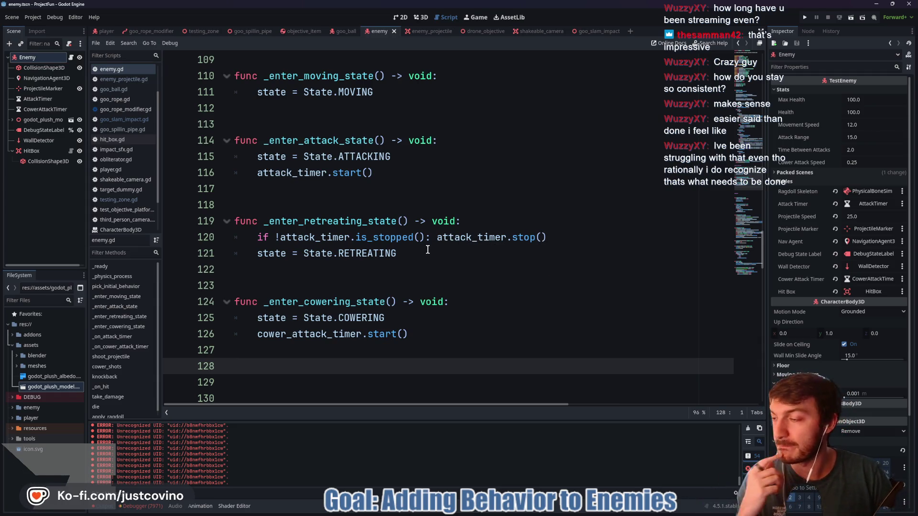
scroll(364, 304, down, 4)
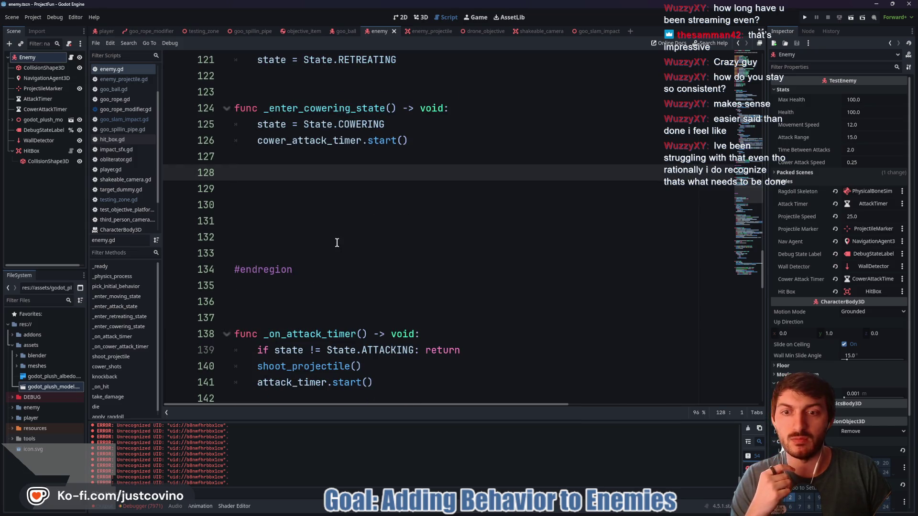
scroll(337, 243, up, 10)
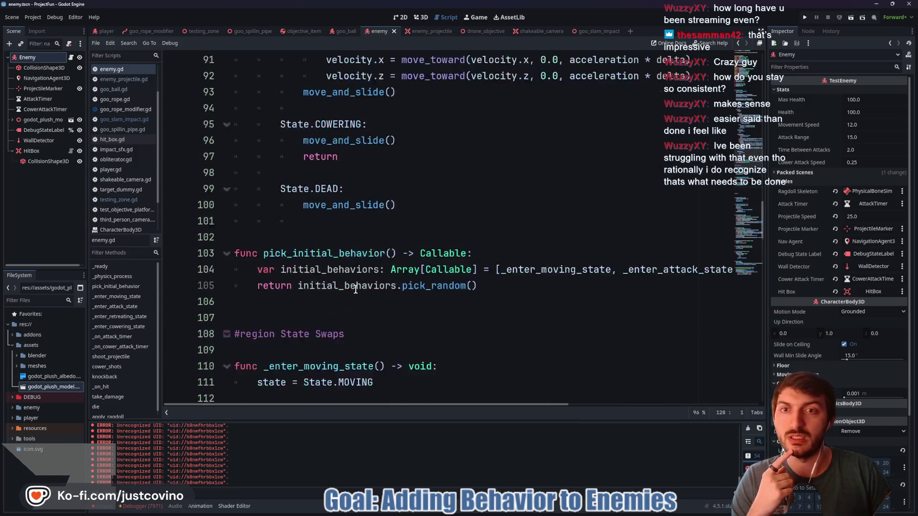
scroll(355, 289, up, 1)
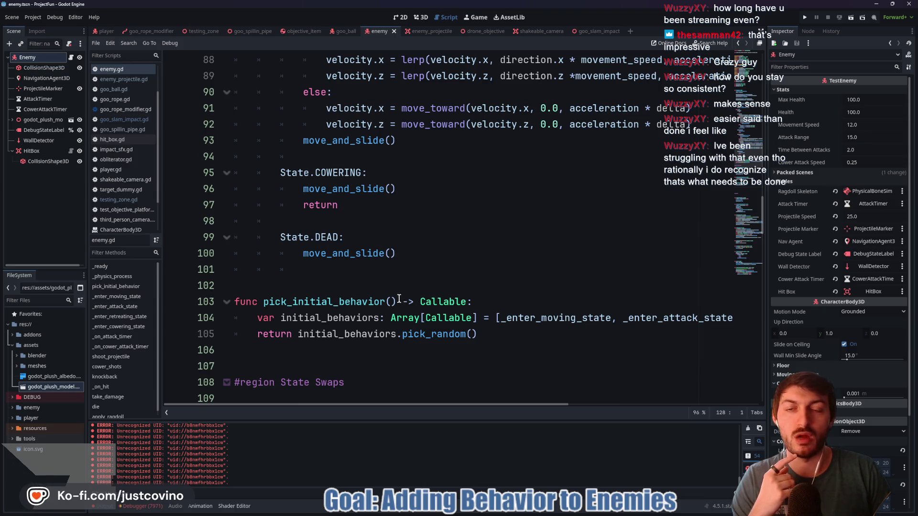
scroll(373, 253, up, 1)
double_click(332, 238)
scroll(411, 239, down, 4)
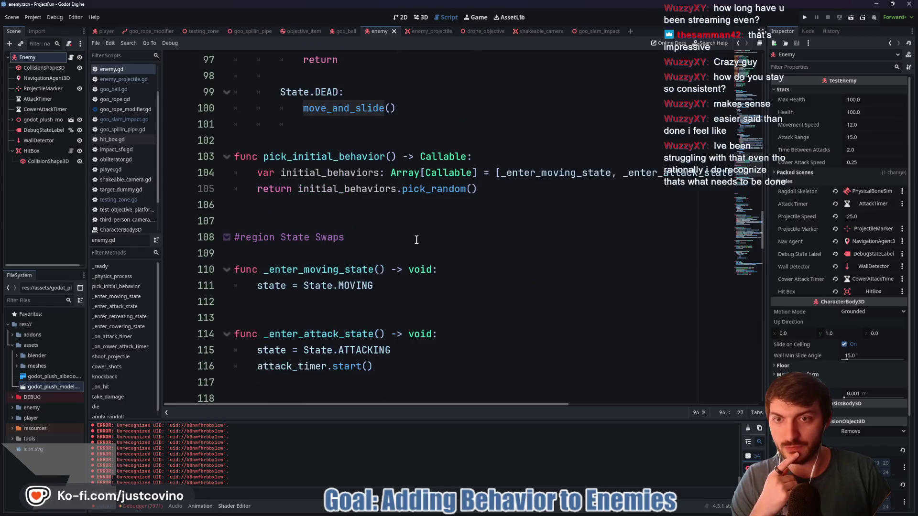
scroll(411, 240, up, 4)
scroll(411, 240, down, 10)
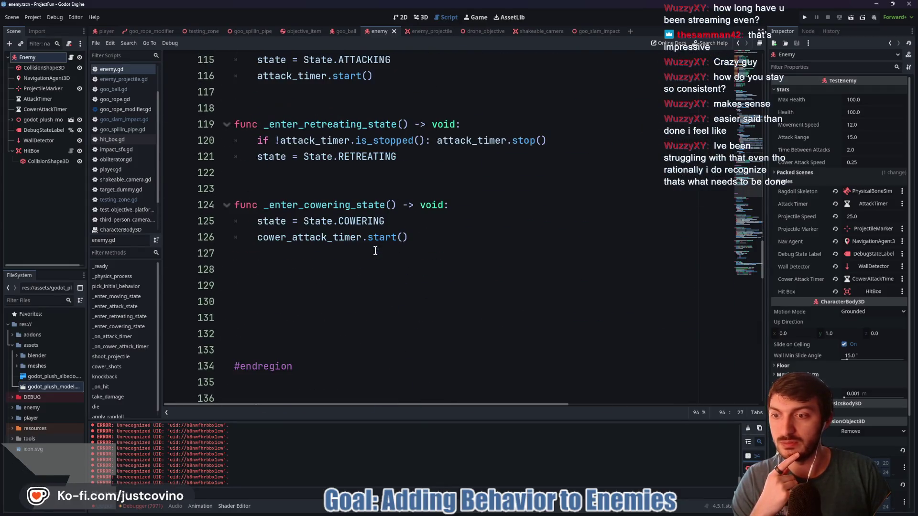
click(110, 377)
click(469, 251)
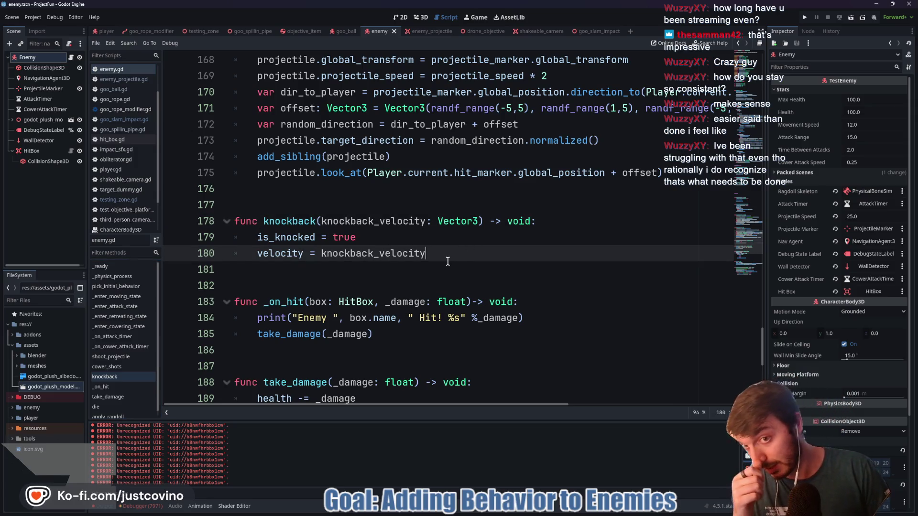
scroll(443, 265, up, 15)
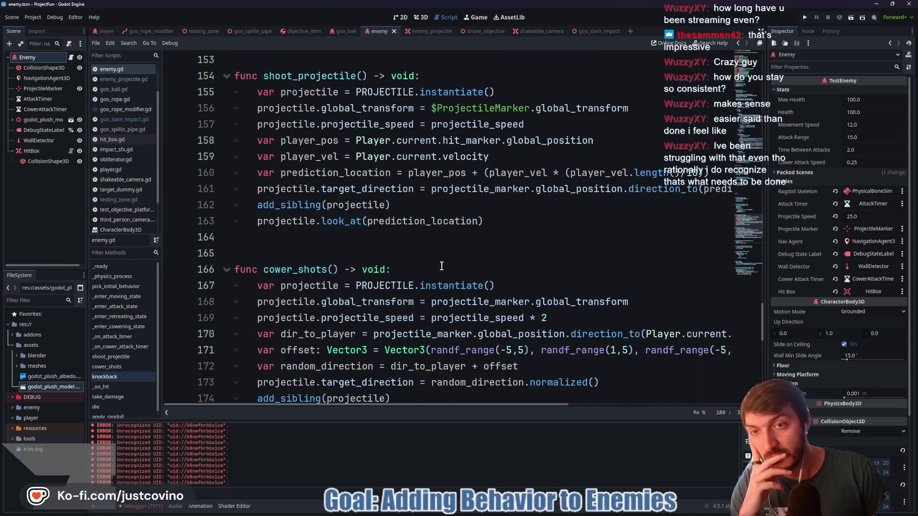
scroll(431, 275, up, 12)
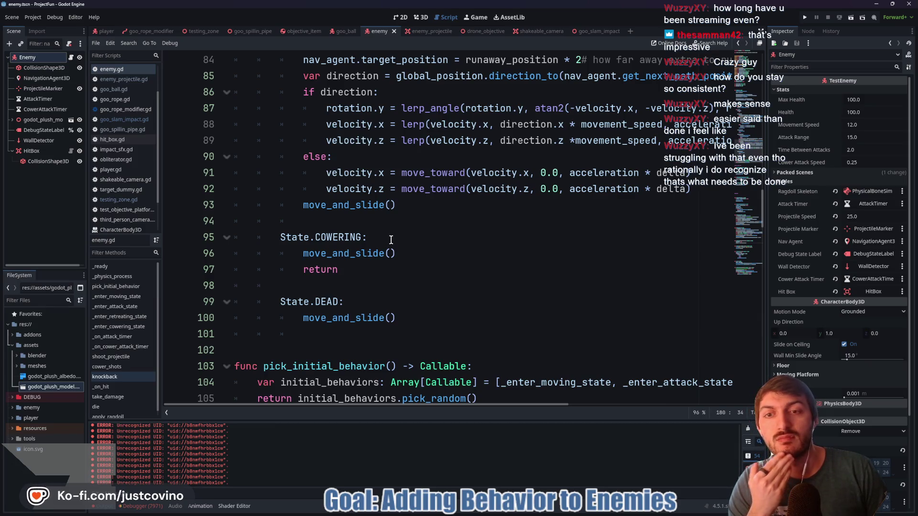
click(389, 239)
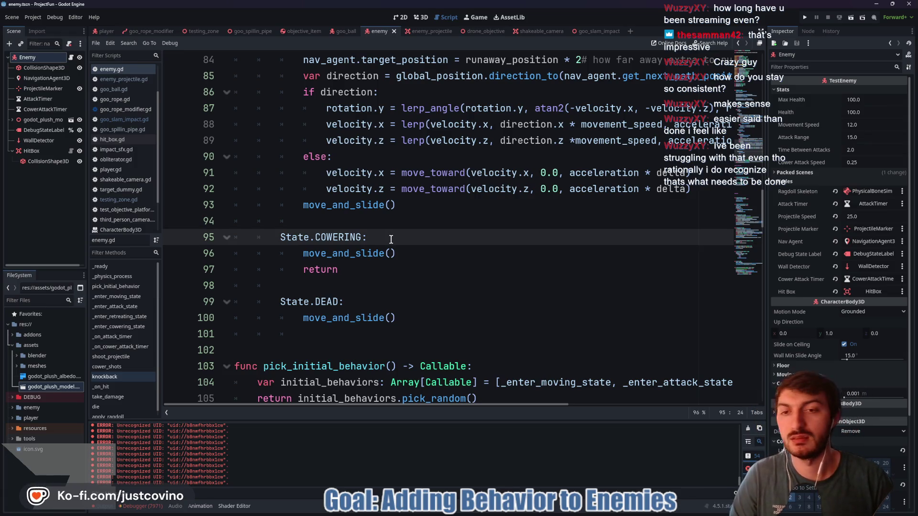
drag(396, 318, 303, 318)
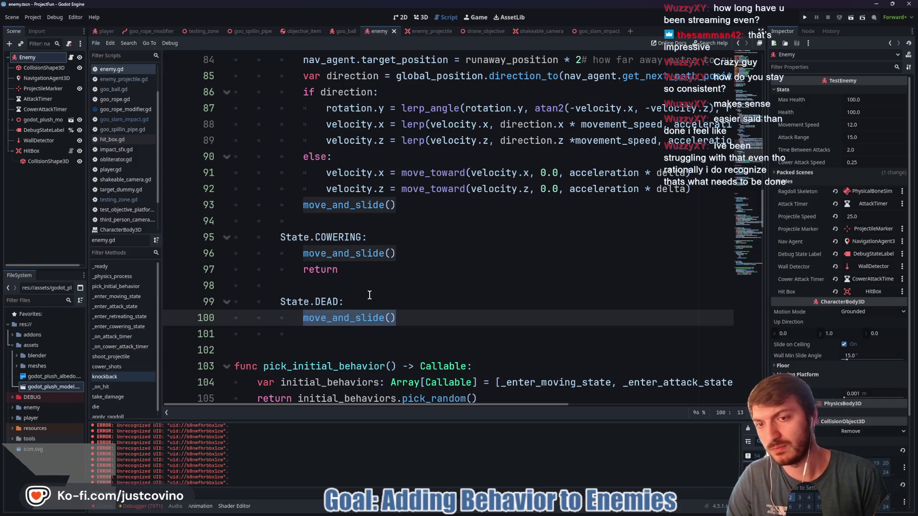
Make DEAD just 'pass' and add 'if is_on_floor(): velocity = Vector3.ZERO' under COWERING.
text(pass)
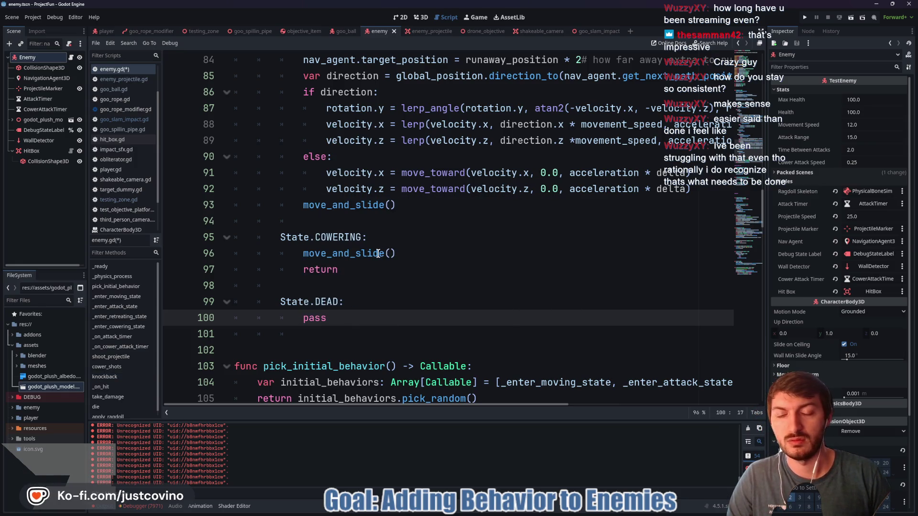
click(370, 238)
key(Return)
text(if is_on_fl)
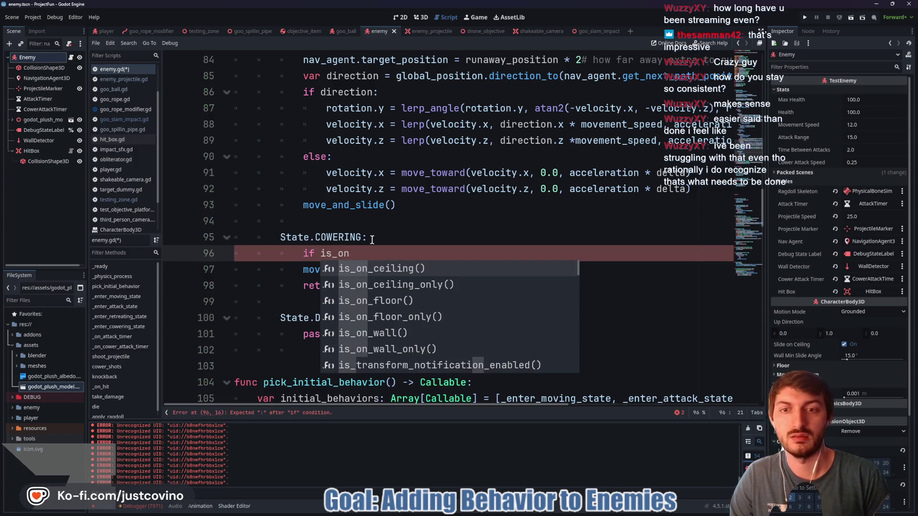
key(Return)
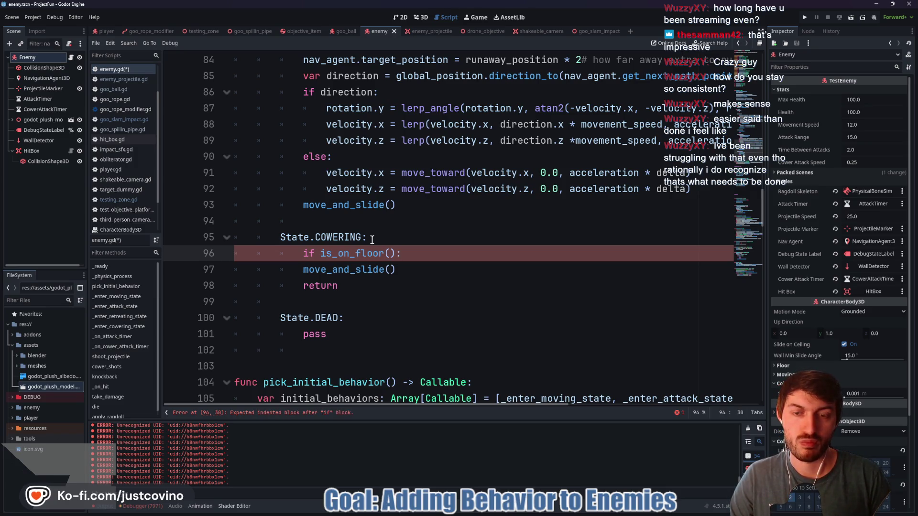
key(Return)
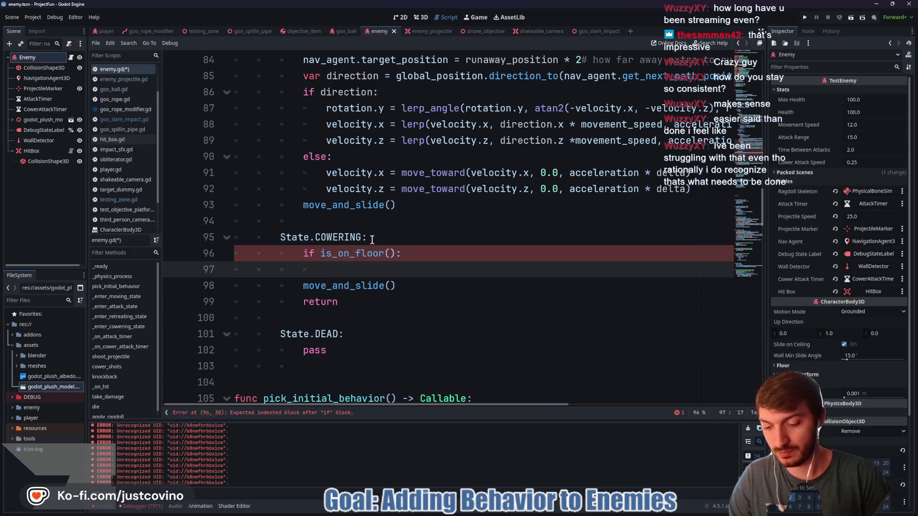
text(Vector3)
key(BackSpace)
key(BackSpace)
key(BackSpace)
text(vel)
key(Return)
text(= Vector3)
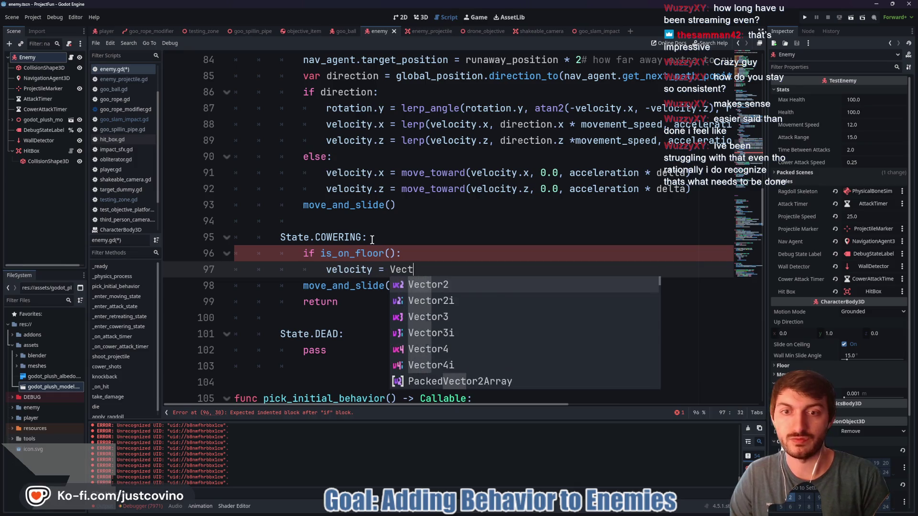
text(.ZERO)
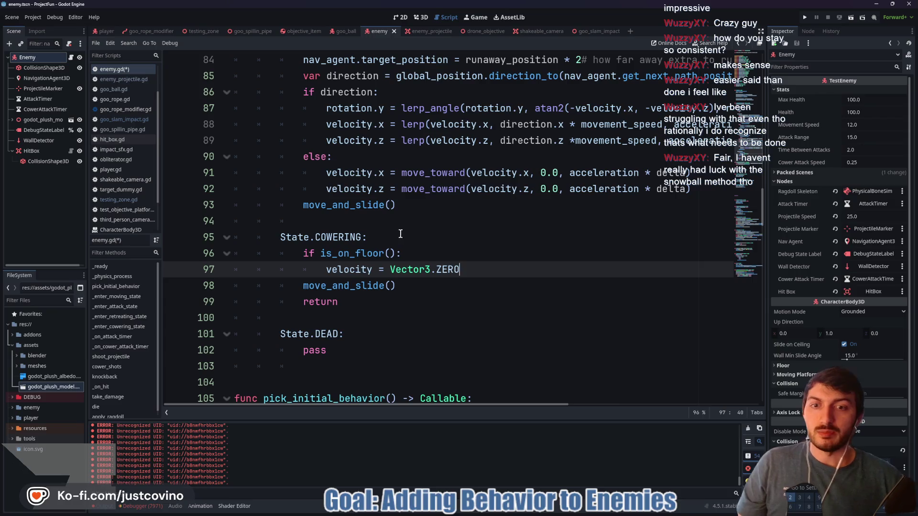
Copy the floor-stop block and paste it over ATTACKING's move_and_slide() call.
scroll(455, 246, up, 4)
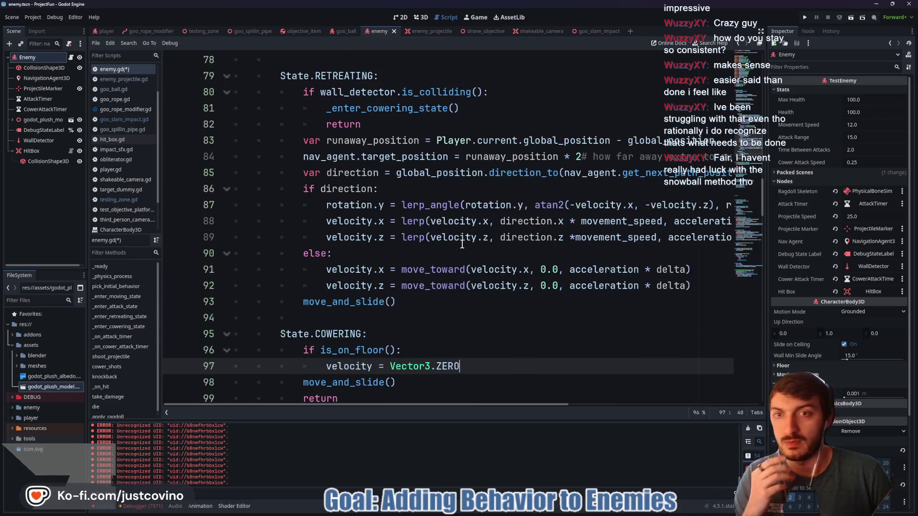
scroll(452, 246, up, 3)
scroll(420, 268, down, 3)
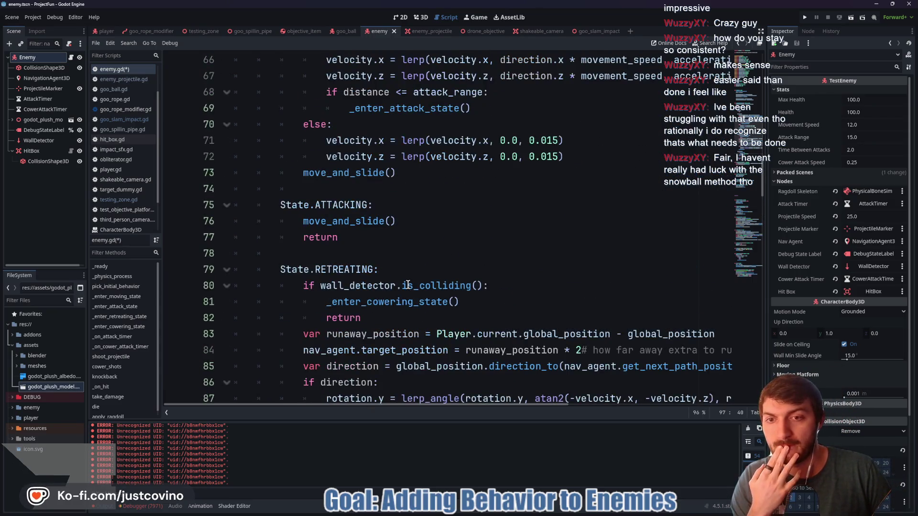
scroll(415, 280, down, 5)
mouse_move(432, 245)
mouse_down()
mouse_move(237, 222)
mouse_move(235, 205)
mouse_up()
key(ctrl+c)
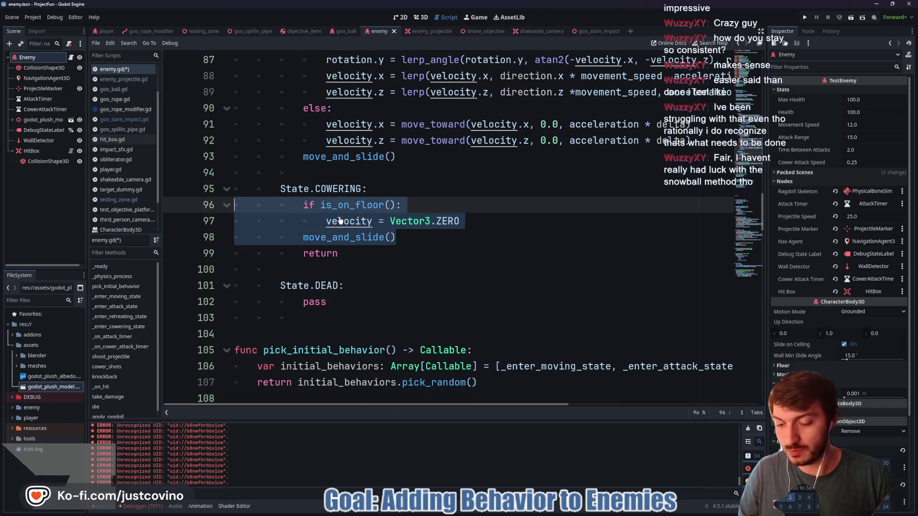
scroll(399, 308, up, 9)
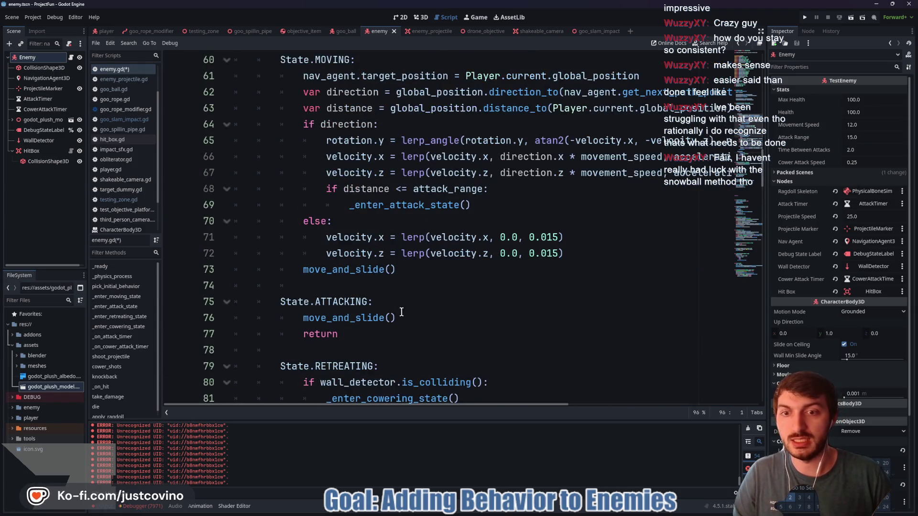
drag(404, 319, 214, 319)
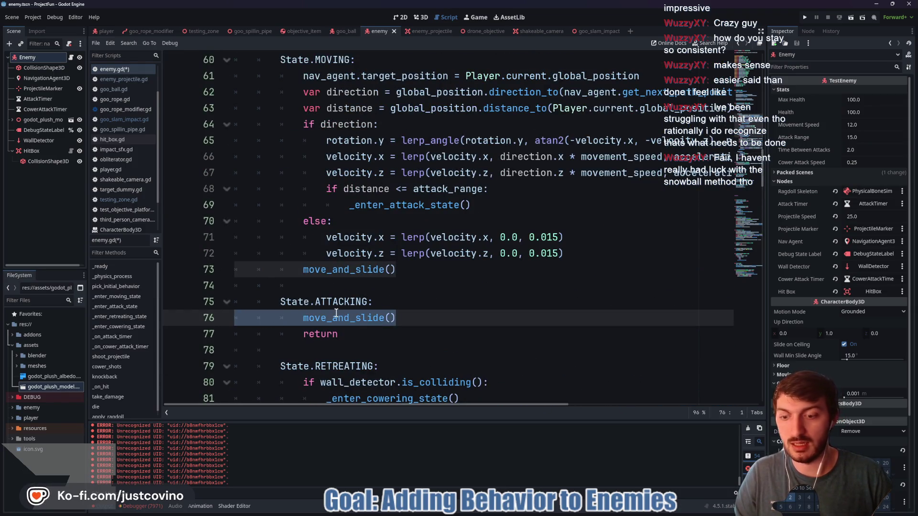
key(ctrl+v)
click(472, 338)
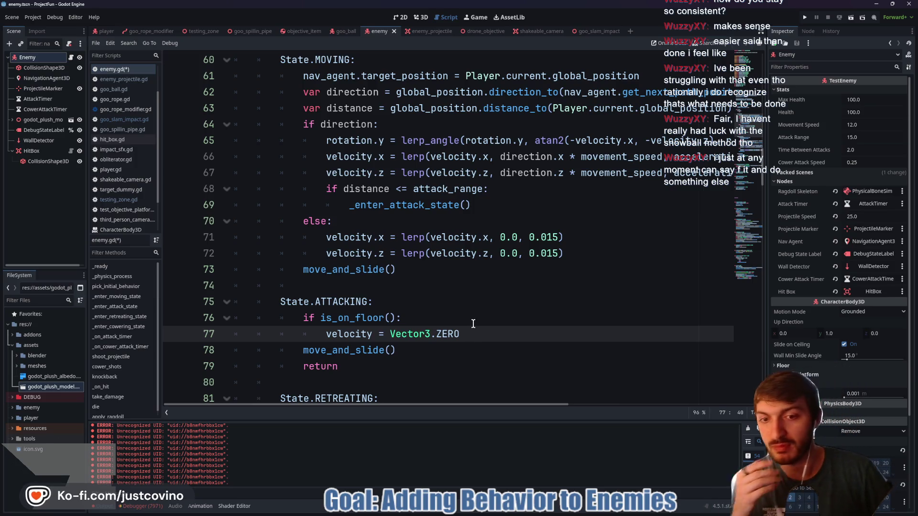
Save the enemy.gd edits with Ctrl+S and go to testing_zone.gd.
scroll(437, 284, up, 3)
scroll(437, 284, up, 2)
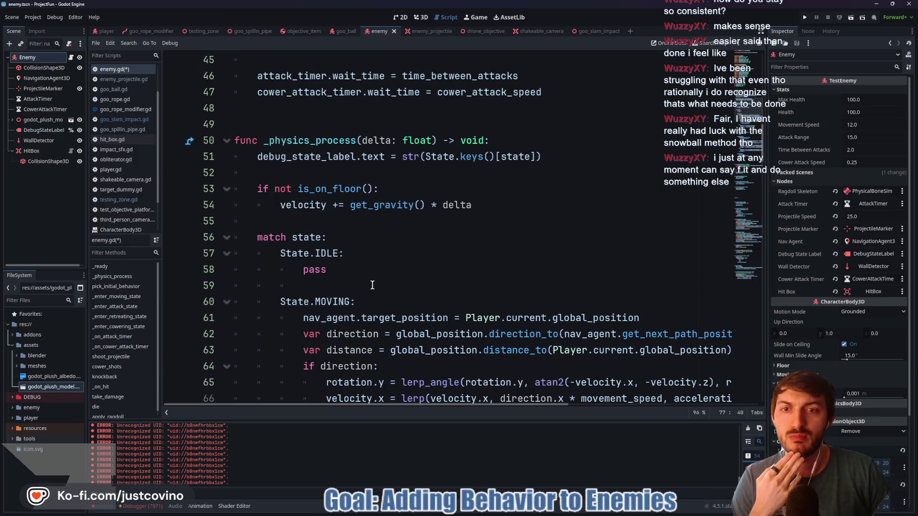
scroll(372, 285, down, 12)
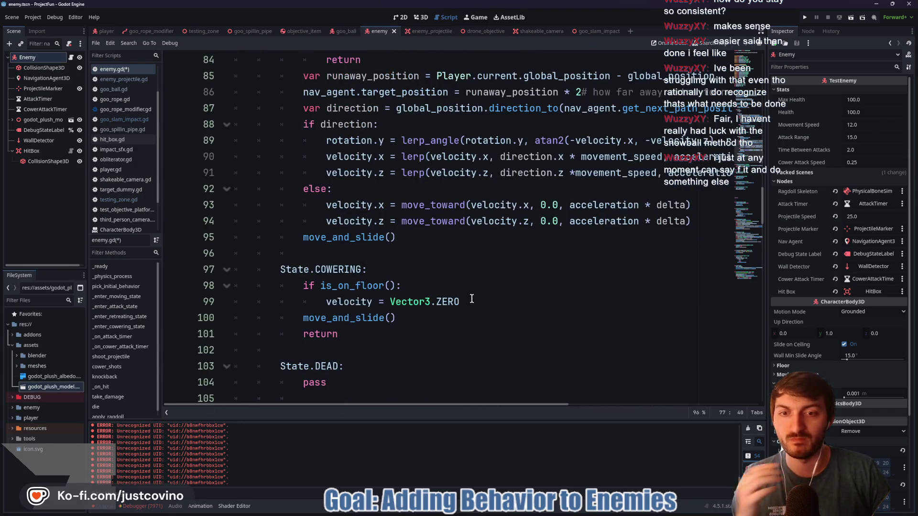
click(472, 299)
key(ctrl+s)
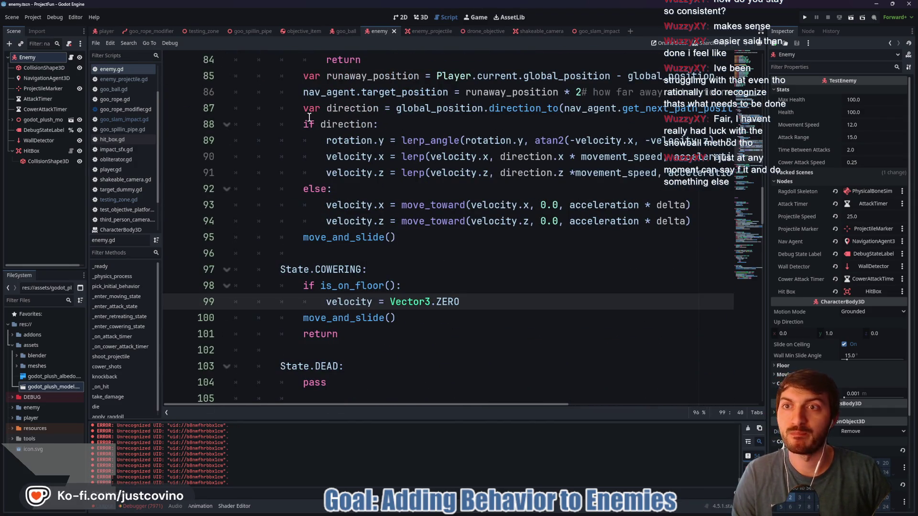
click(195, 31)
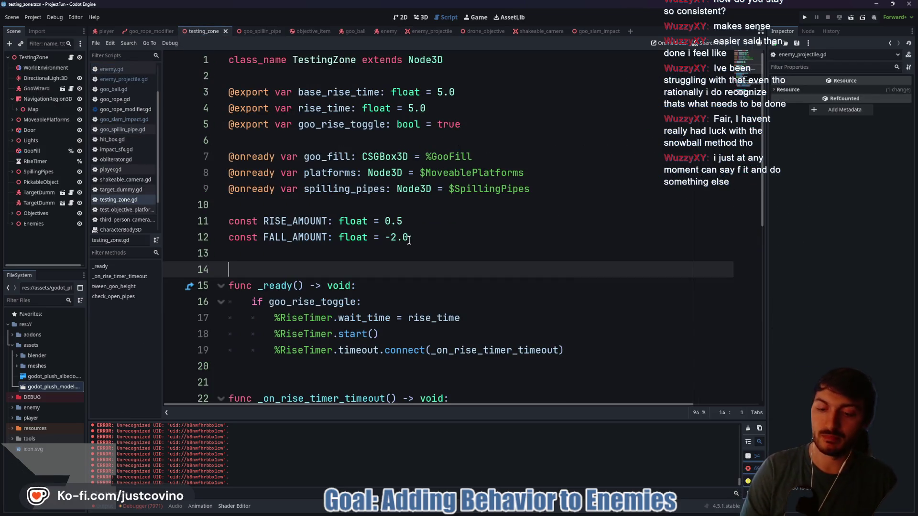
Run the scene with F6, grapple and slam into the blue enemies, then stop with F8.
key(F6)
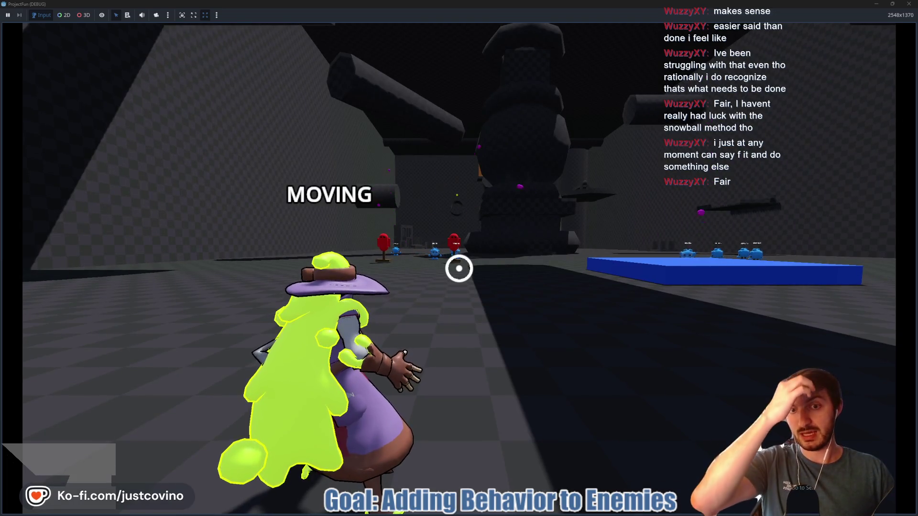
key(space)
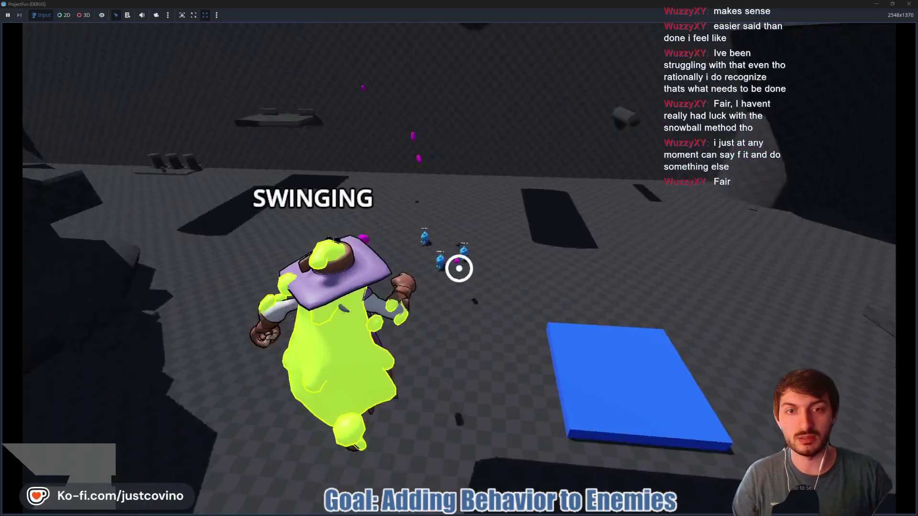
click(459, 268)
click(459, 268)
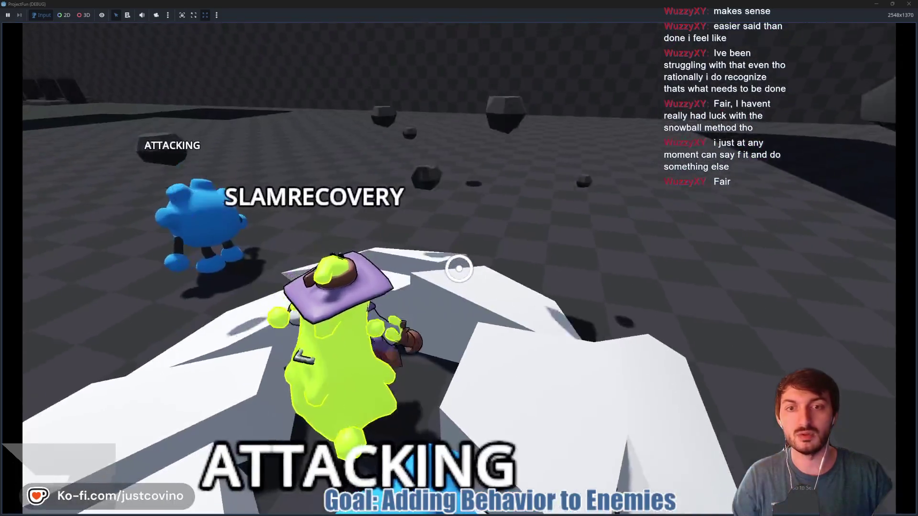
key(F8)
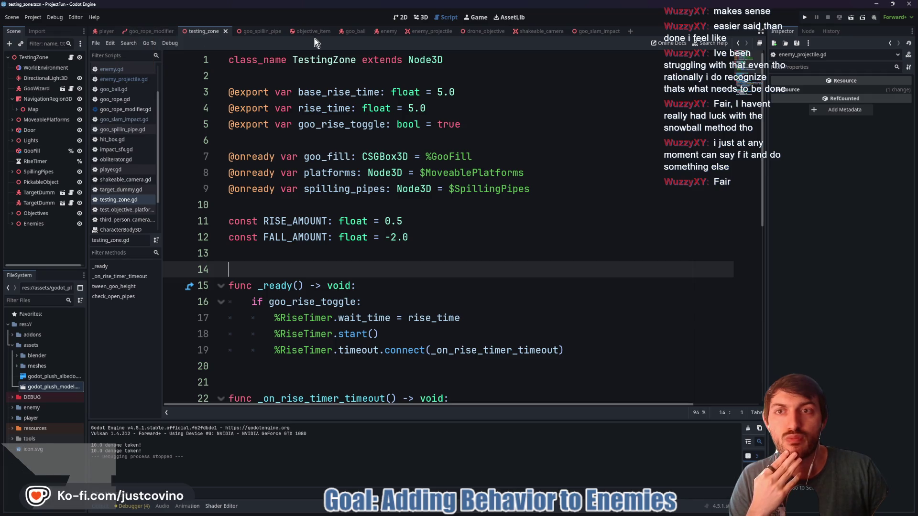
In enemy.gd, replace COWERING's is_on_floor velocity reset with the else-branch's two move_toward lines.
click(395, 31)
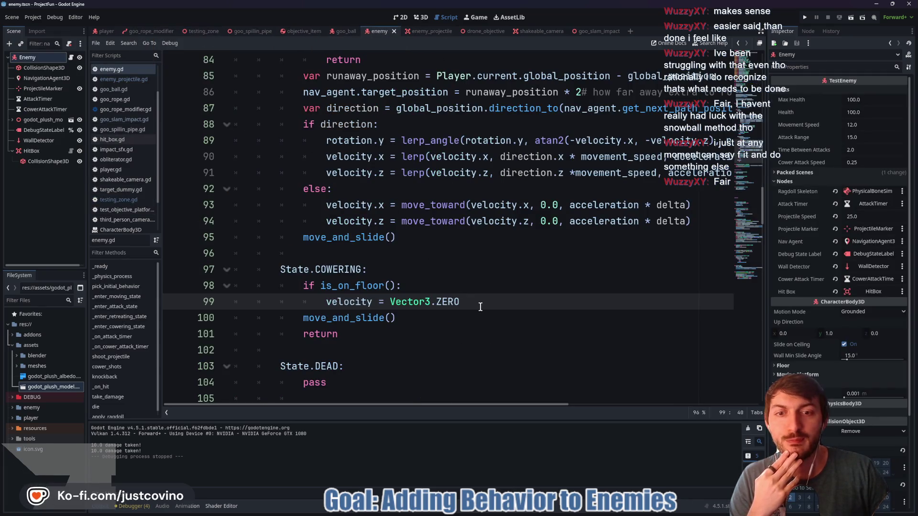
drag(475, 302, 306, 302)
click(457, 301)
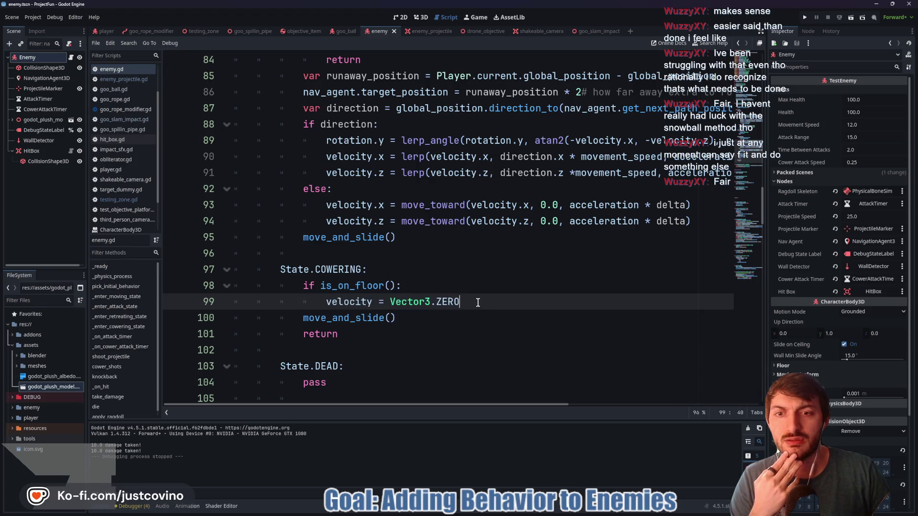
key(shift+Up)
key(shift+Home)
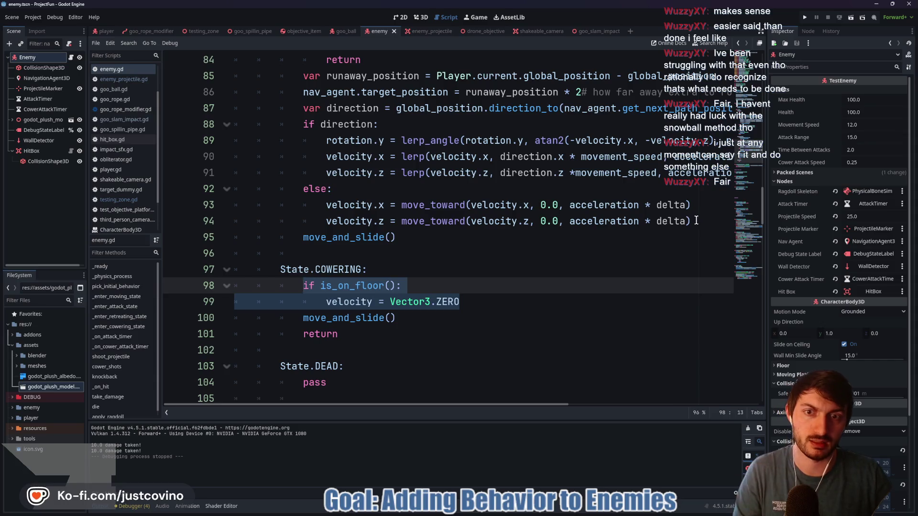
drag(690, 221, 321, 213)
key(ctrl+c)
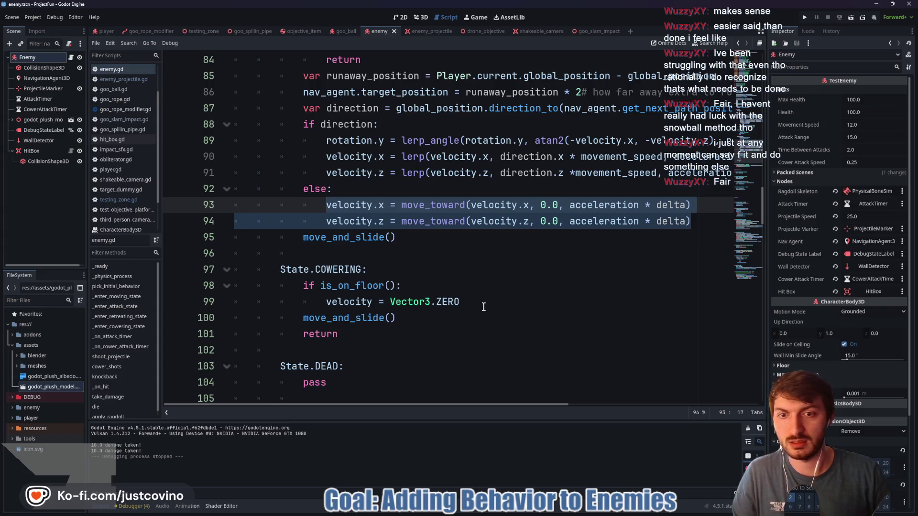
drag(476, 304, 191, 287)
key(ctrl+v)
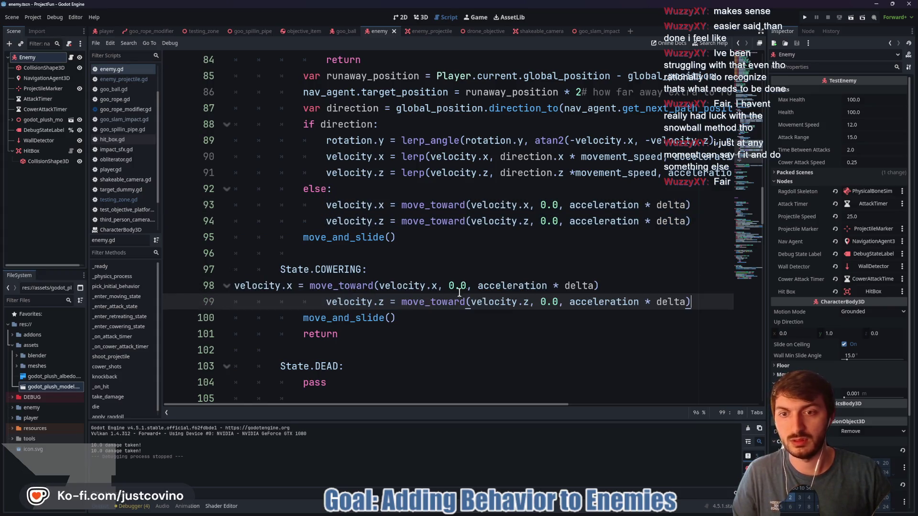
Fix the indentation of the pasted velocity.x and velocity.z move_toward lines in COWERING.
click(236, 286)
key(Tab)
key(Tab)
key(Tab)
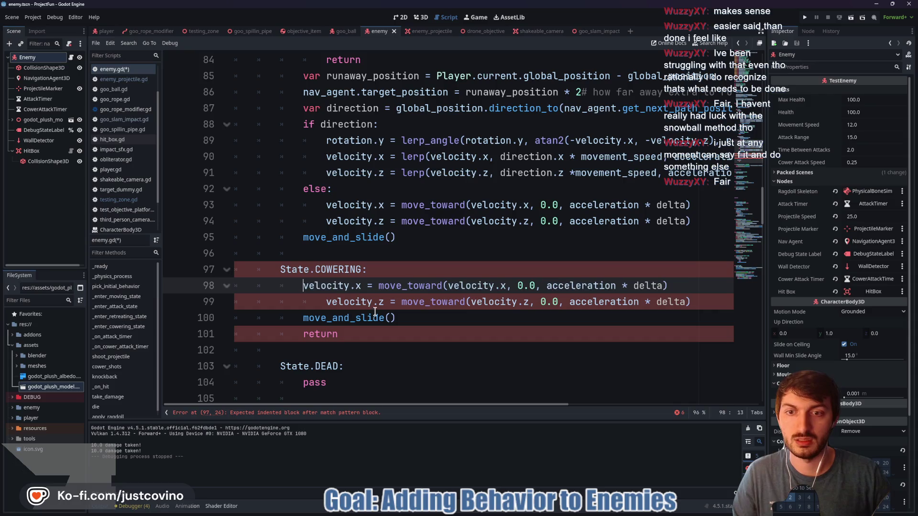
click(325, 303)
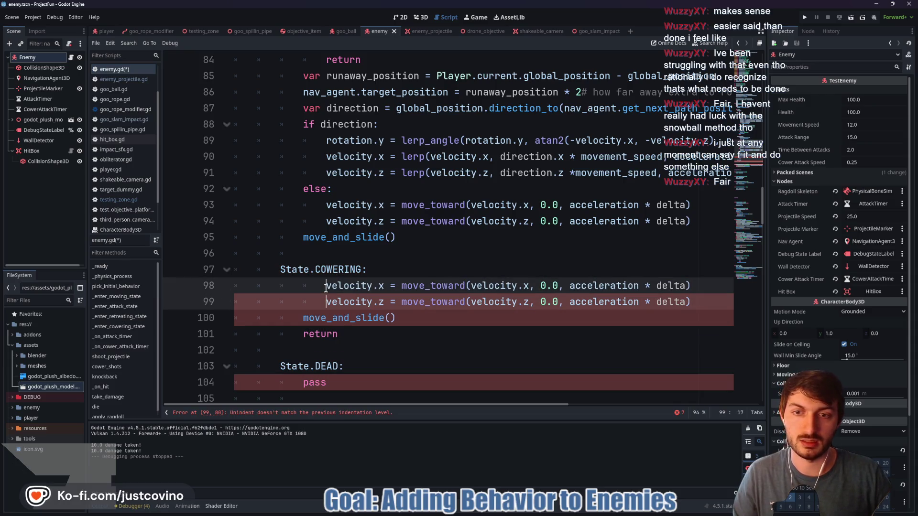
drag(331, 286, 326, 302)
key(shift+Tab)
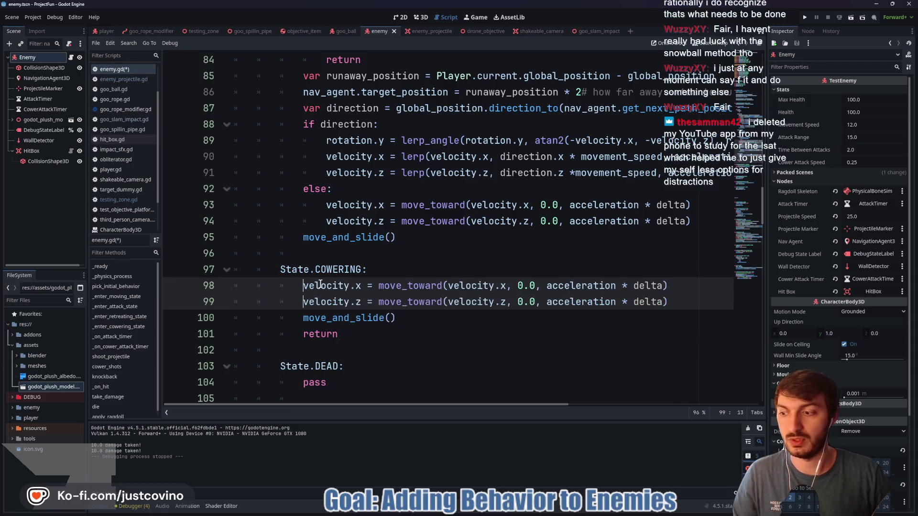
scroll(440, 331, down, 1)
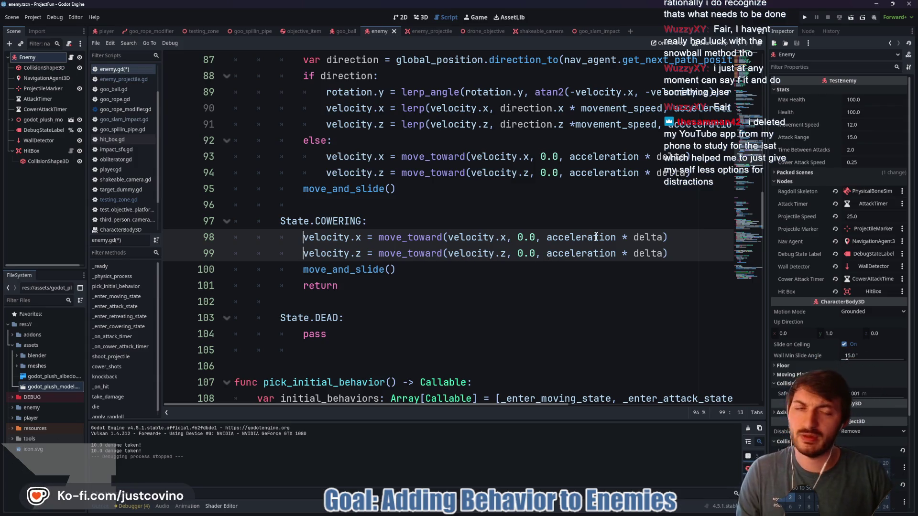
Copy the COWERING move_toward deceleration lines 98–100.
mouse_move(671, 254)
mouse_down()
mouse_move(306, 263)
mouse_move(285, 249)
mouse_up()
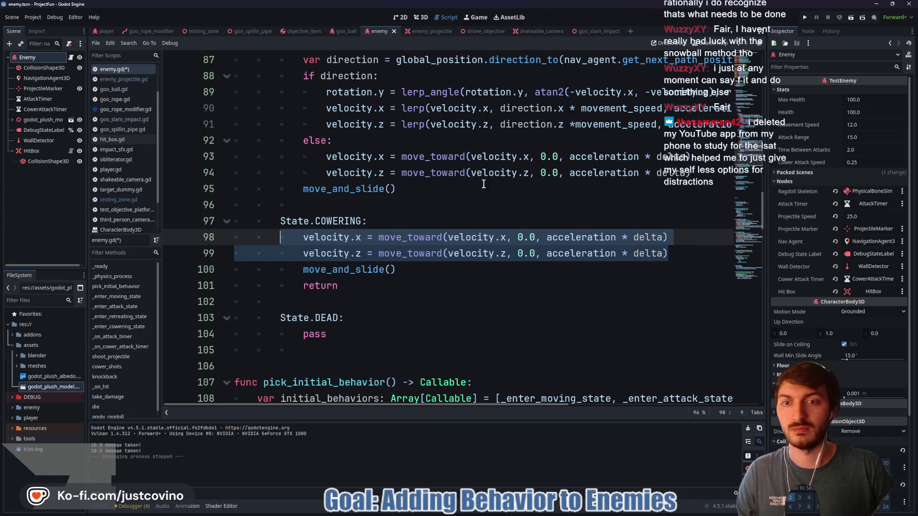
drag(674, 253, 240, 234)
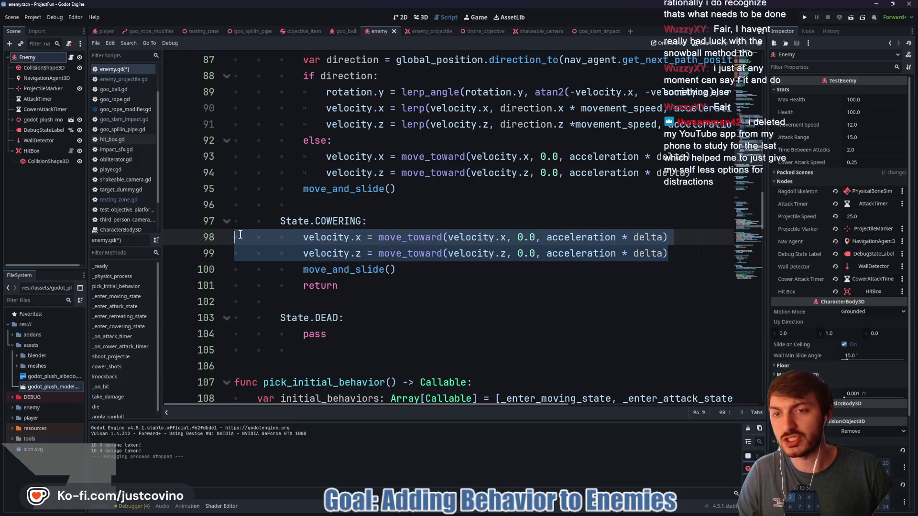
scroll(492, 237, up, 3)
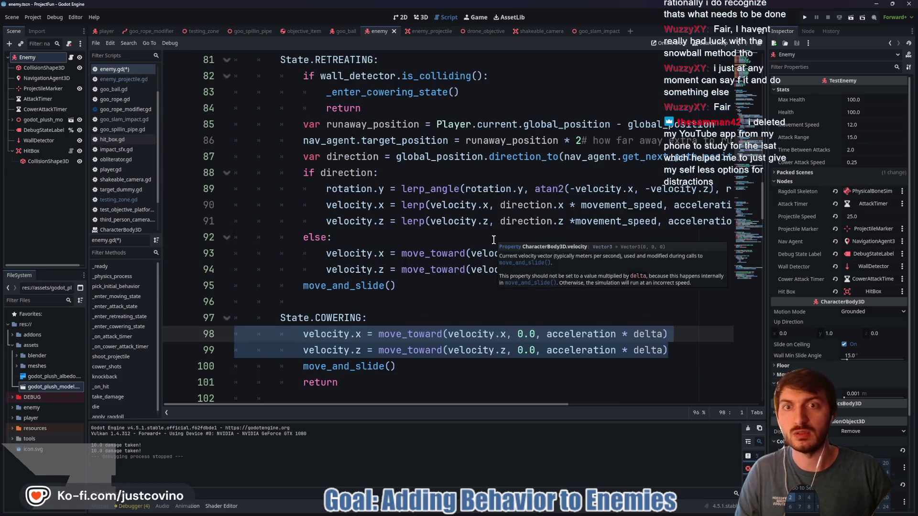
scroll(456, 267, up, 3)
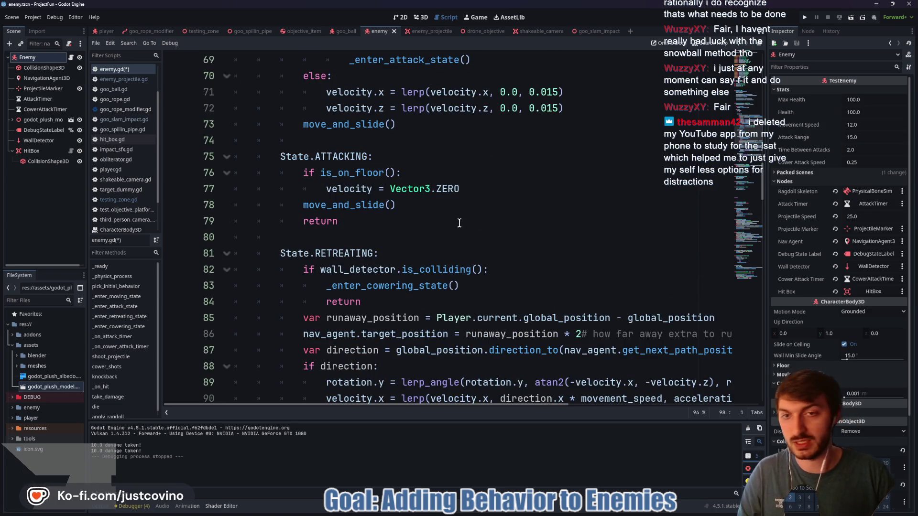
scroll(459, 223, down, 5)
double_click(349, 318)
drag(397, 318, 235, 297)
key(ctrl+c)
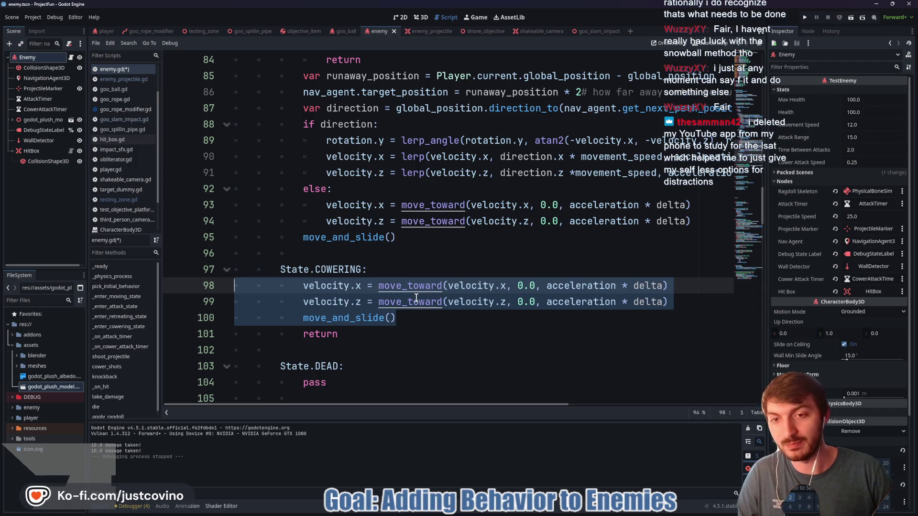
Paste them over ATTACKING lines 76–78, save enemy.gd, and run the game with F5.
scroll(416, 297, up, 6)
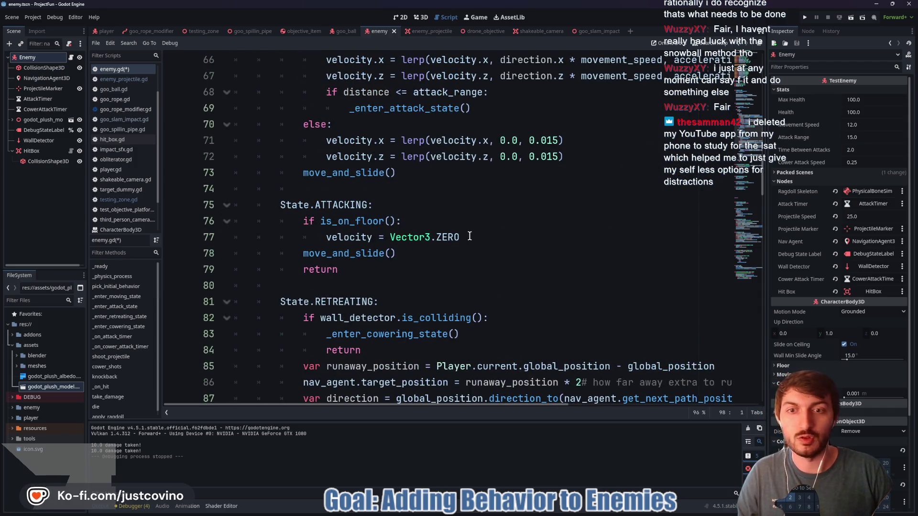
scroll(467, 252, down, 5)
scroll(459, 251, up, 3)
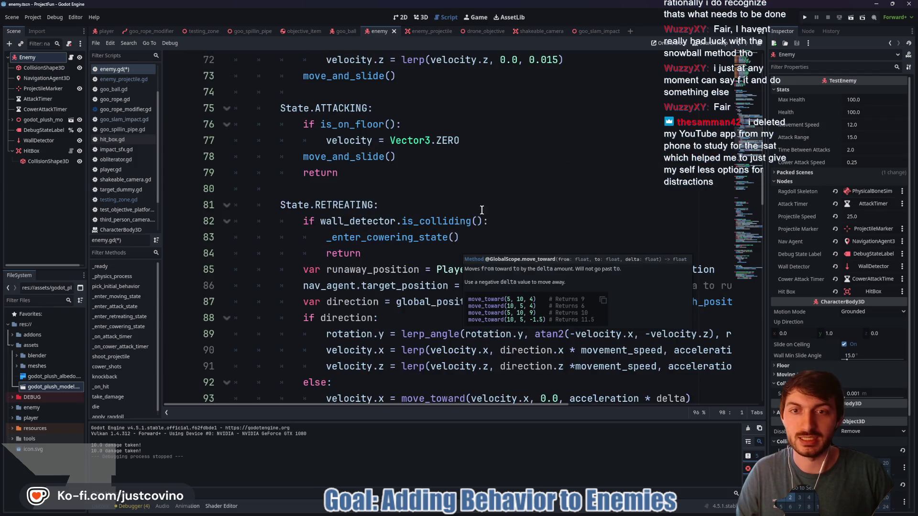
scroll(483, 210, up, 2)
mouse_move(419, 251)
mouse_down()
mouse_move(230, 246)
mouse_move(227, 235)
mouse_up()
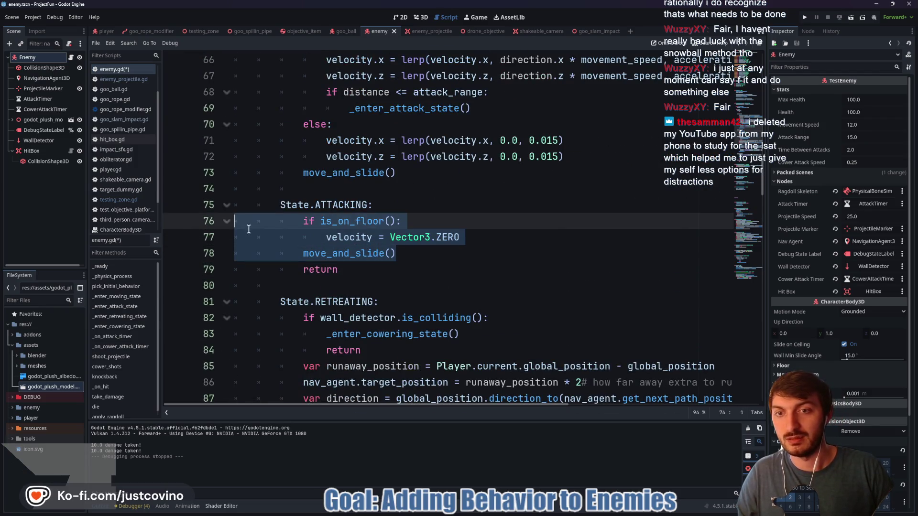
key(ctrl+v)
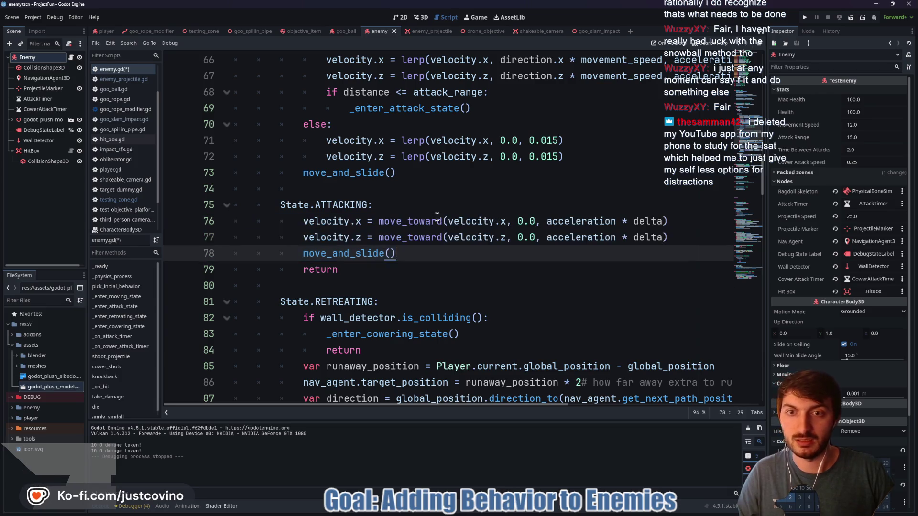
key(ctrl+s)
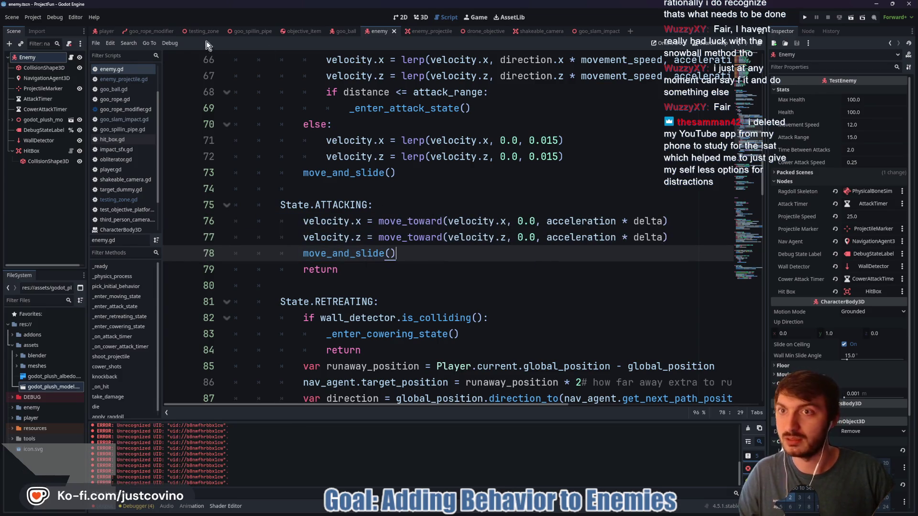
key(F5)
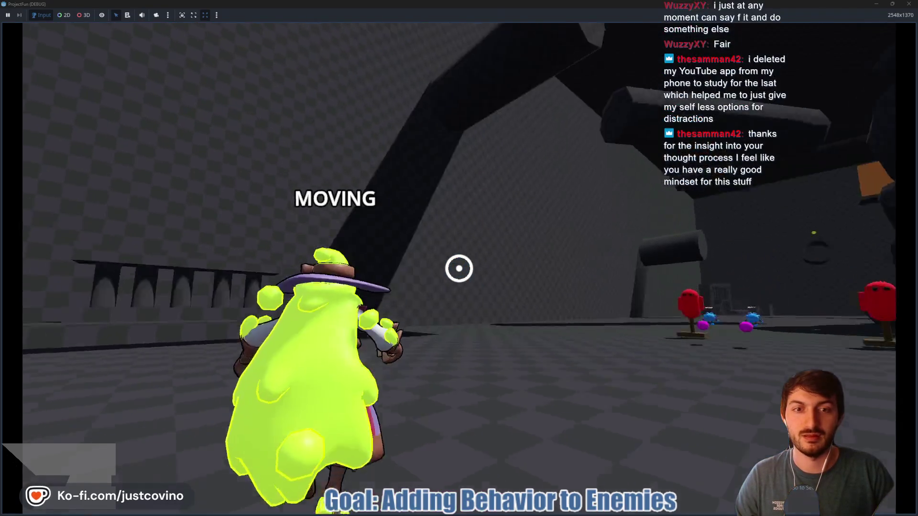
Grapple, swing and slam near the blue enemies to watch them cower, then stop with F8.
click(458, 268)
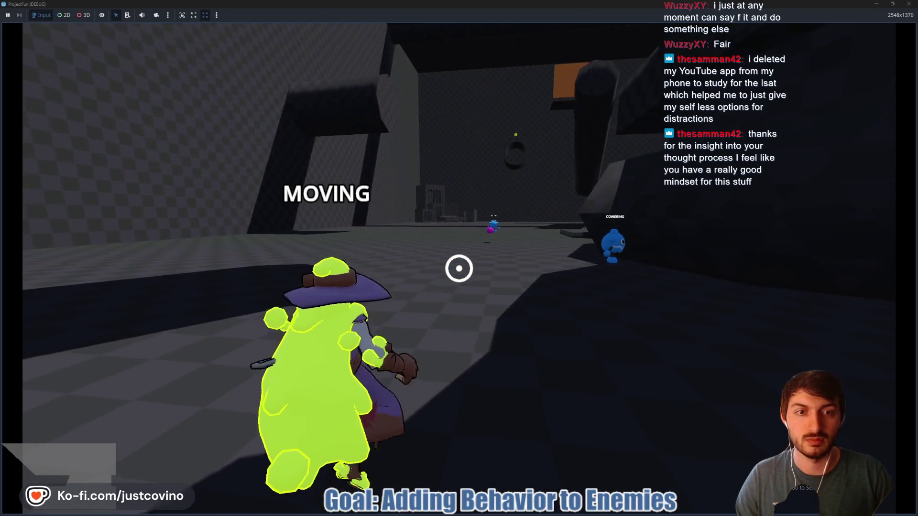
key(space)
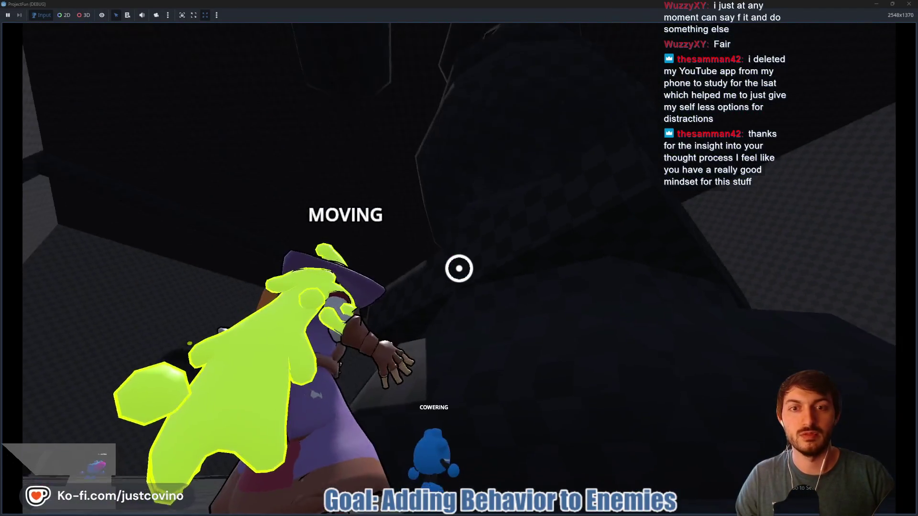
click(459, 268)
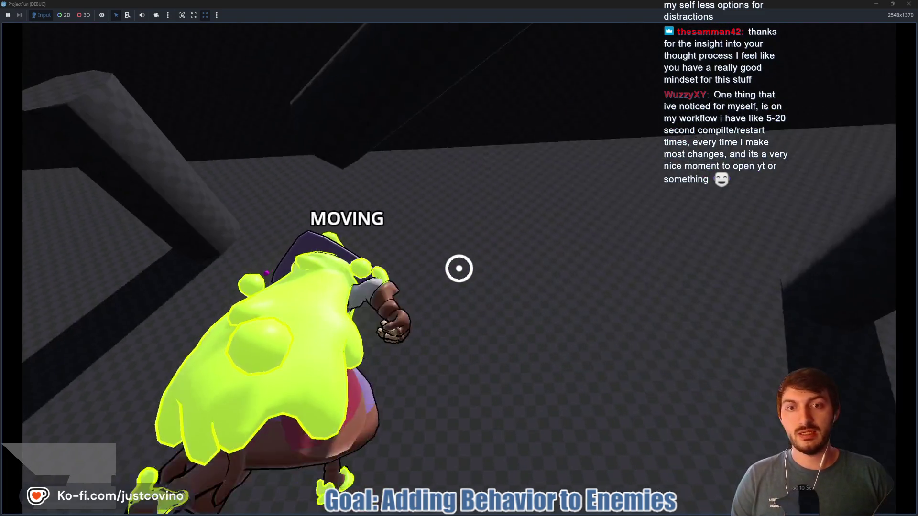
click(459, 268)
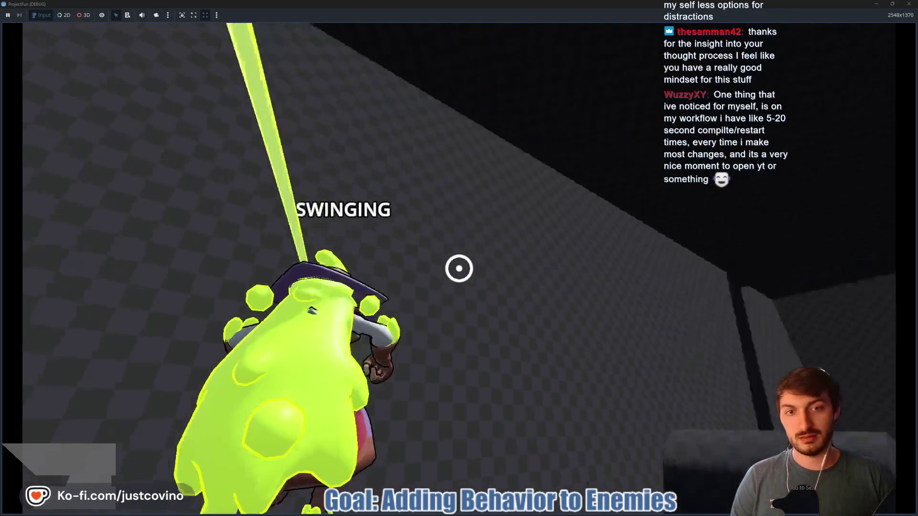
key(ctrl)
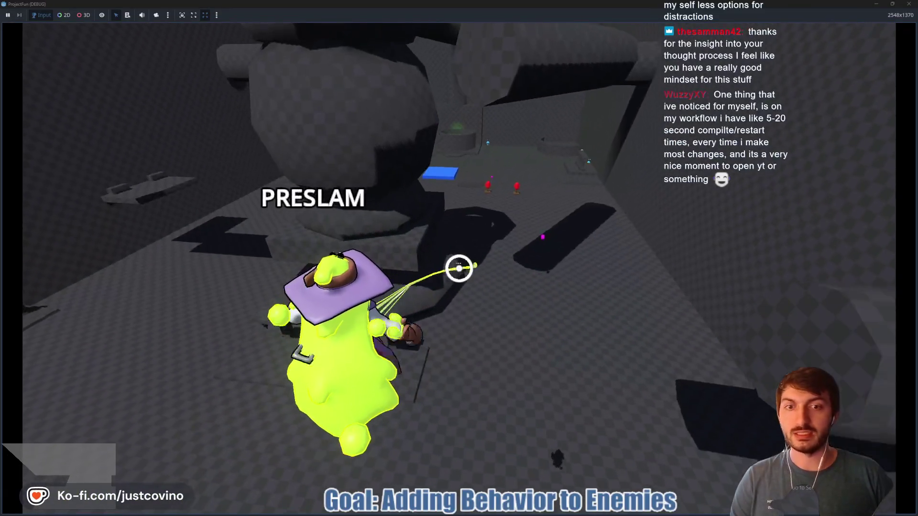
key(w)
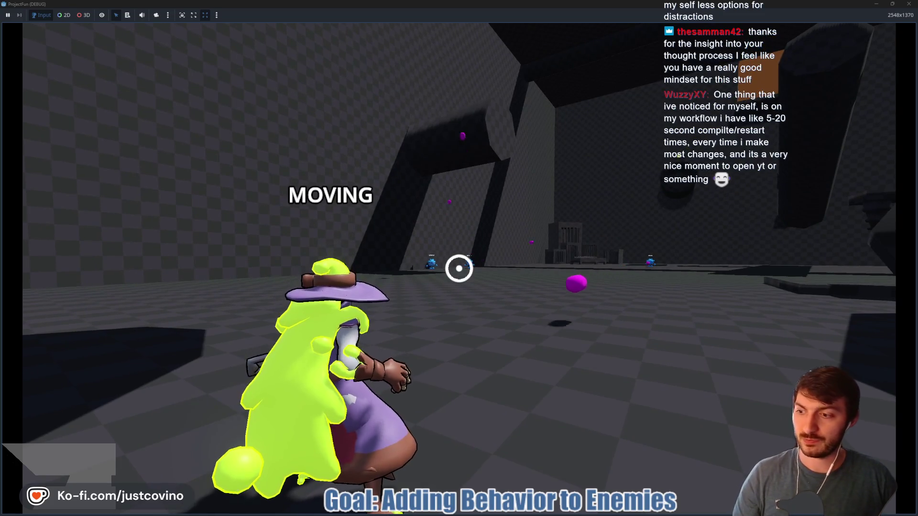
click(459, 268)
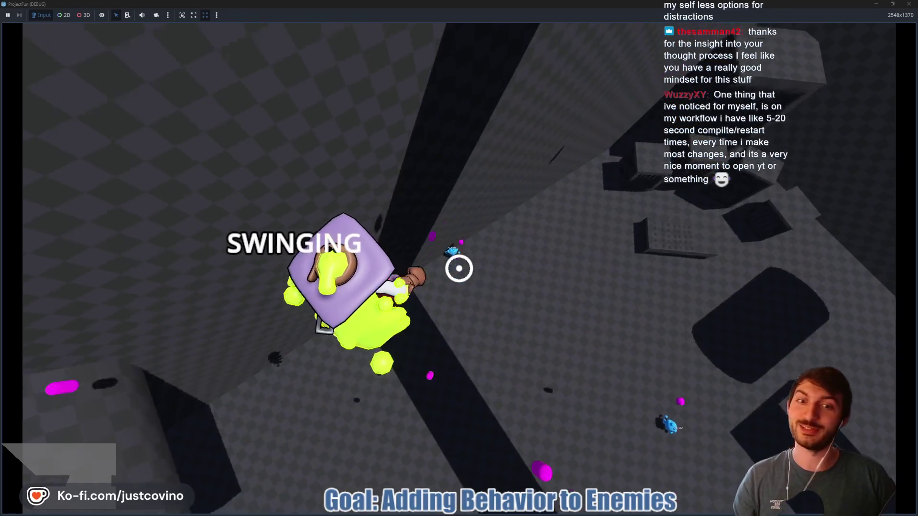
click(459, 268)
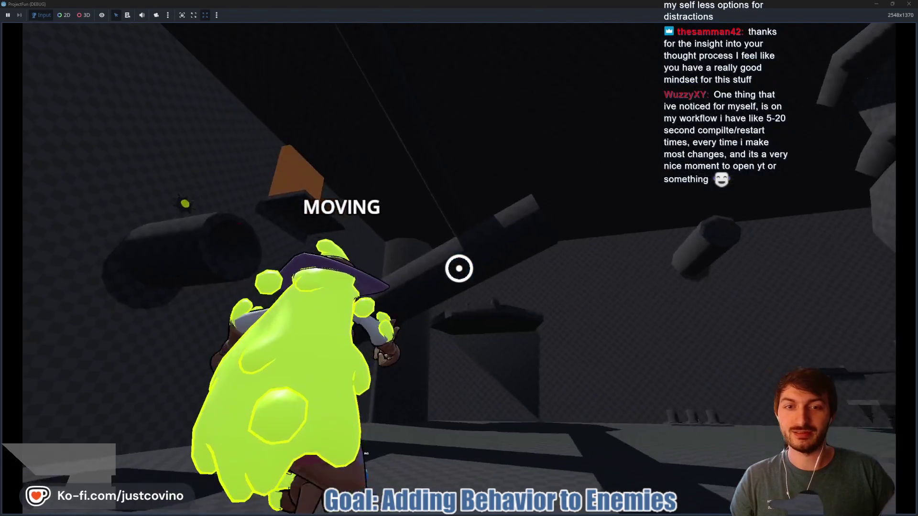
click(459, 268)
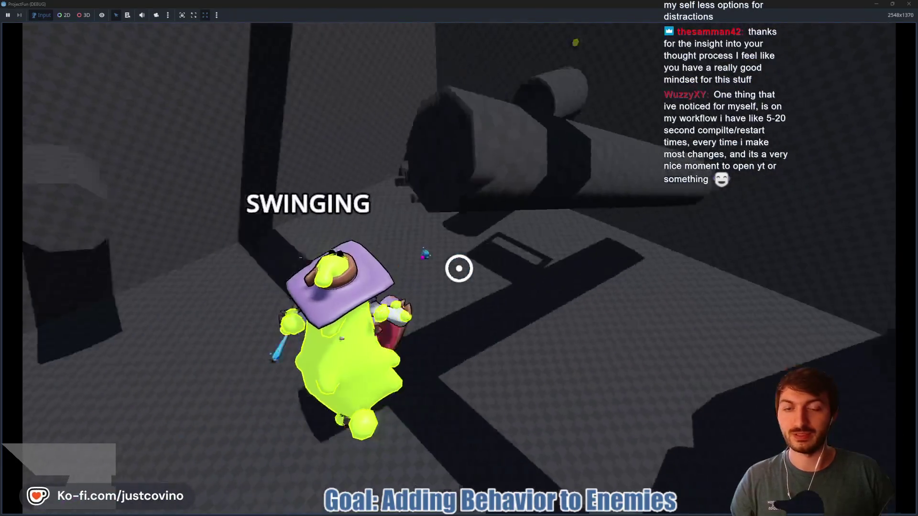
click(459, 268)
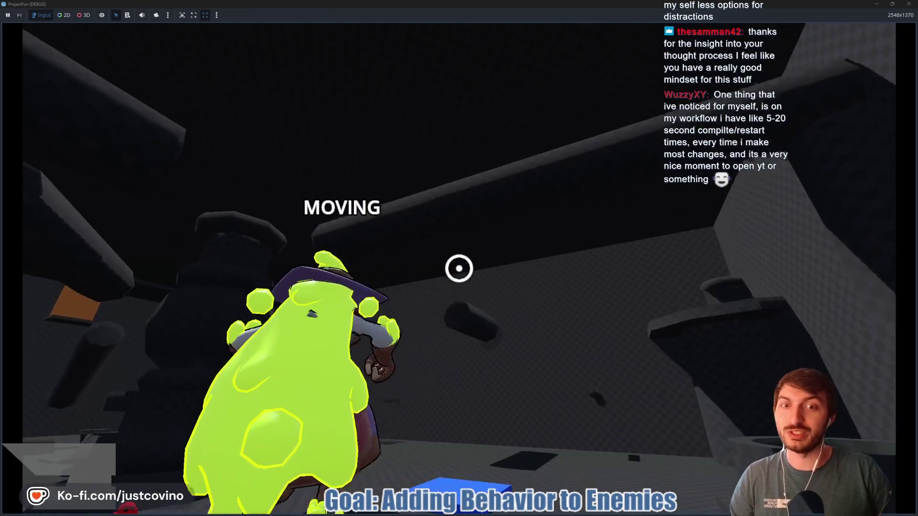
key(F8)
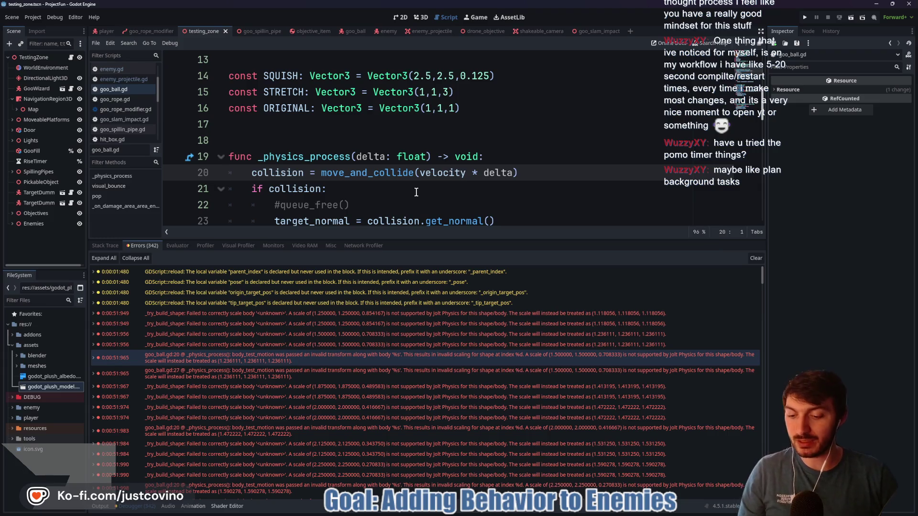
drag(116, 119, 277, 313)
drag(303, 121, 434, 318)
drag(464, 123, 602, 336)
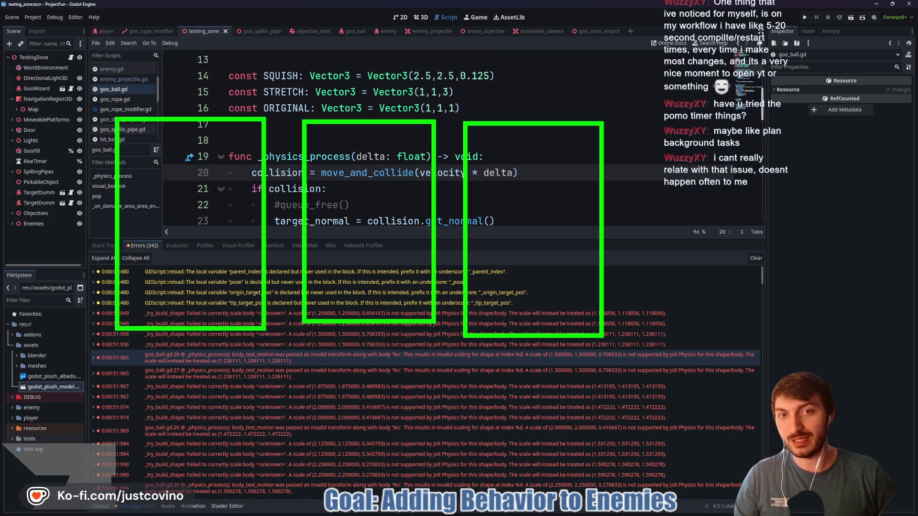
mouse_move(632, 122)
mouse_down()
mouse_move(788, 332)
mouse_move(772, 337)
mouse_up()
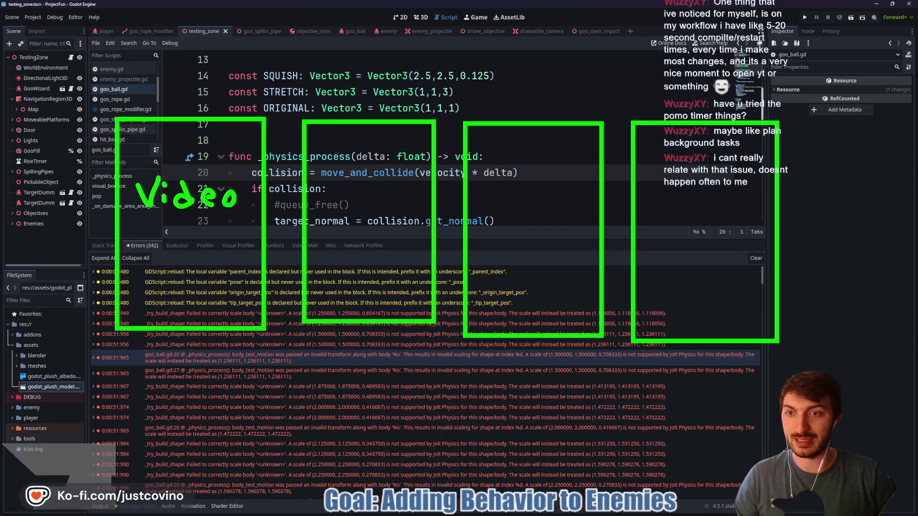
drag(340, 191, 337, 213)
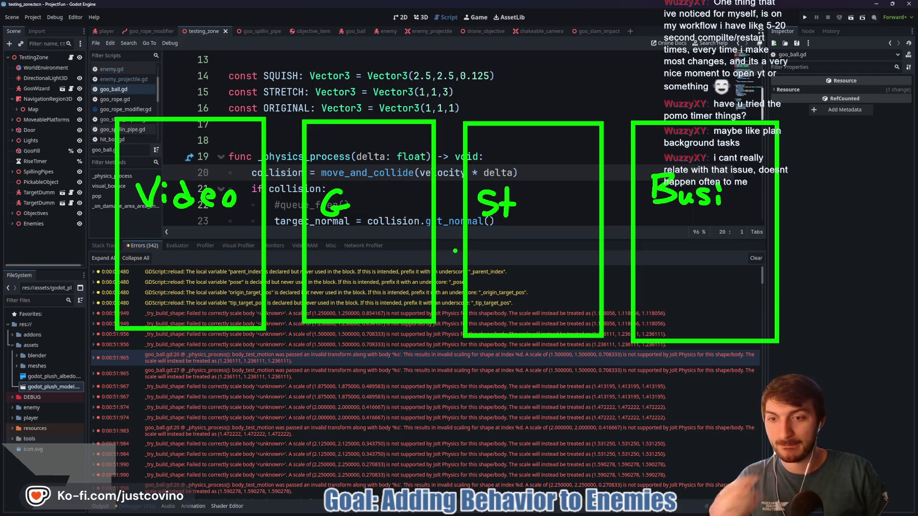
scroll(315, 373, down, 5)
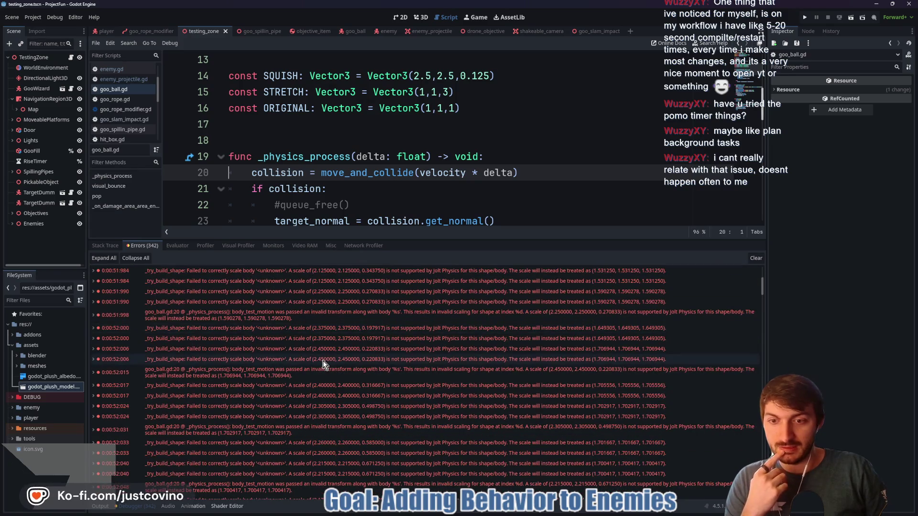
Jump to goo_ball.gd:20 from the Errors list and read through the Jolt scaling errors.
click(271, 374)
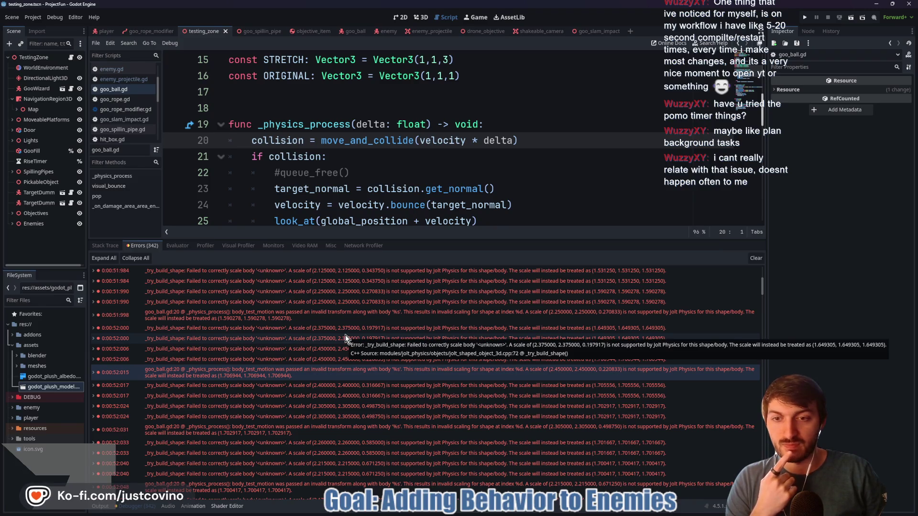
scroll(345, 331, down, 3)
scroll(344, 329, down, 3)
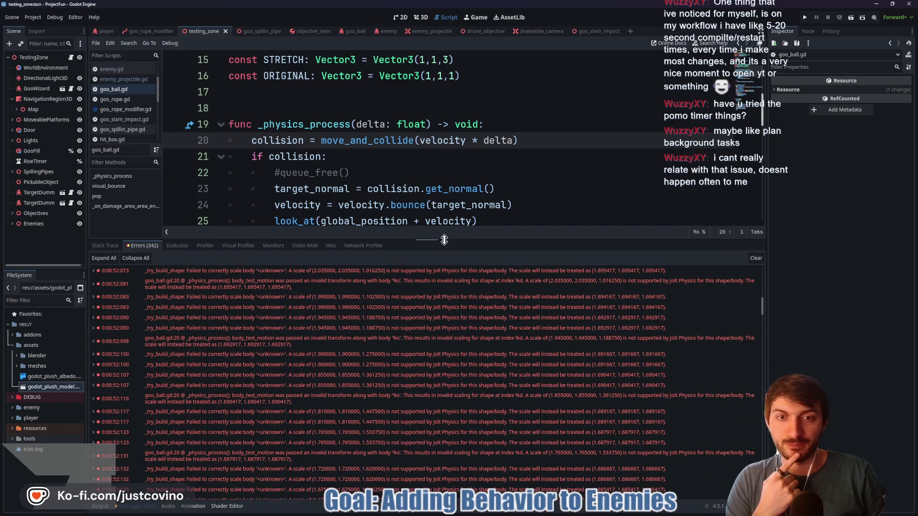
drag(447, 239, 444, 134)
scroll(366, 296, down, 5)
scroll(364, 295, down, 5)
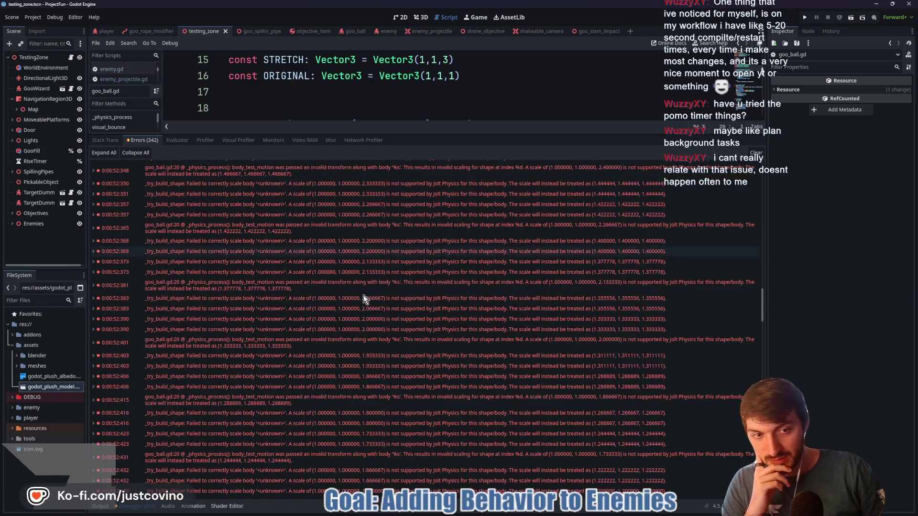
scroll(363, 295, down, 15)
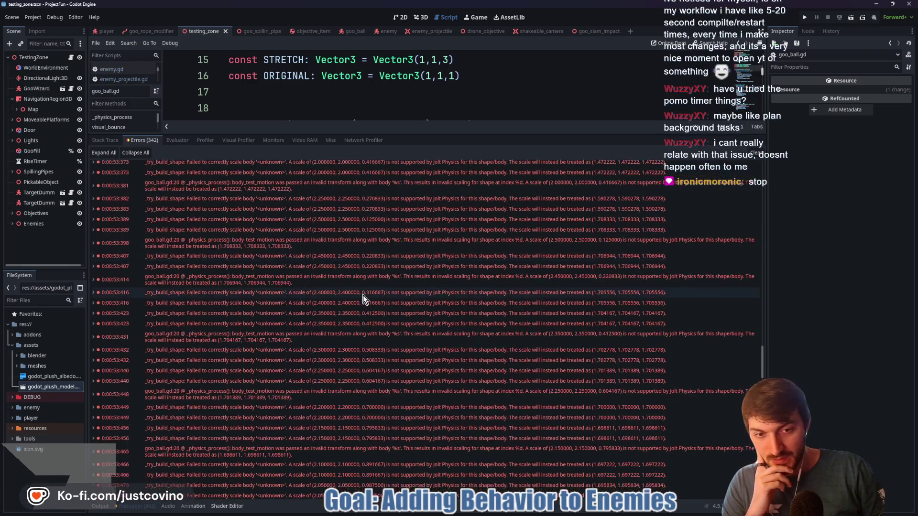
scroll(364, 296, down, 4)
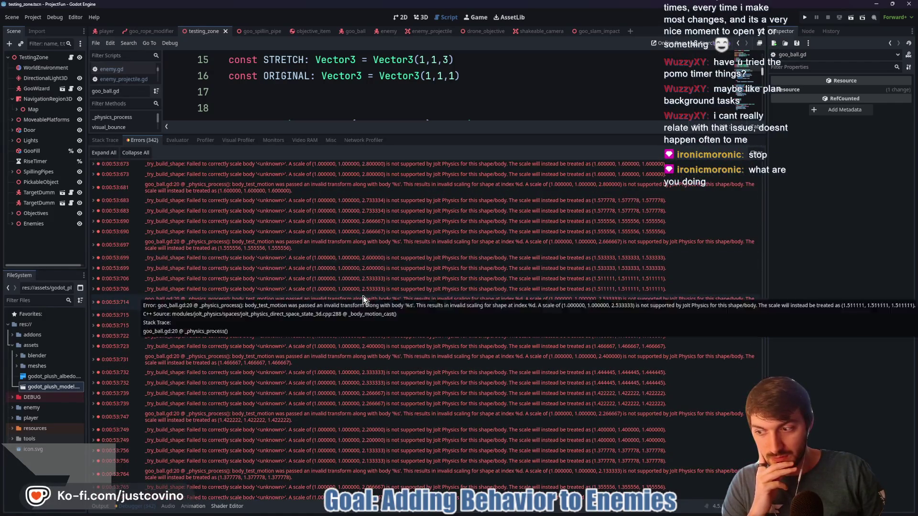
scroll(363, 301, up, 5)
scroll(361, 310, up, 10)
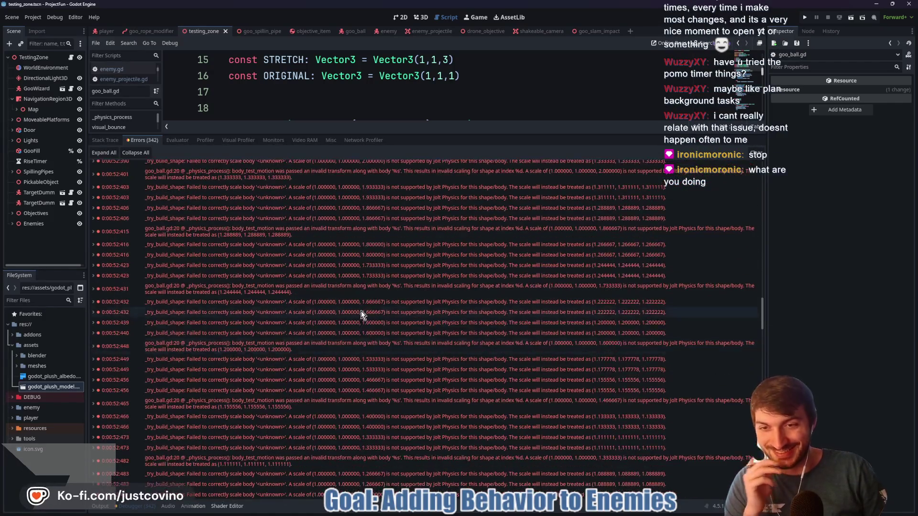
scroll(360, 299, up, 10)
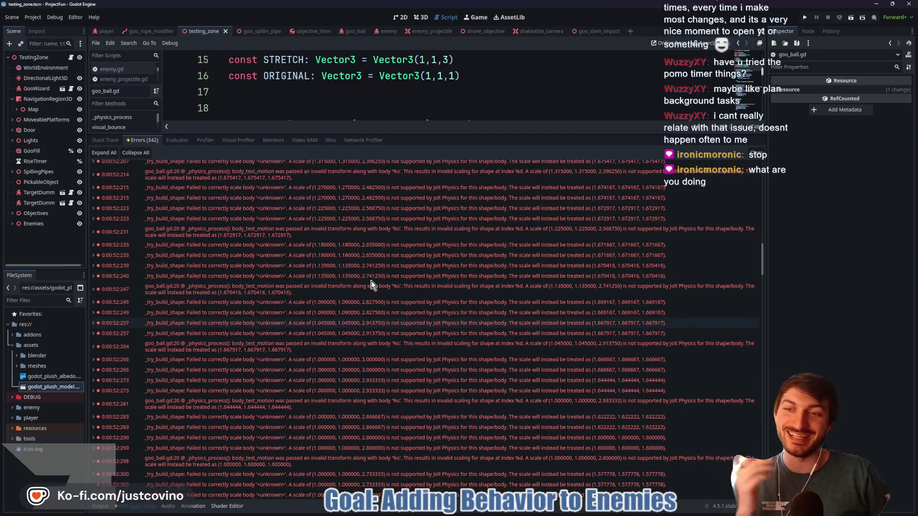
scroll(371, 284, up, 10)
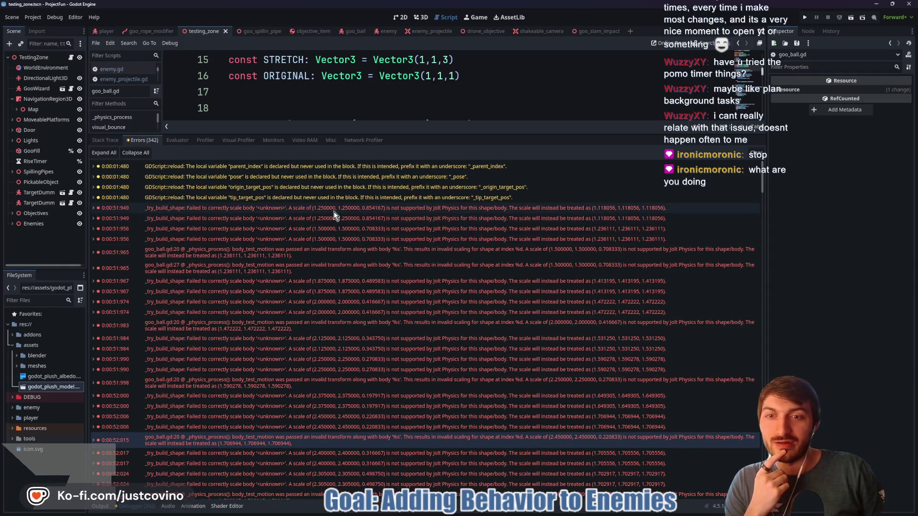
click(333, 211)
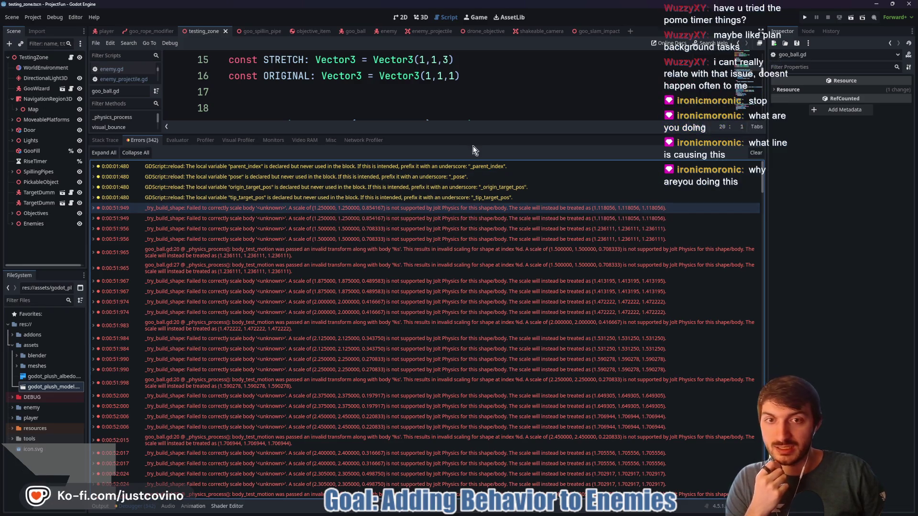
Give the script more room and select the move_and_collide call on line 20.
drag(467, 134, 459, 345)
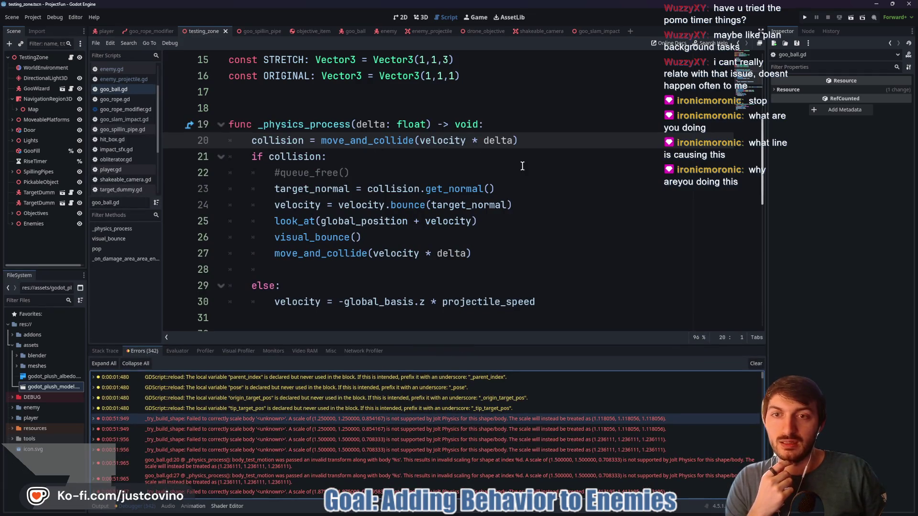
scroll(521, 170, down, 2)
scroll(519, 175, up, 2)
mouse_move(517, 140)
mouse_down()
mouse_move(228, 140)
mouse_move(229, 124)
mouse_up()
scroll(430, 191, up, 2)
scroll(463, 227, down, 3)
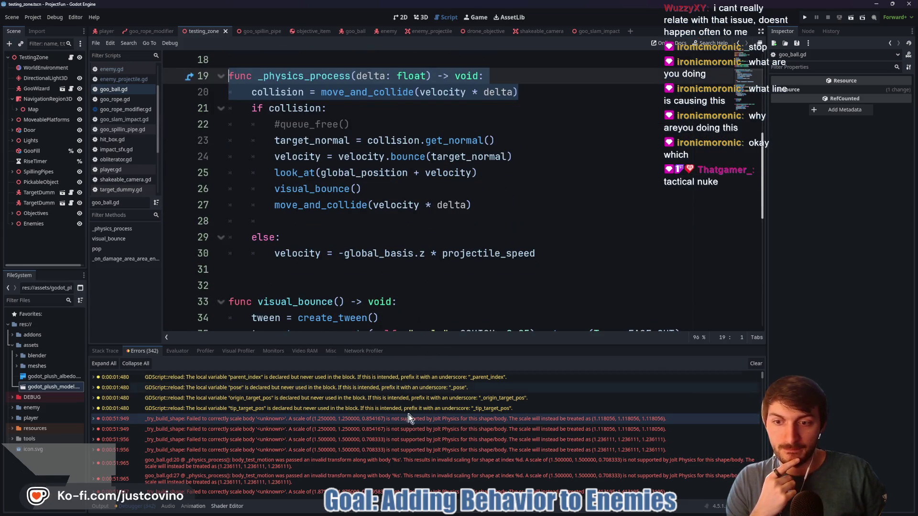
click(354, 462)
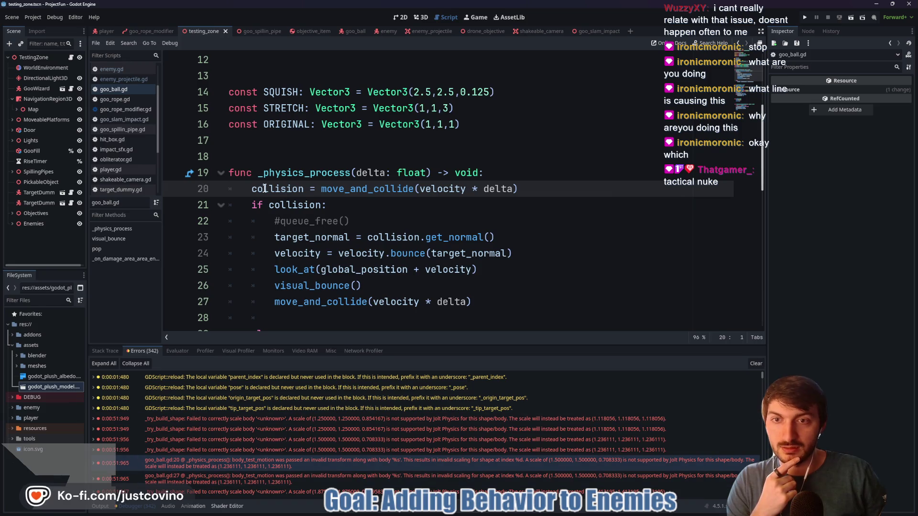
mouse_move(539, 186)
mouse_down()
mouse_move(256, 204)
mouse_move(231, 188)
mouse_up()
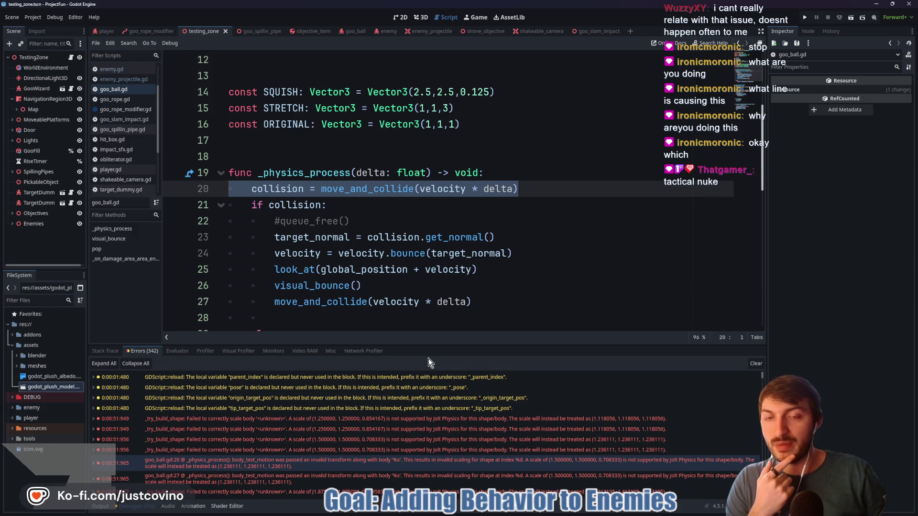
Resize the error list and script area so visual_bounce()'s scale tweens are visible.
mouse_move(421, 346)
mouse_down()
mouse_move(436, 191)
mouse_move(435, 215)
mouse_up()
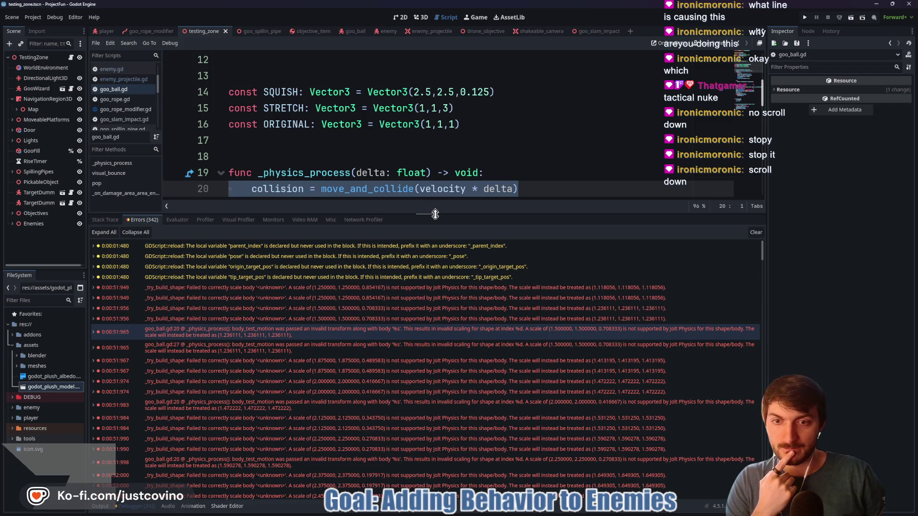
drag(435, 214, 435, 410)
scroll(433, 318, down, 6)
scroll(435, 326, up, 1)
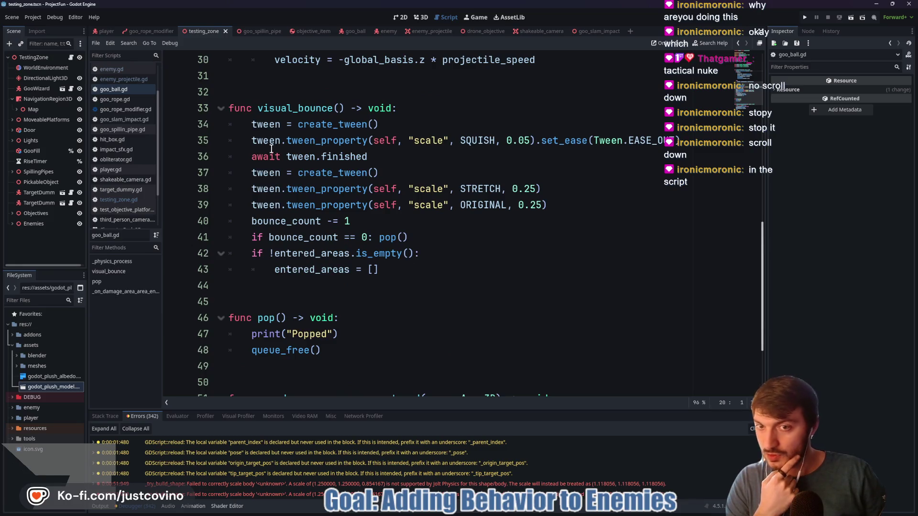
mouse_move(350, 210)
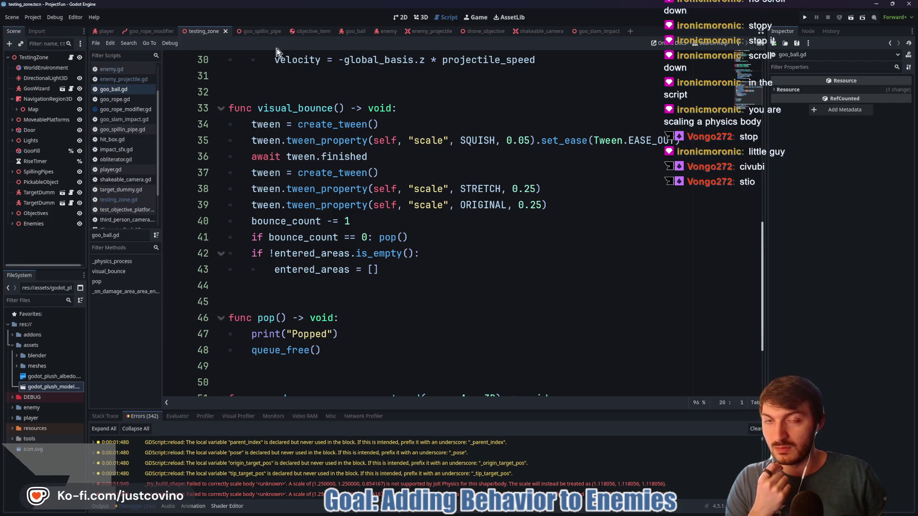
Open the goo_ball scene, select the GooBall root node, and clear the error log.
click(353, 32)
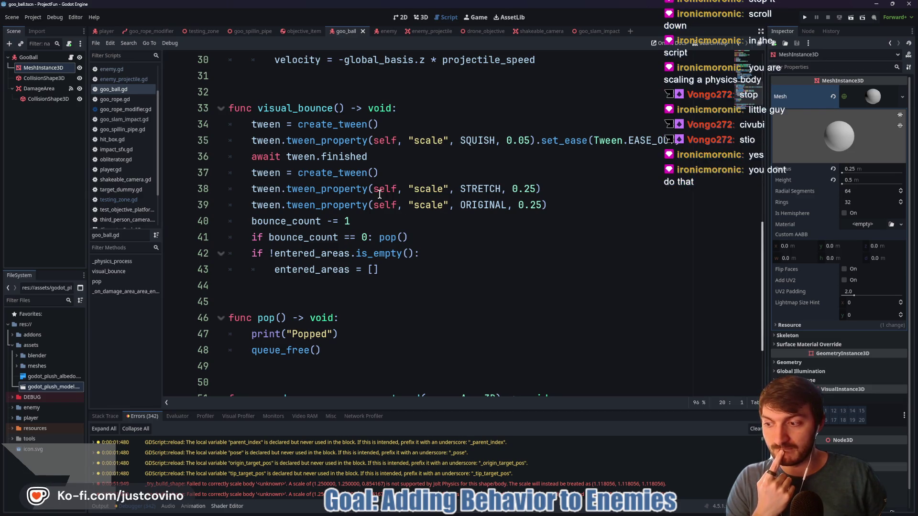
click(54, 58)
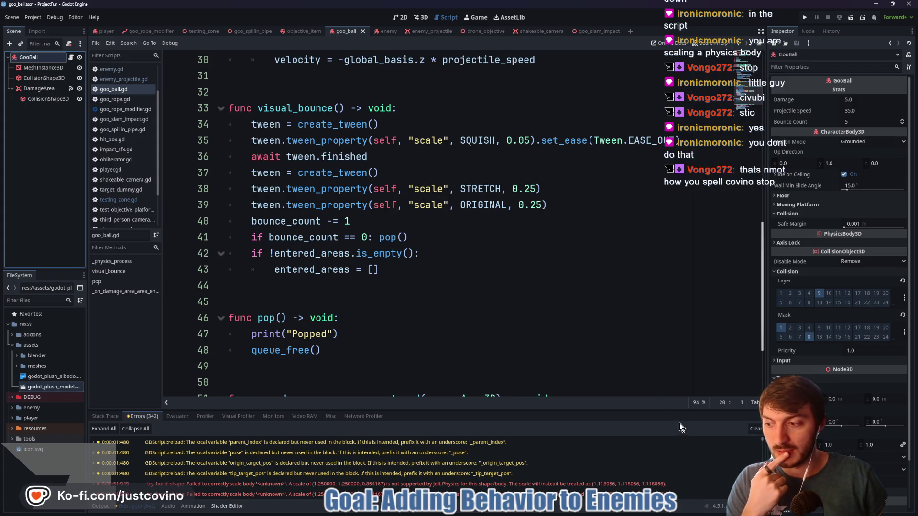
click(754, 429)
scroll(229, 353, up, 9)
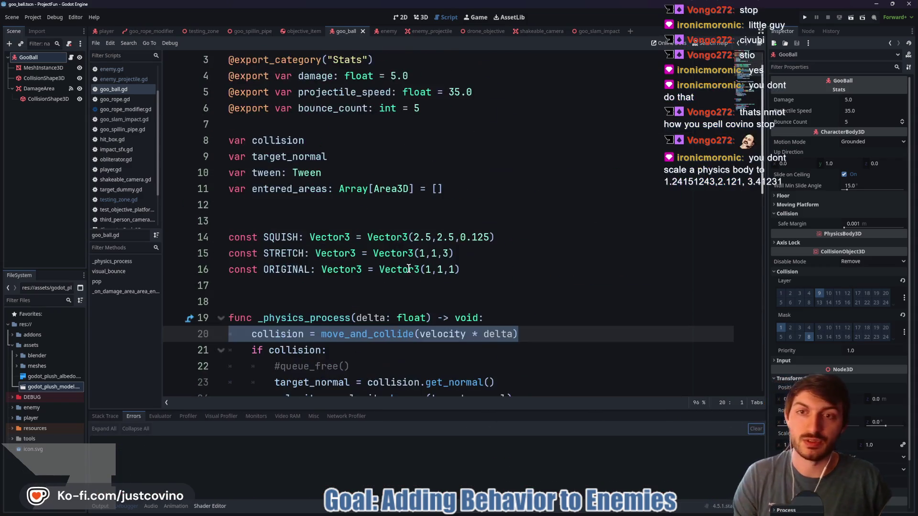
scroll(425, 269, up, 1)
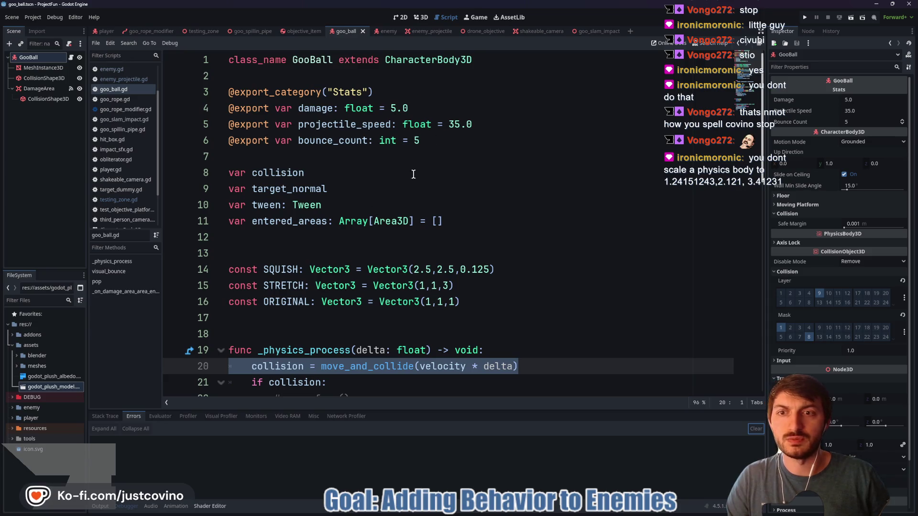
click(440, 141)
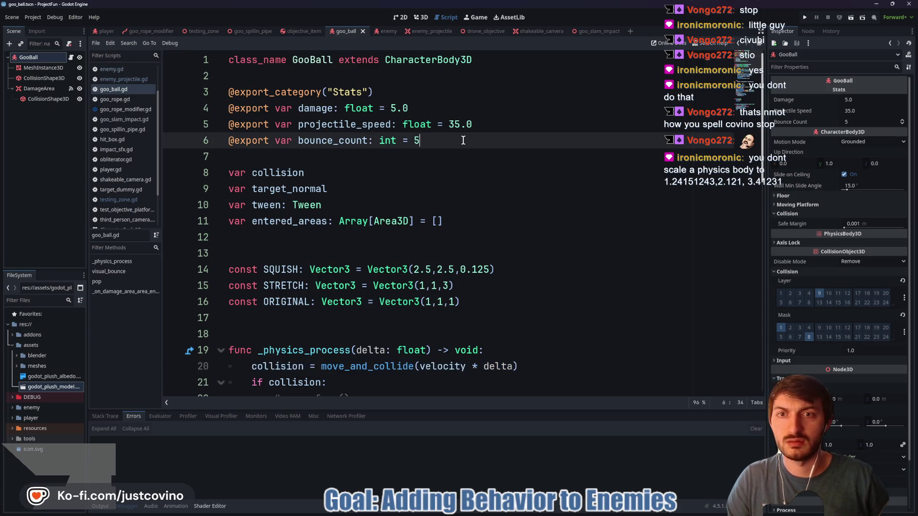
key(Return)
key(Return)
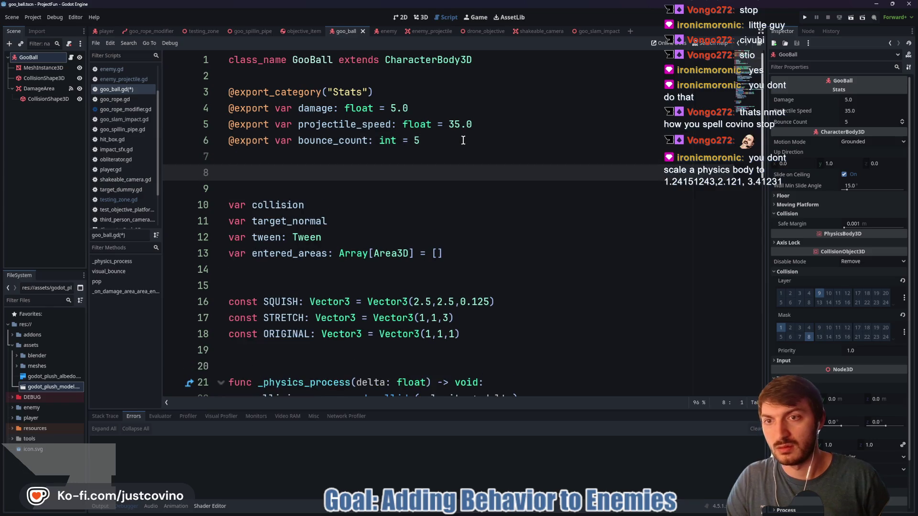
text(@onr)
key(Return)
text(var body_m)
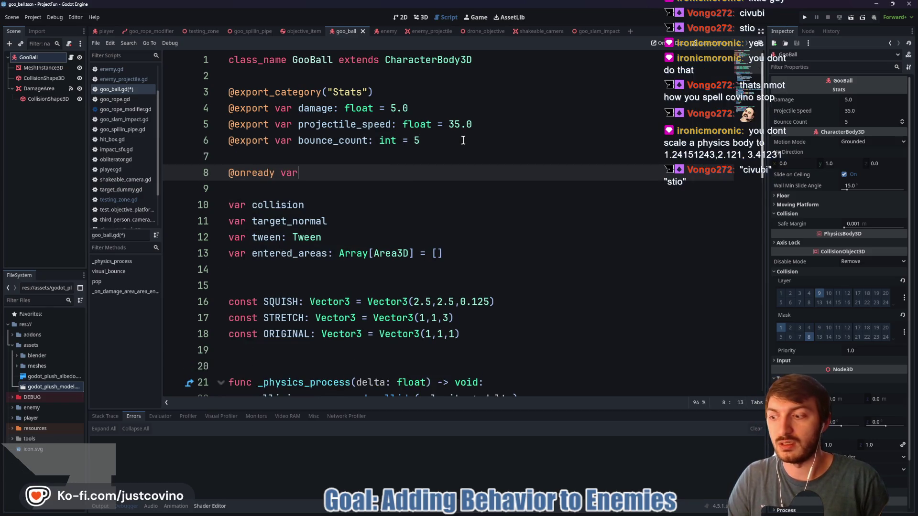
text(esh)
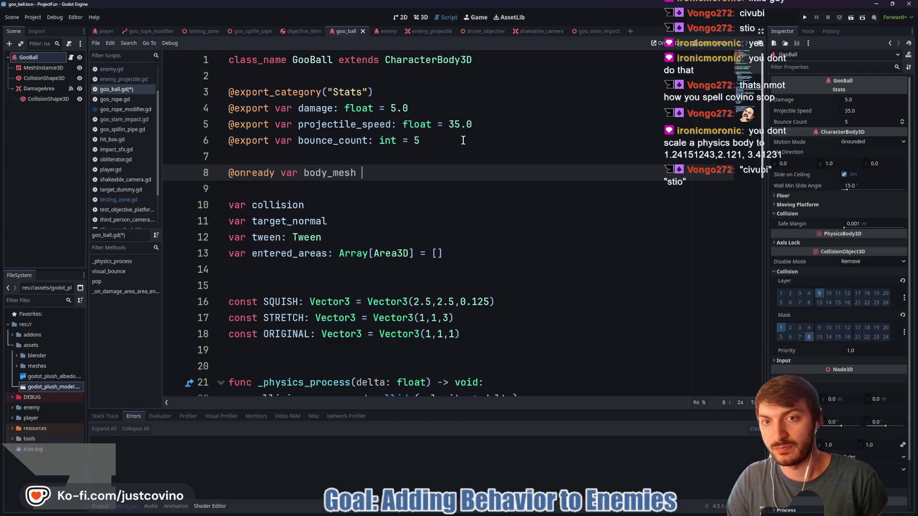
text(MeshInstance)
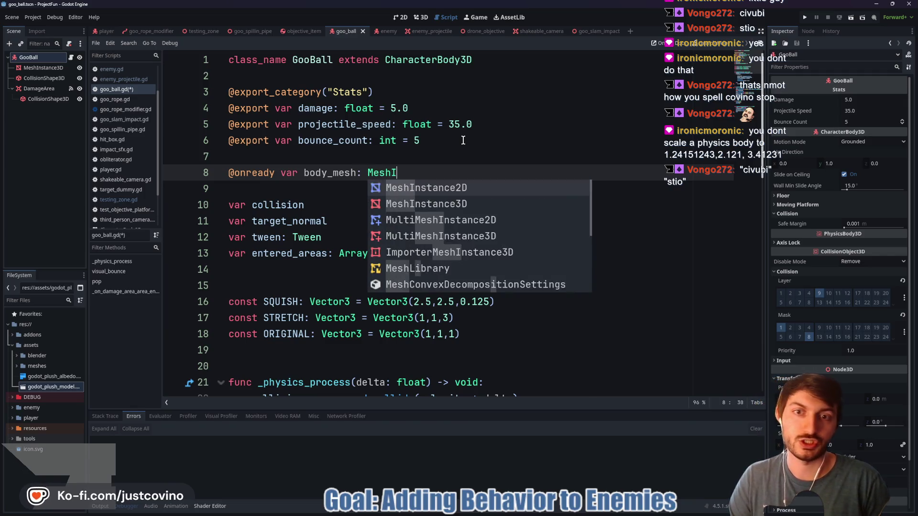
key(Down)
key(Return)
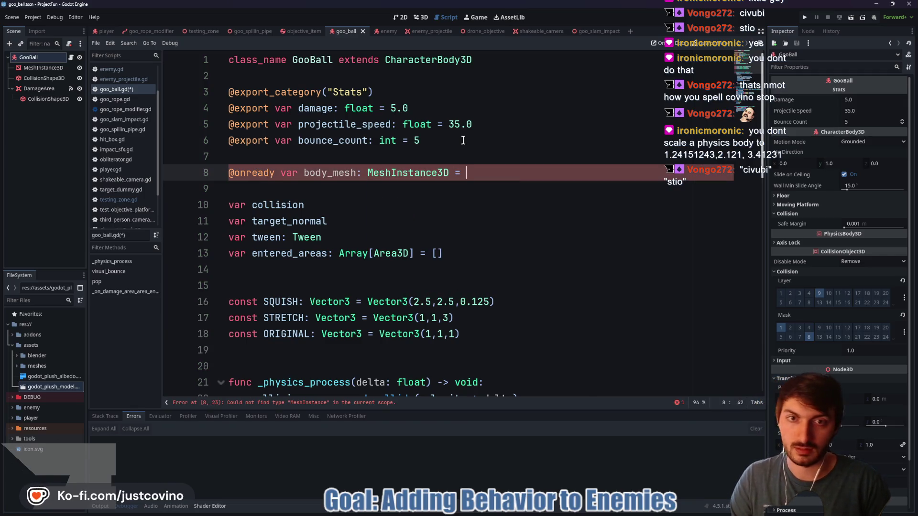
text($M)
key(Return)
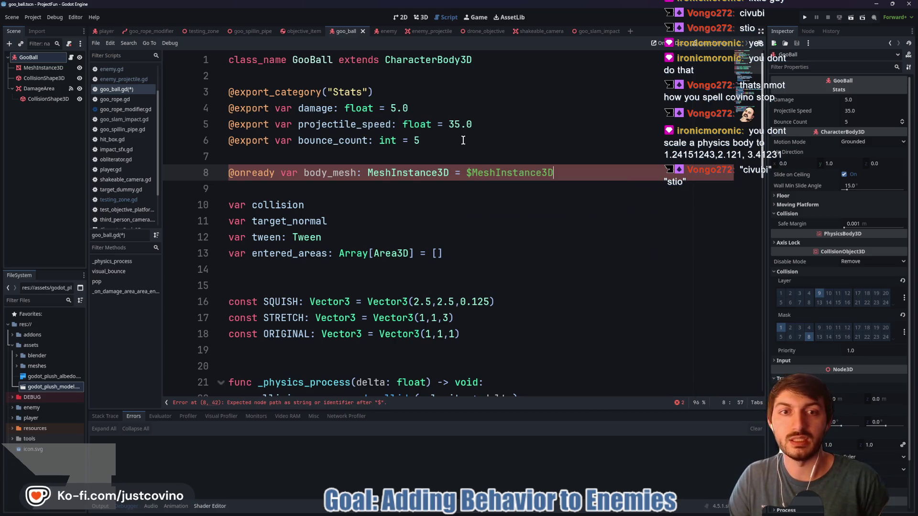
Replace self with body_mesh in the bounce scale tweens and save goo_ball.gd.
scroll(455, 139, down, 10)
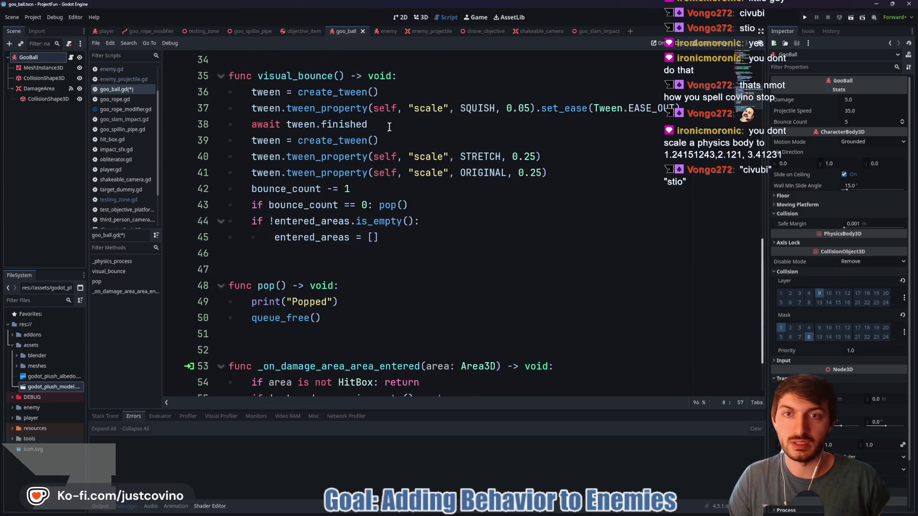
drag(395, 109, 374, 108)
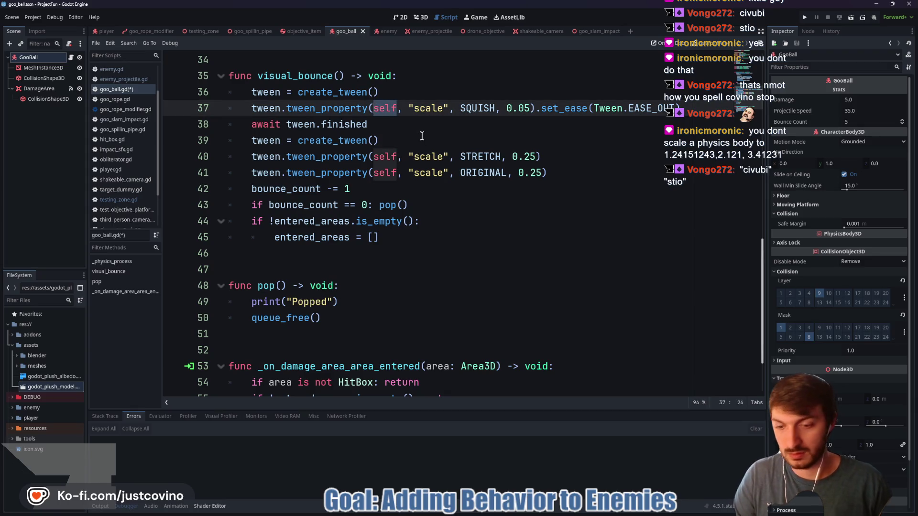
key(ctrl+d)
key(ctrl+d)
text(body_mesh)
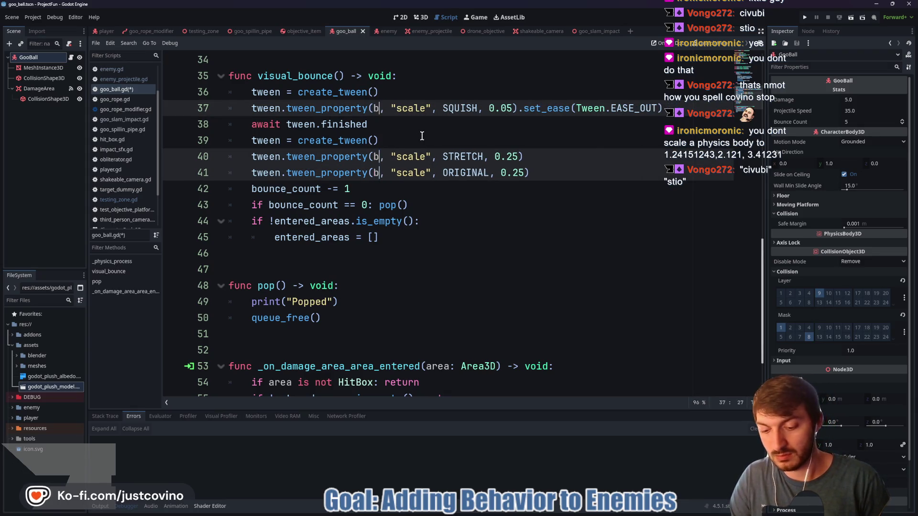
click(422, 135)
key(ctrl+s)
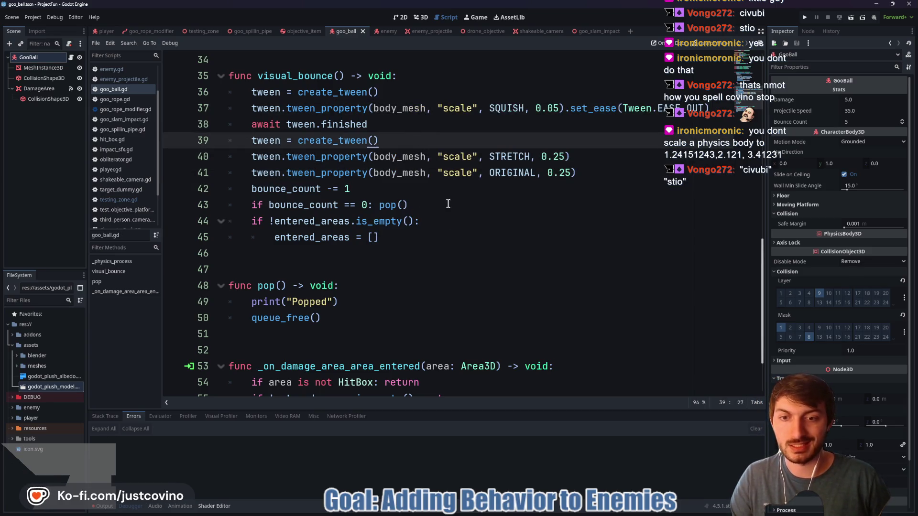
click(201, 31)
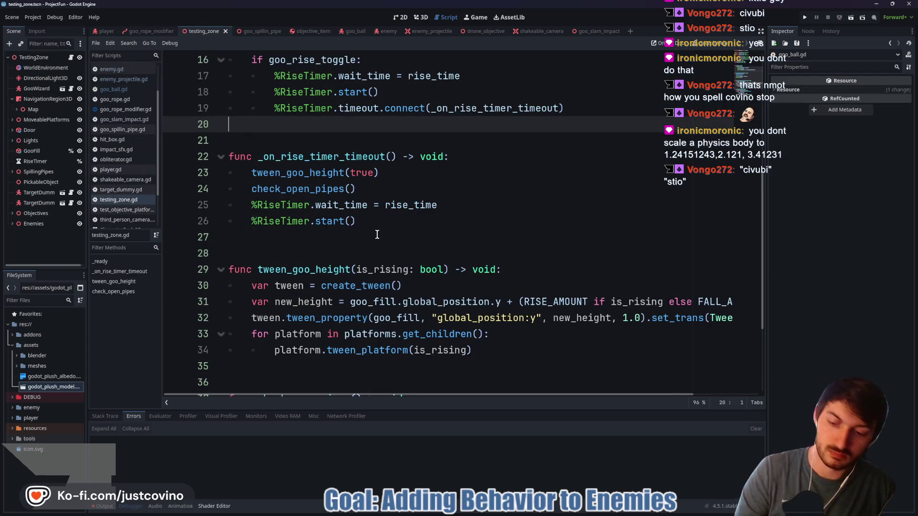
Run the scene with F6, swing on the grapple once, then stop with F8.
key(F6)
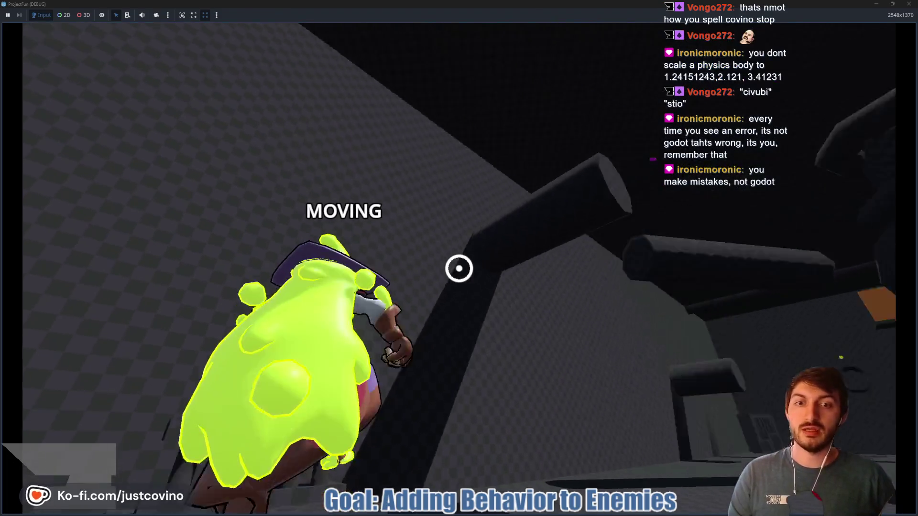
click(459, 268)
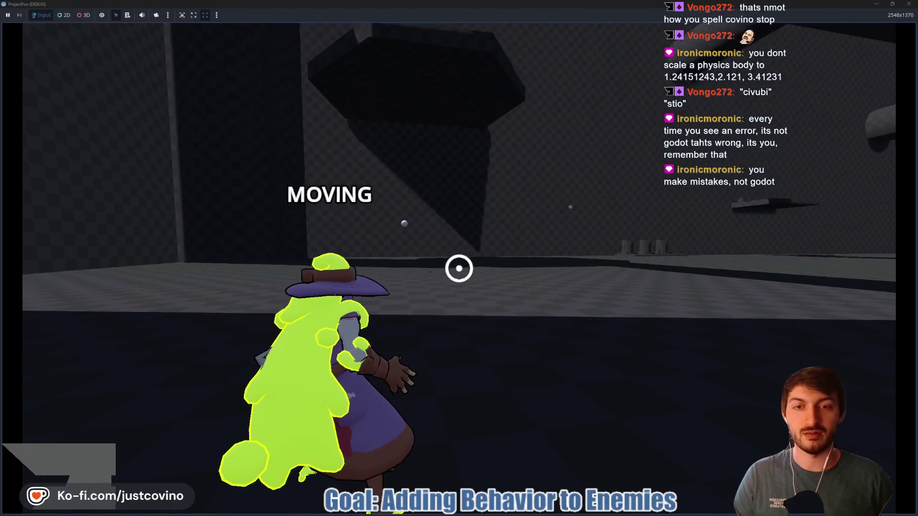
key(F8)
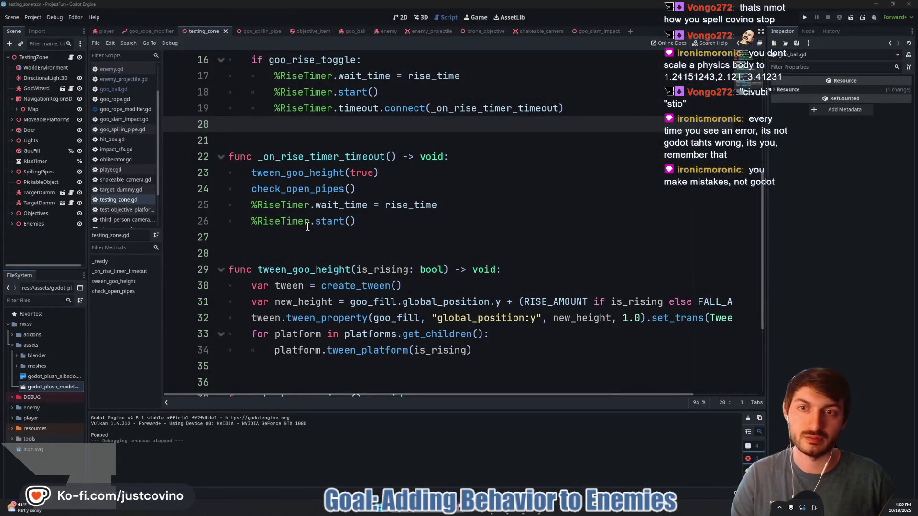
Enlarge the Output panel, clear the unrecognized-UID errors, shrink it back, and relaunch the game.
click(322, 238)
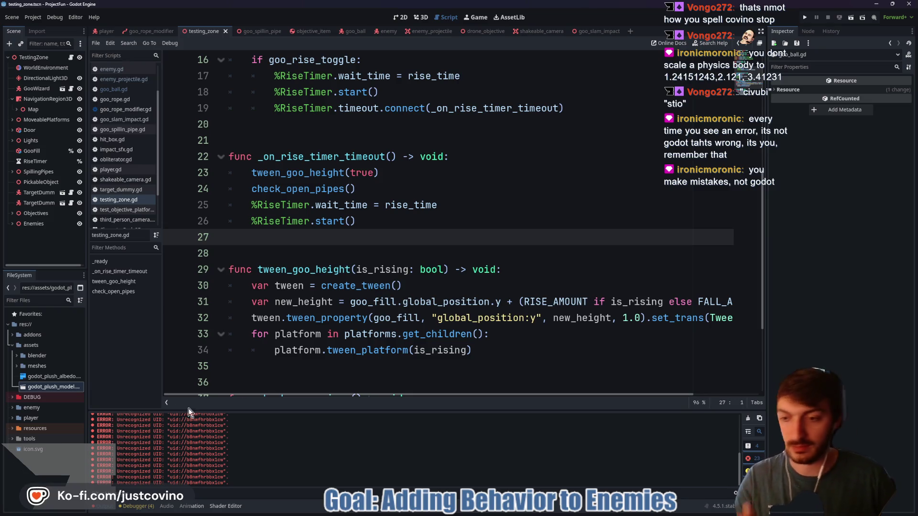
drag(317, 410, 333, 134)
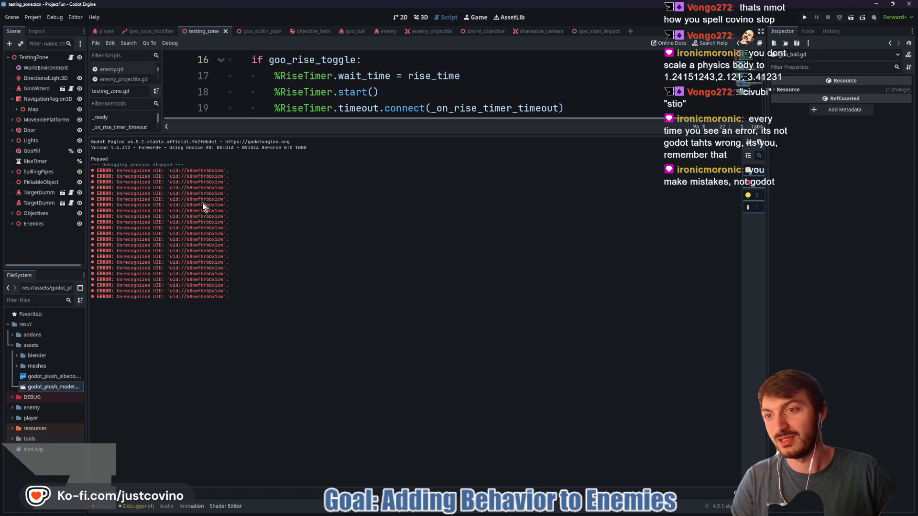
drag(225, 286, 119, 160)
drag(279, 294, 150, 193)
click(751, 145)
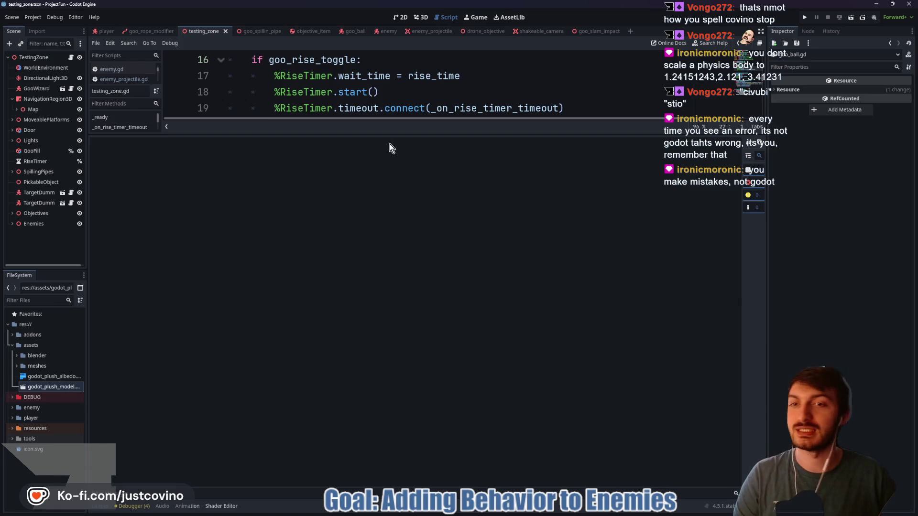
drag(386, 137, 408, 487)
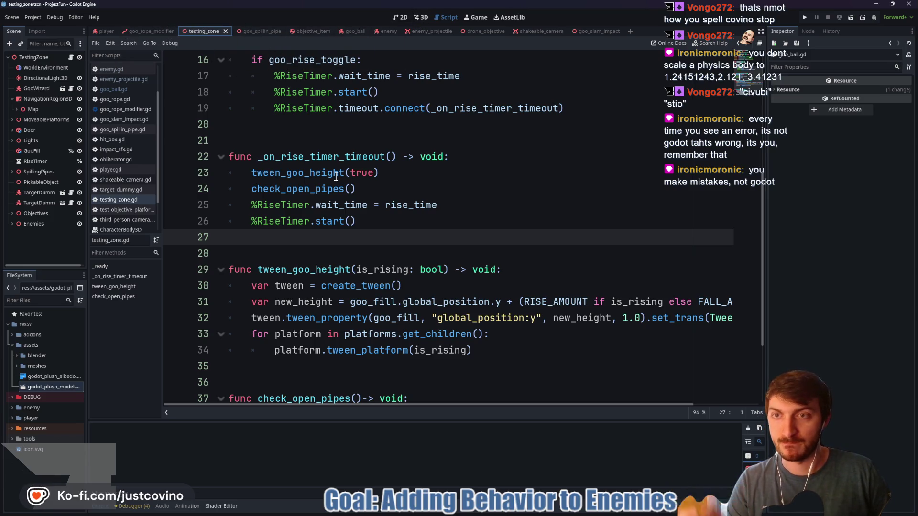
key(F5)
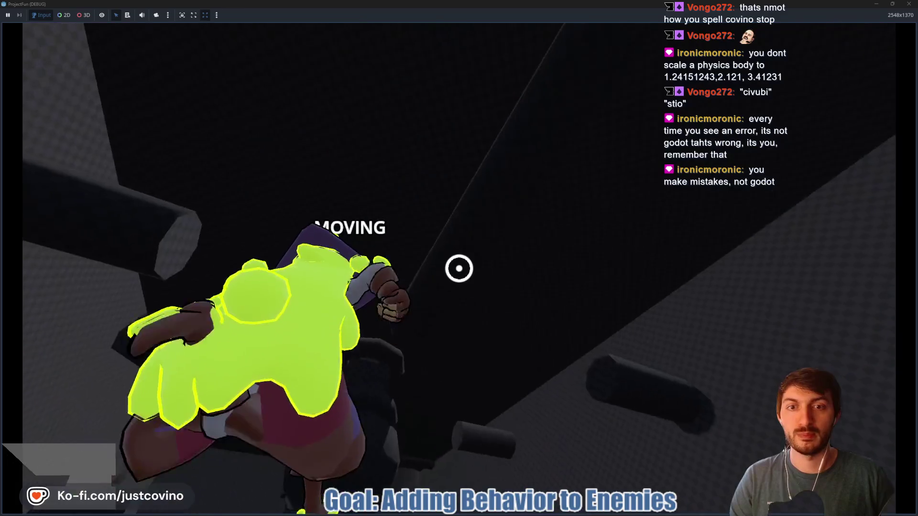
Swing and slam twice, strike the cowering blue enemy, then stop the game with F8.
click(459, 269)
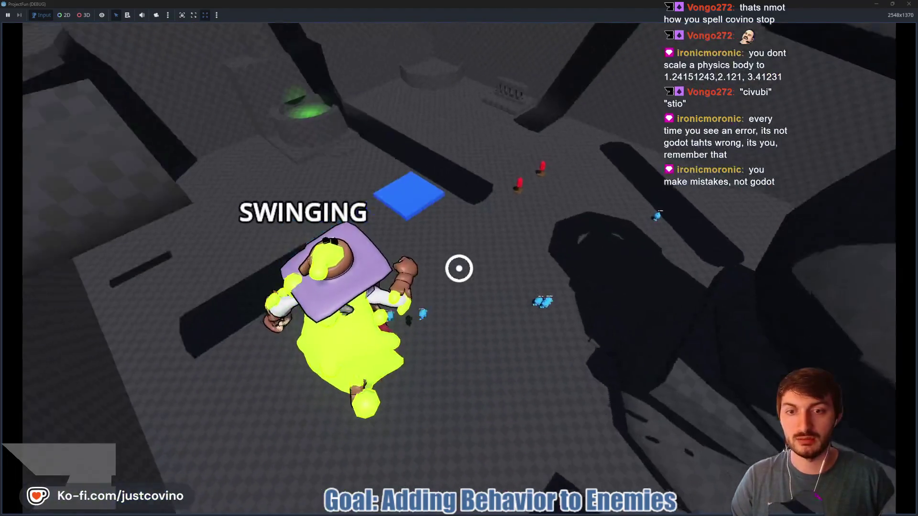
click(459, 269)
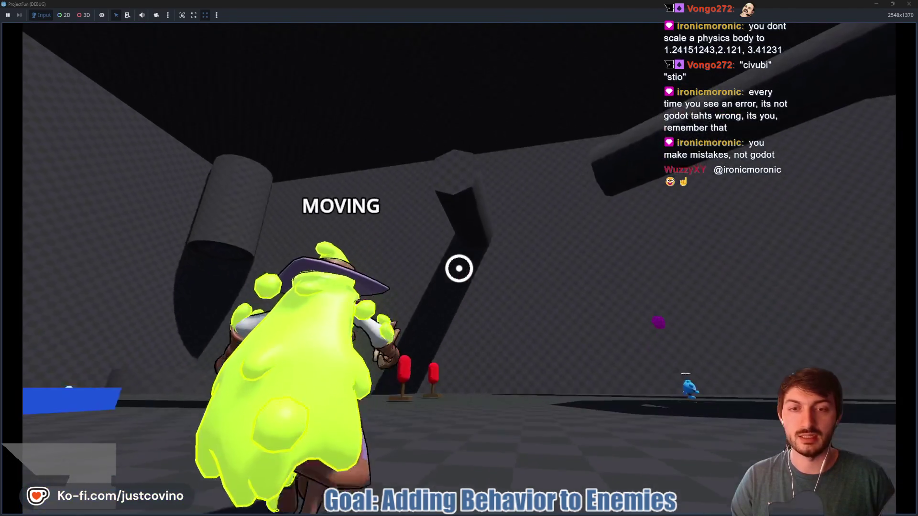
click(459, 268)
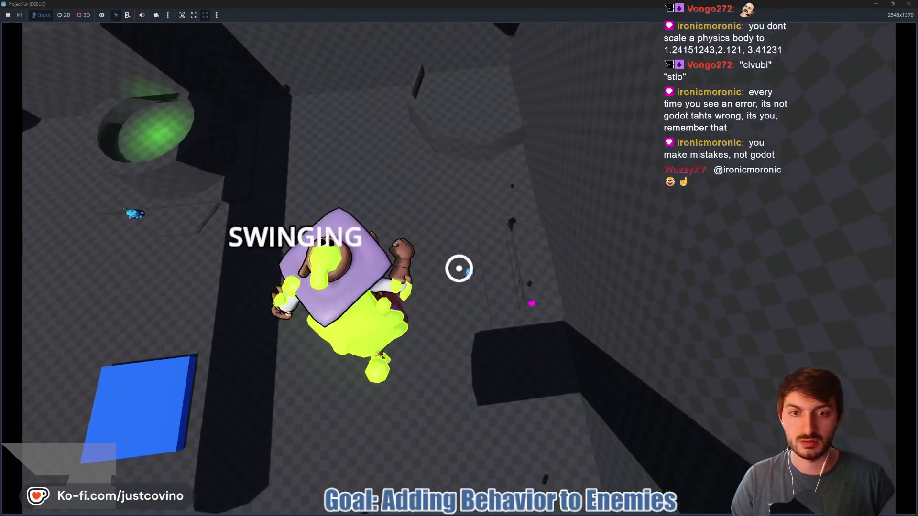
click(459, 268)
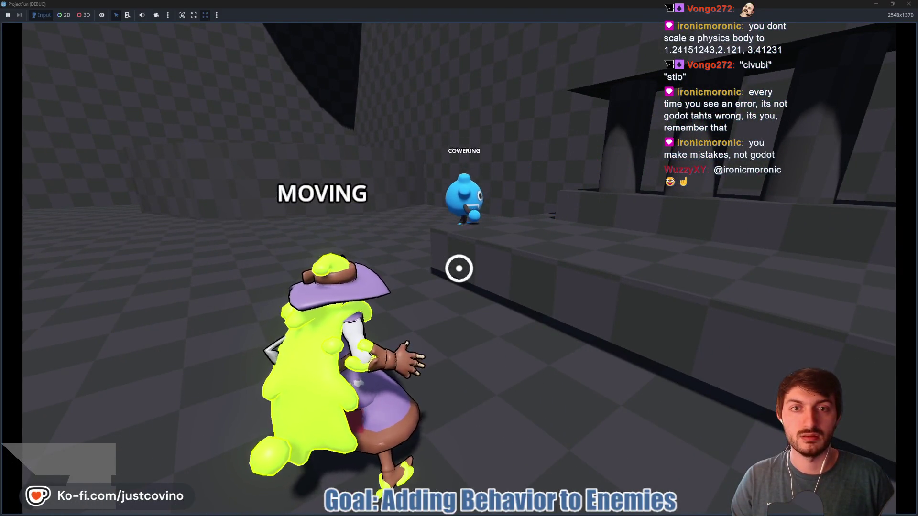
key(w)
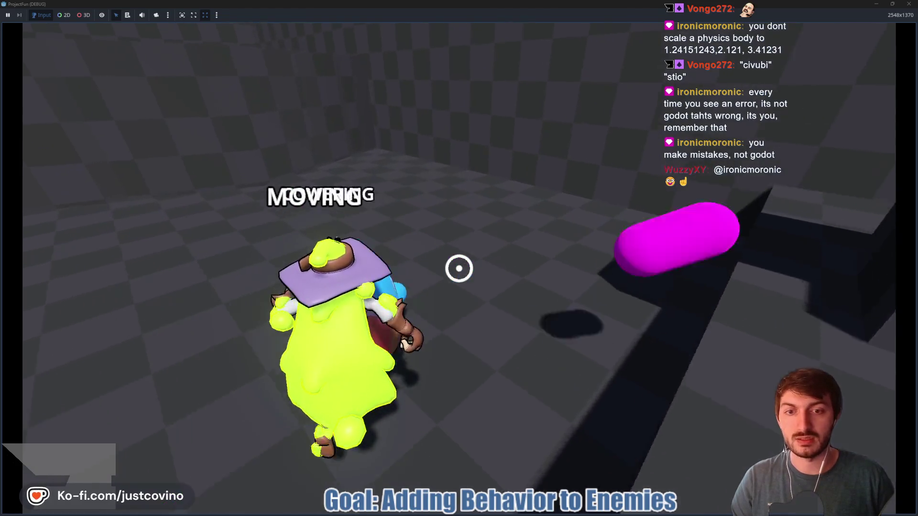
click(459, 268)
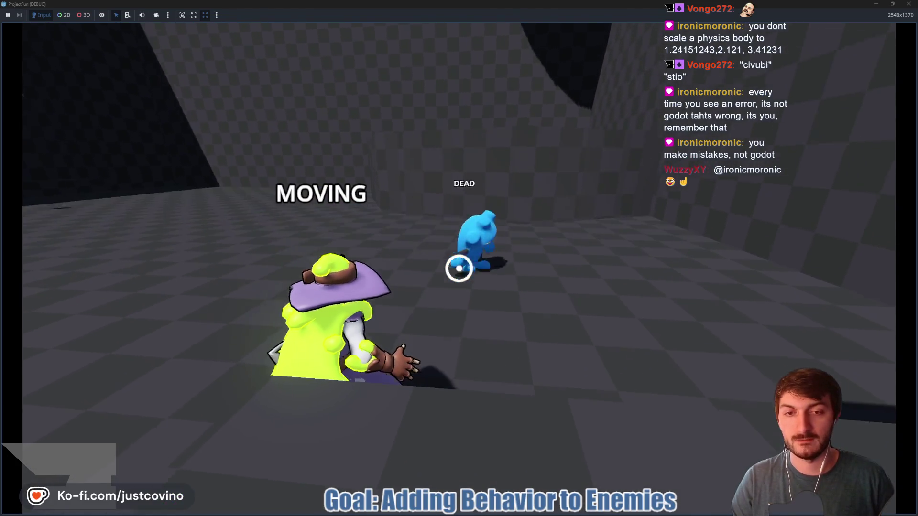
key(w)
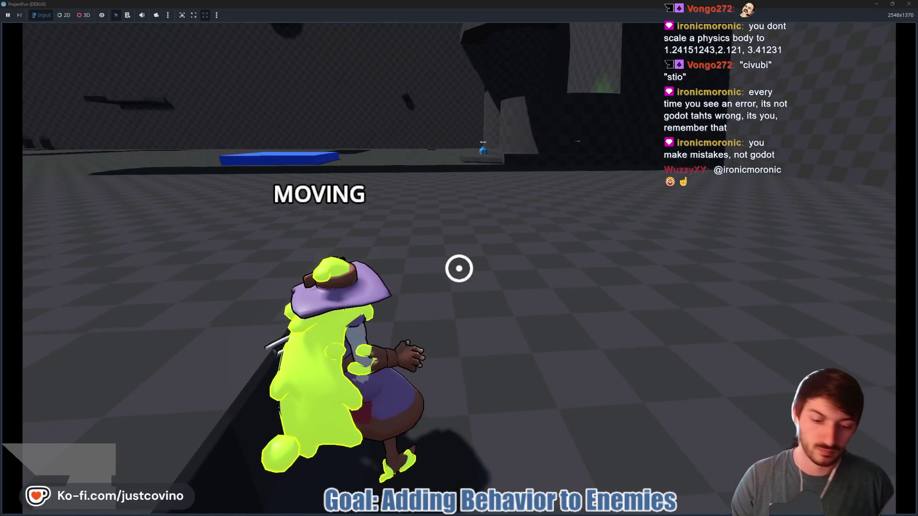
key(F8)
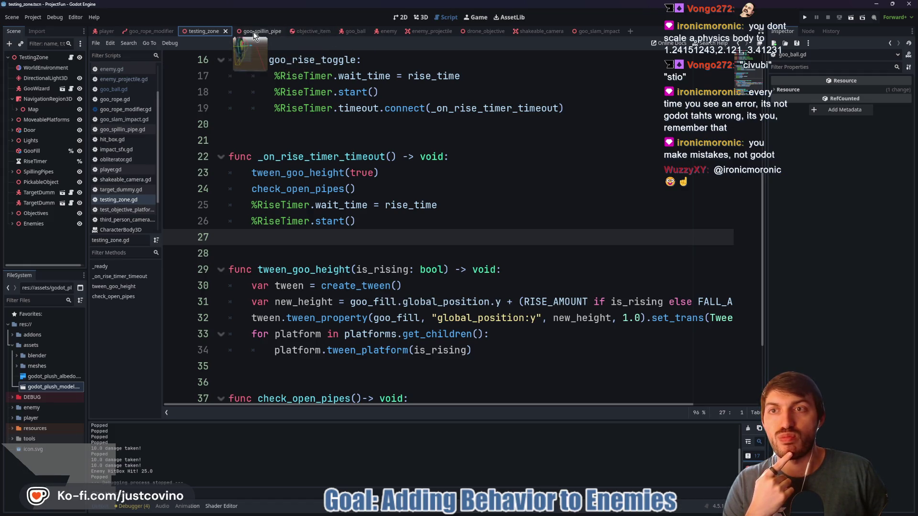
Open enemy.gd and replace acceleration with 10 on lines 76 and 77.
click(385, 32)
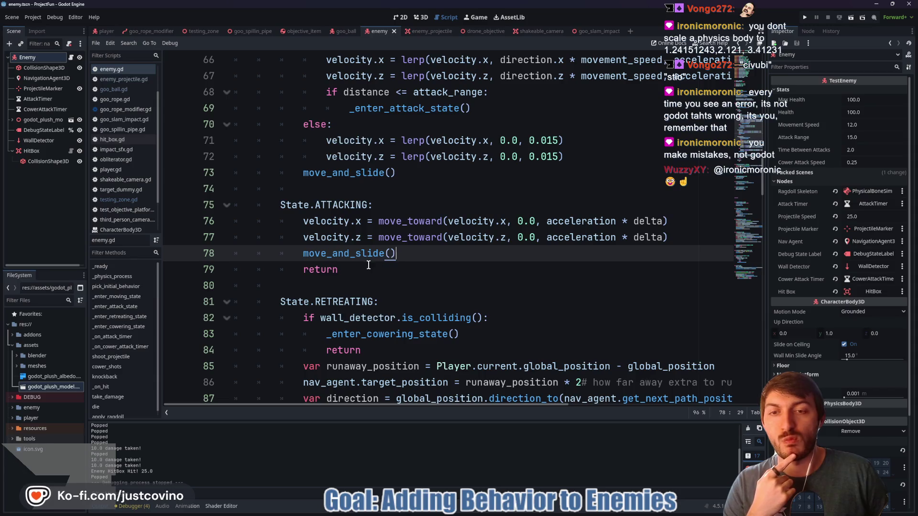
mouse_move(361, 258)
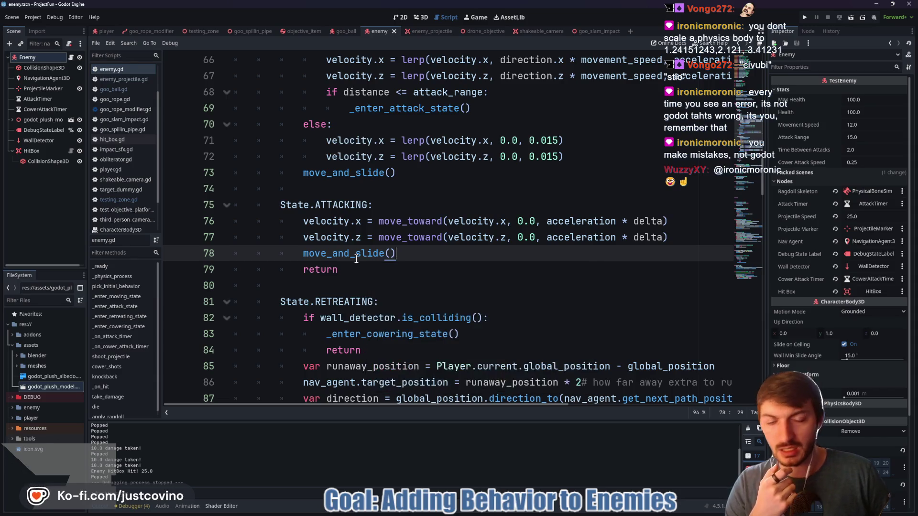
scroll(430, 199, down, 5)
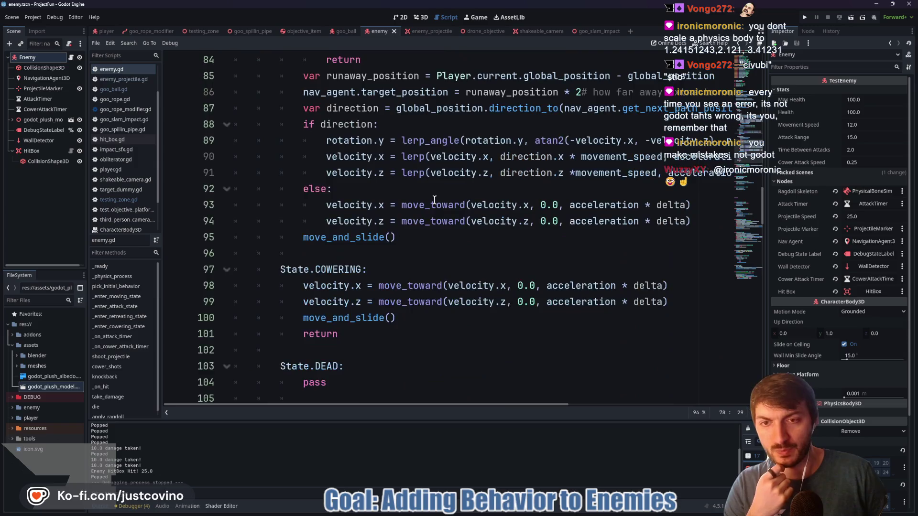
scroll(418, 206, up, 3)
mouse_move(366, 156)
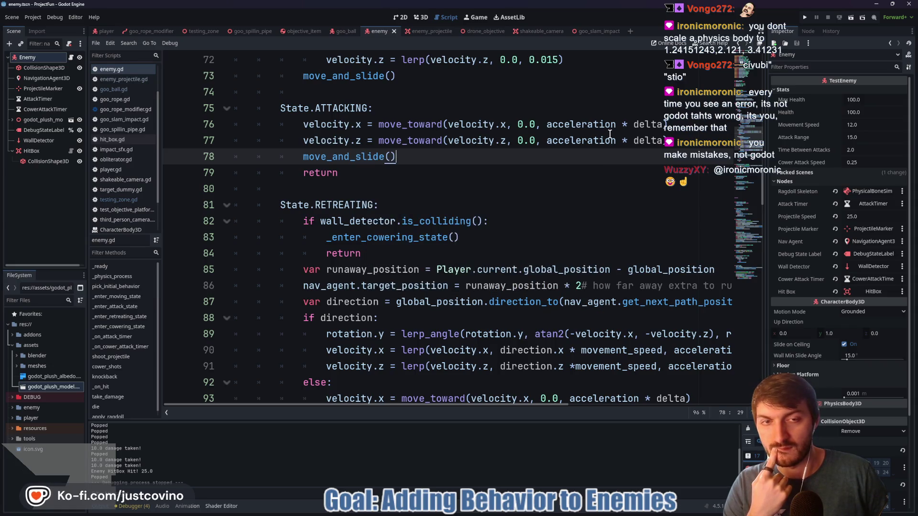
drag(616, 124, 544, 122)
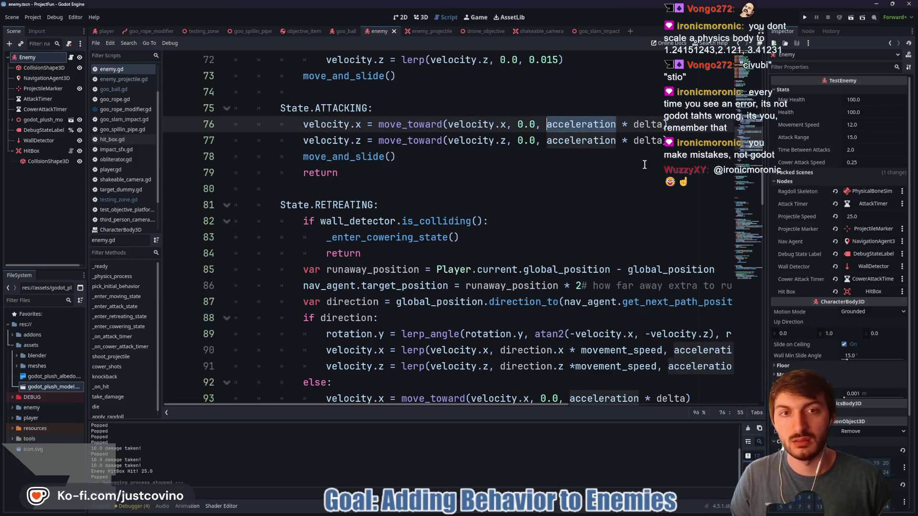
key(ctrl+d)
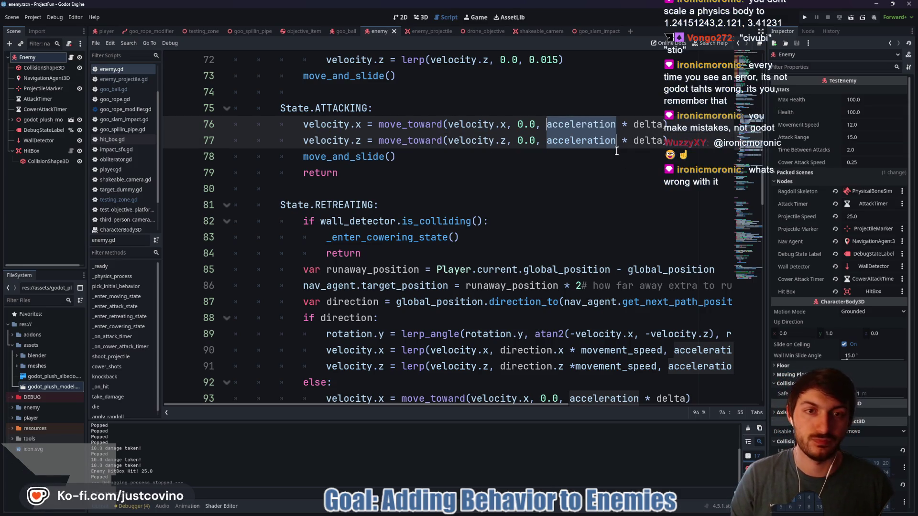
text(10)
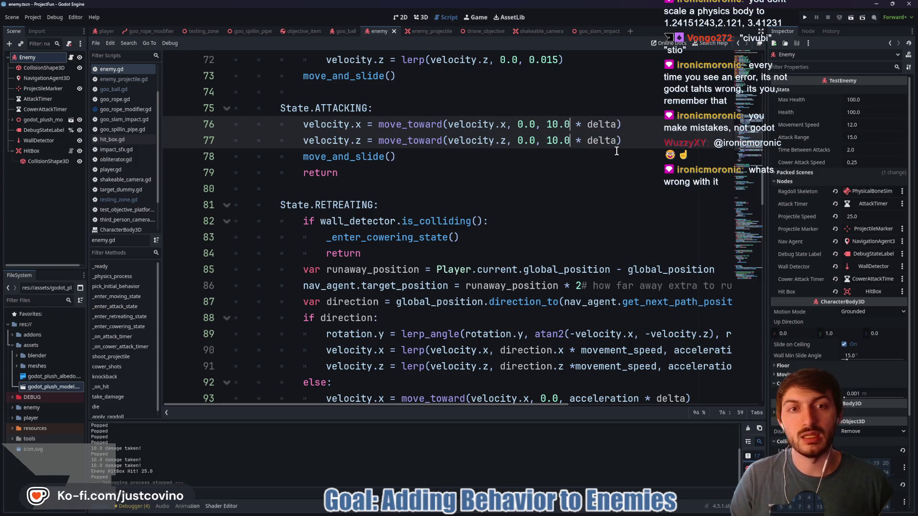
Replace acceleration with 10 on COWERING lines 98 and 99, then save enemy.gd.
scroll(603, 214, down, 5)
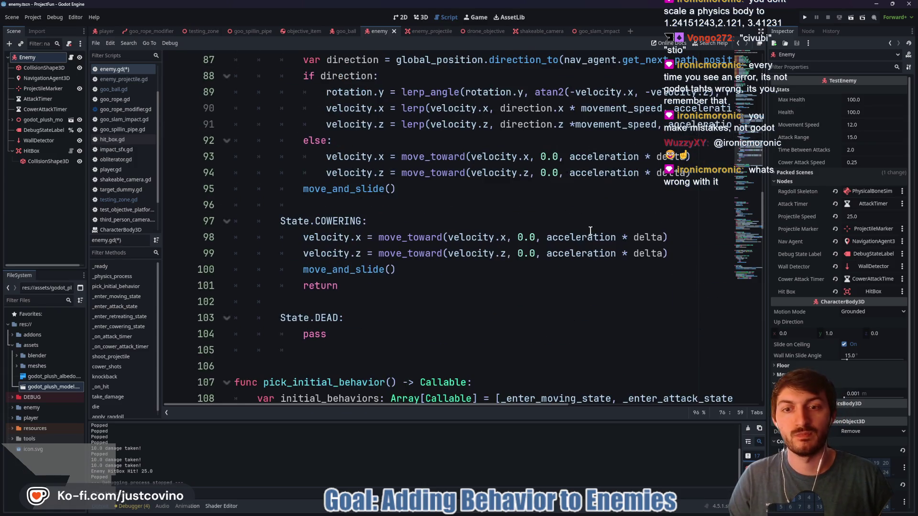
double_click(546, 241)
key(Right)
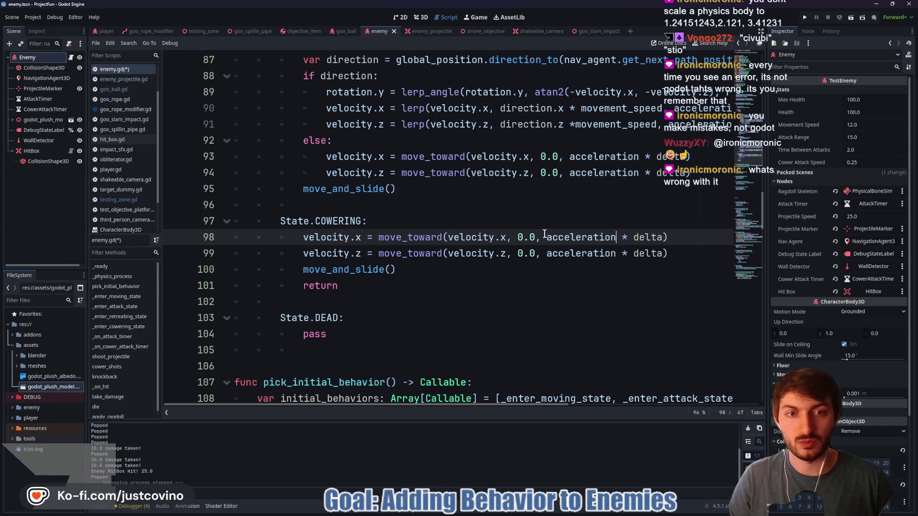
key(ctrl+d)
text(10)
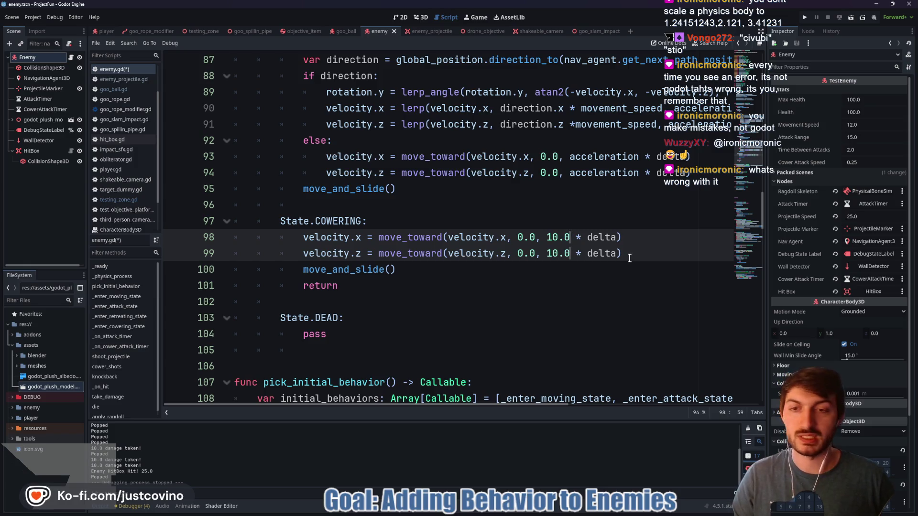
click(614, 247)
key(ctrl+s)
Review the COWERING block's fixed 10.0 deceleration on line 99.
scroll(530, 236, up, 3)
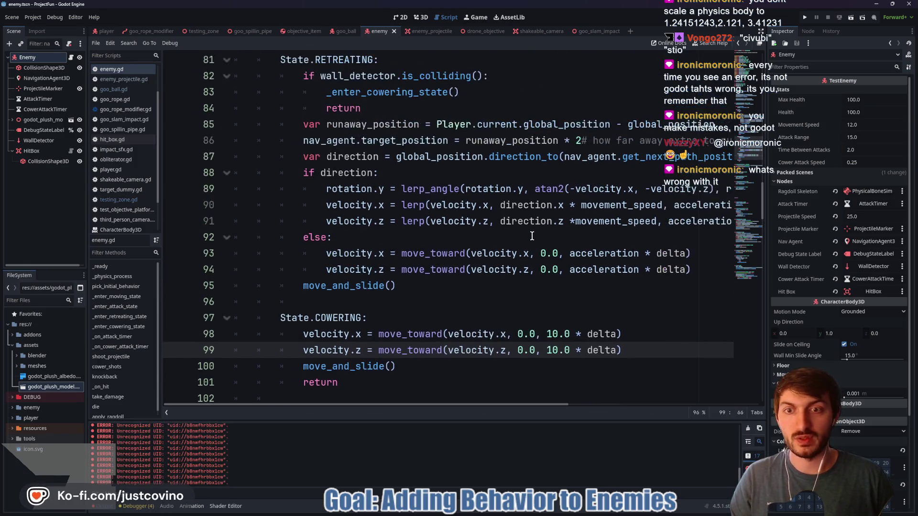
scroll(530, 236, up, 2)
scroll(527, 241, down, 3)
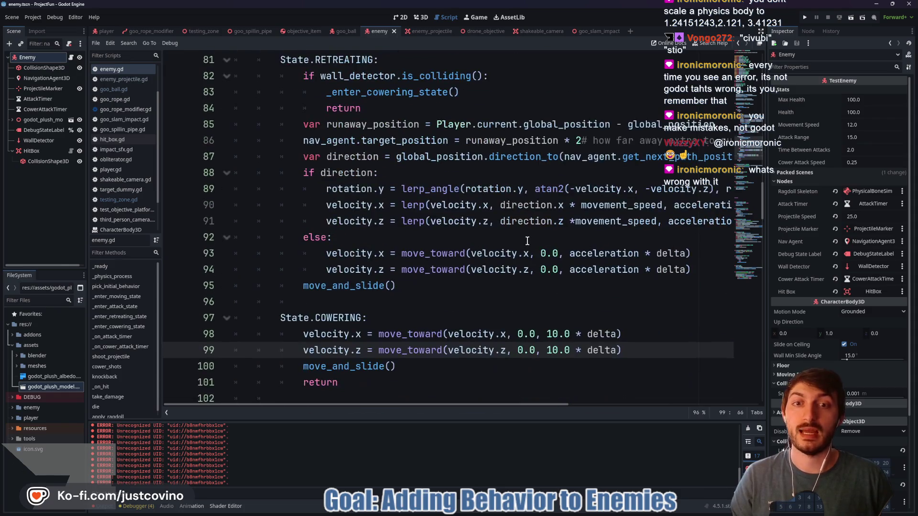
scroll(522, 242, up, 8)
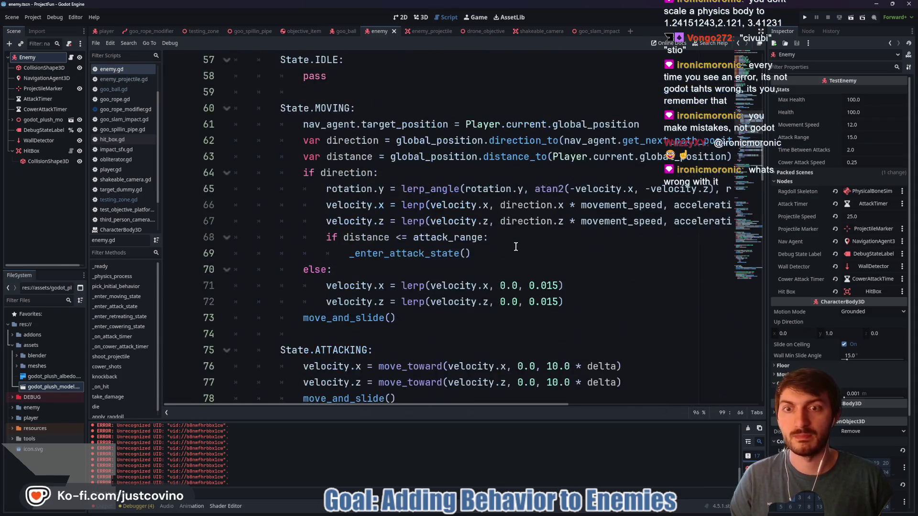
scroll(404, 228, up, 2)
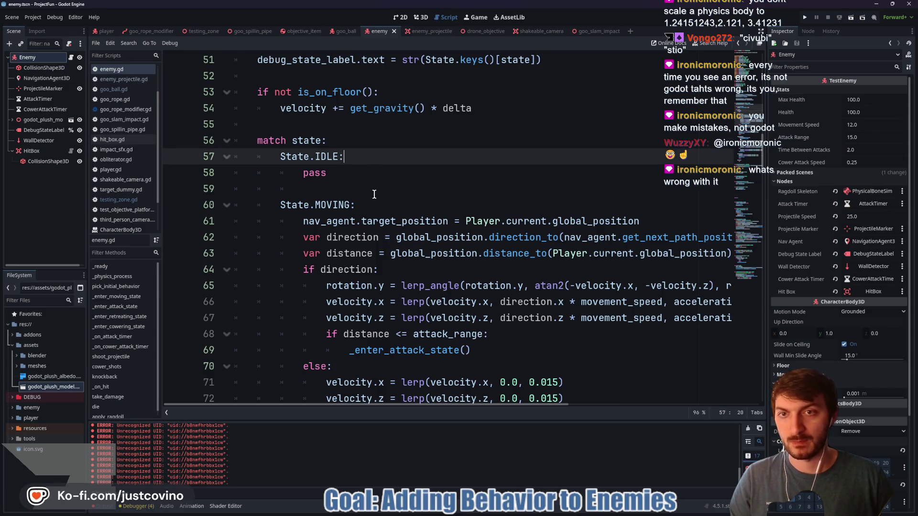
scroll(378, 239, down, 11)
click(397, 301)
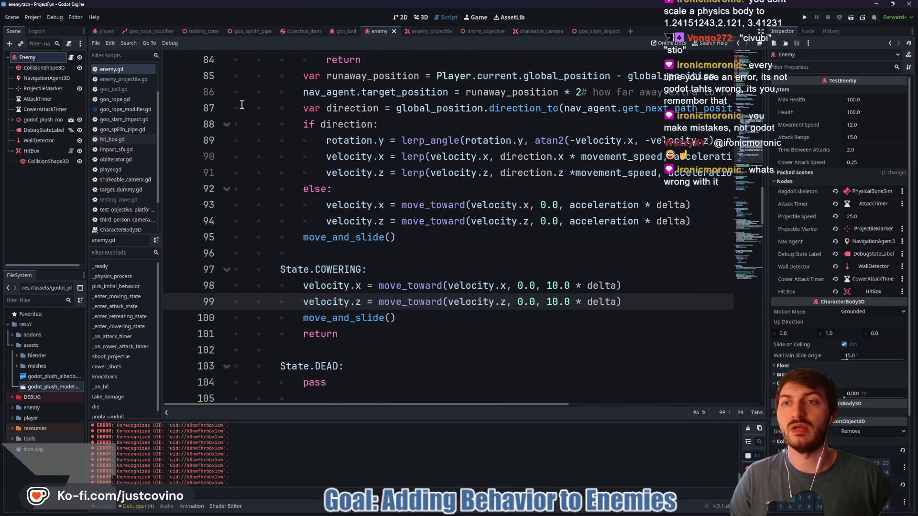
click(198, 31)
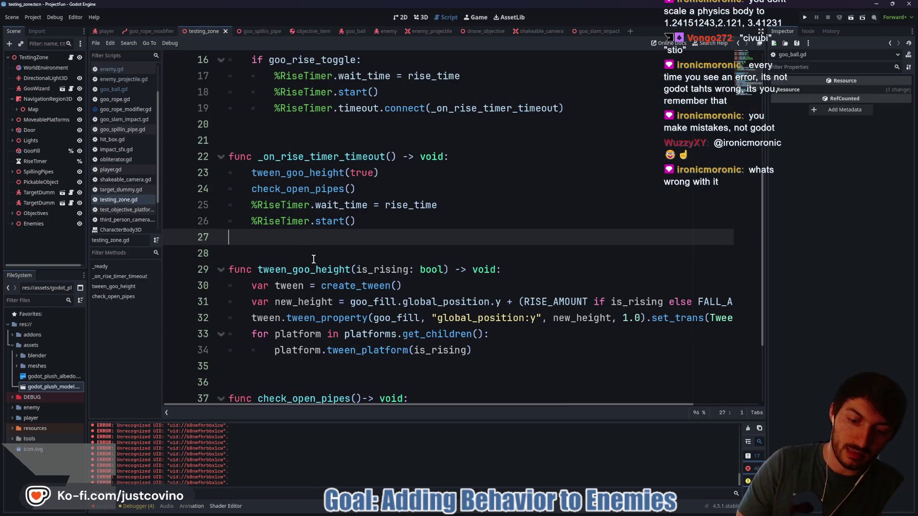
Launch the game with F5 and grapple, swing and slam around the enemy arena.
key(F5)
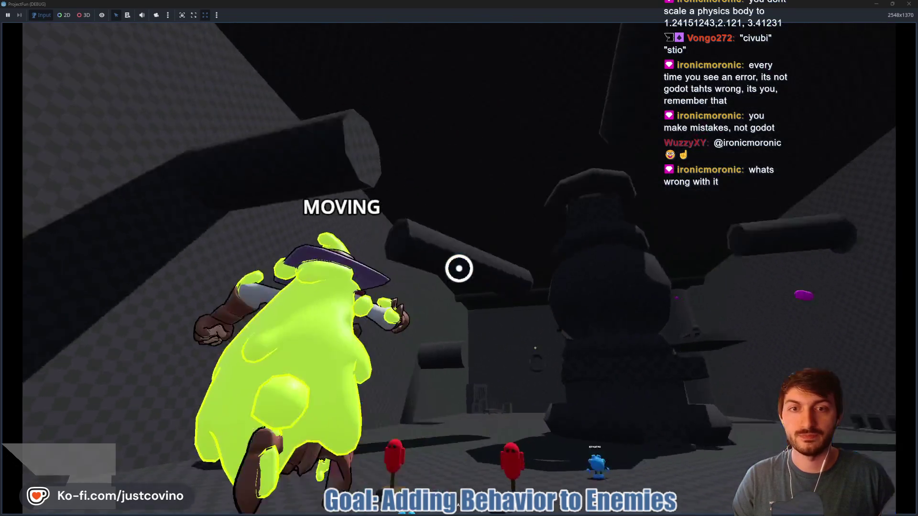
click(459, 268)
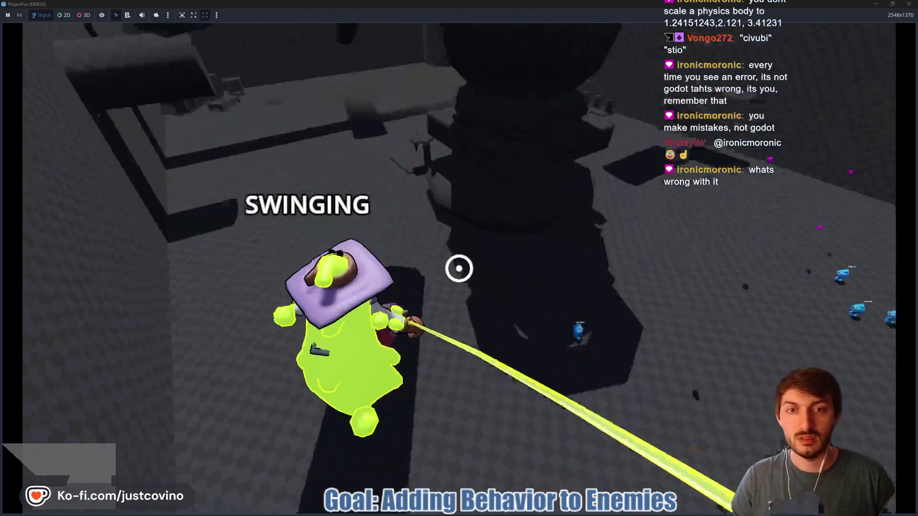
key(ctrl)
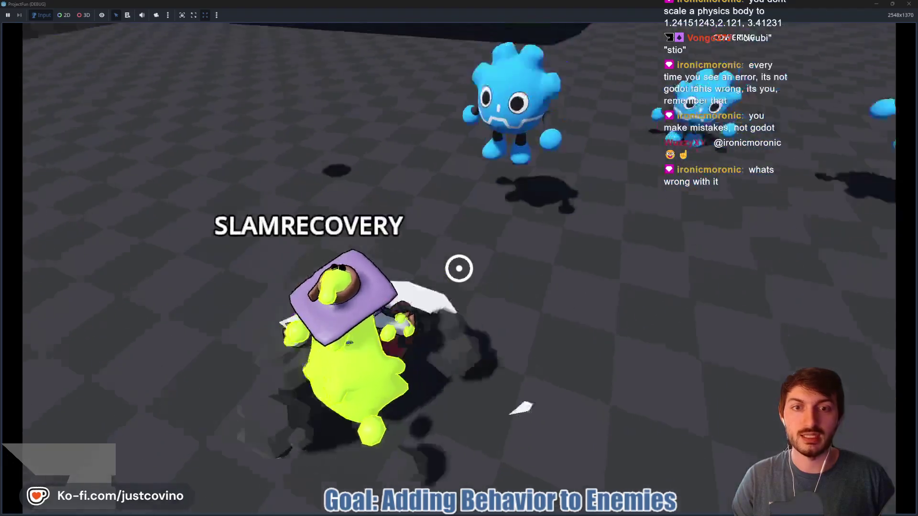
key(w)
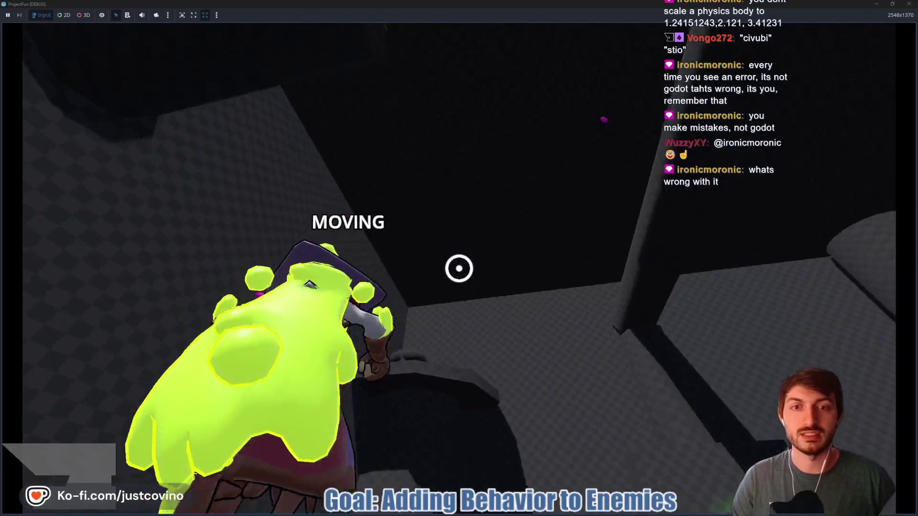
click(459, 268)
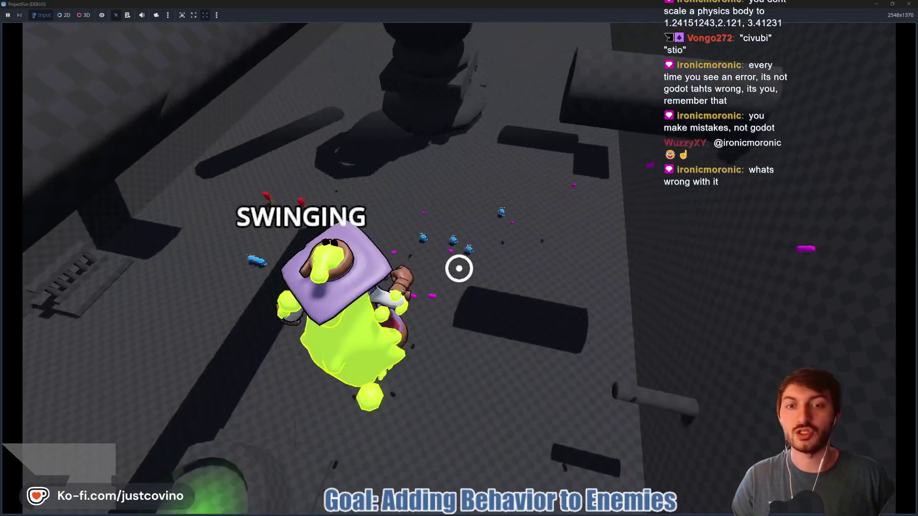
right_click(459, 268)
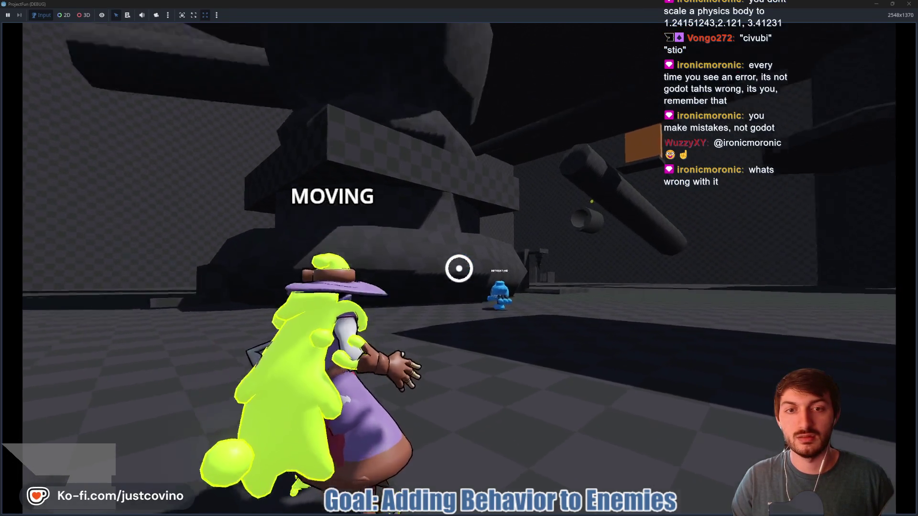
click(459, 268)
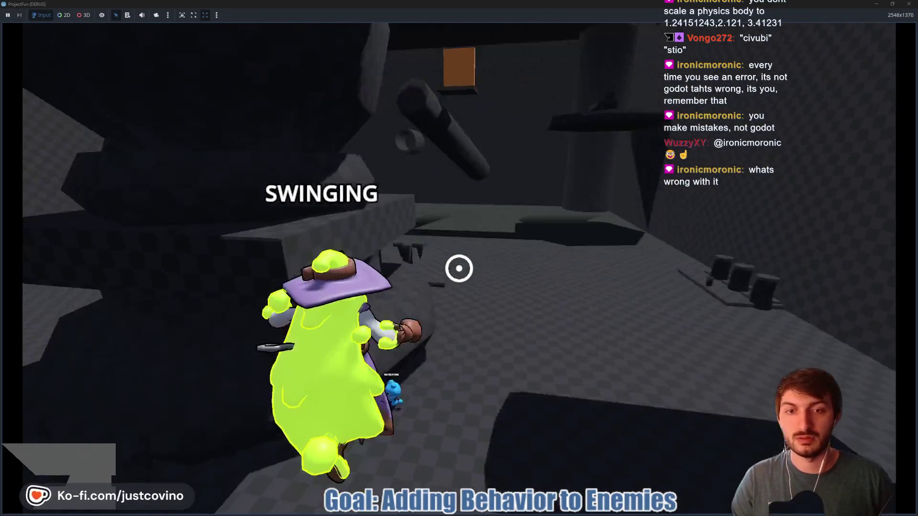
click(459, 268)
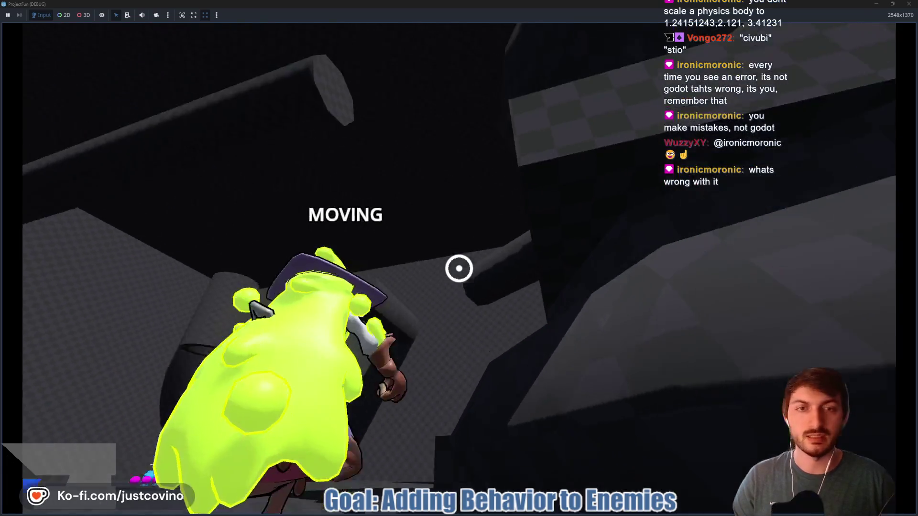
right_click(459, 268)
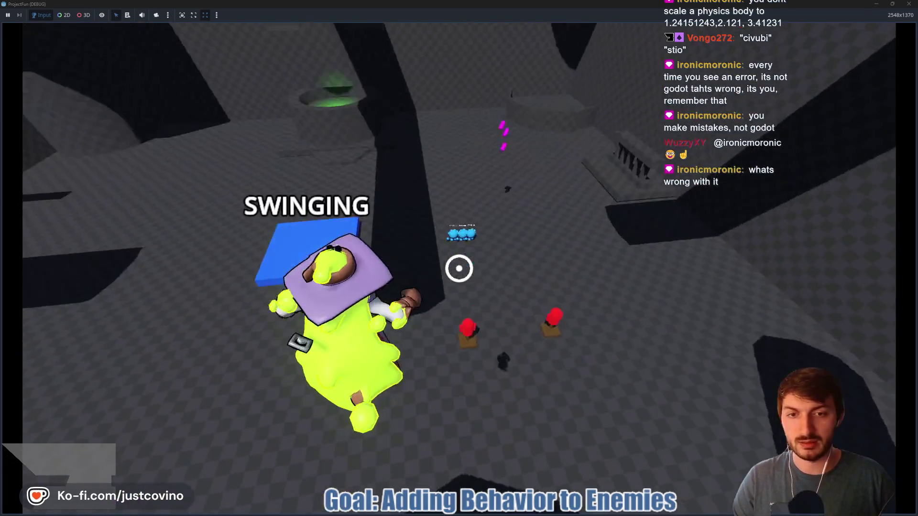
click(459, 268)
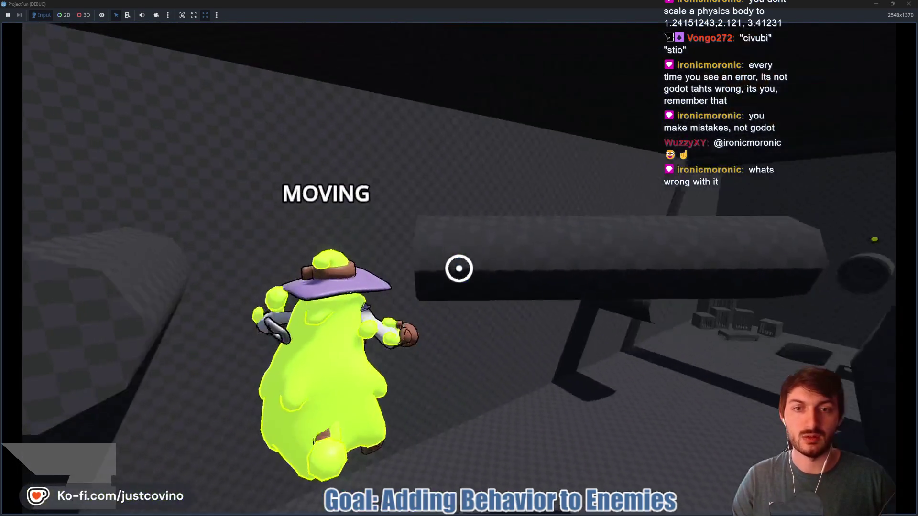
click(459, 268)
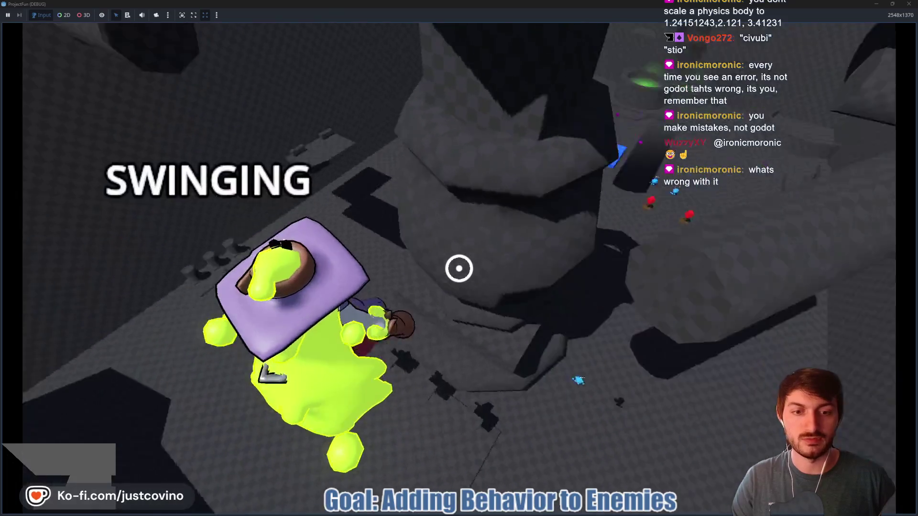
key(ctrl)
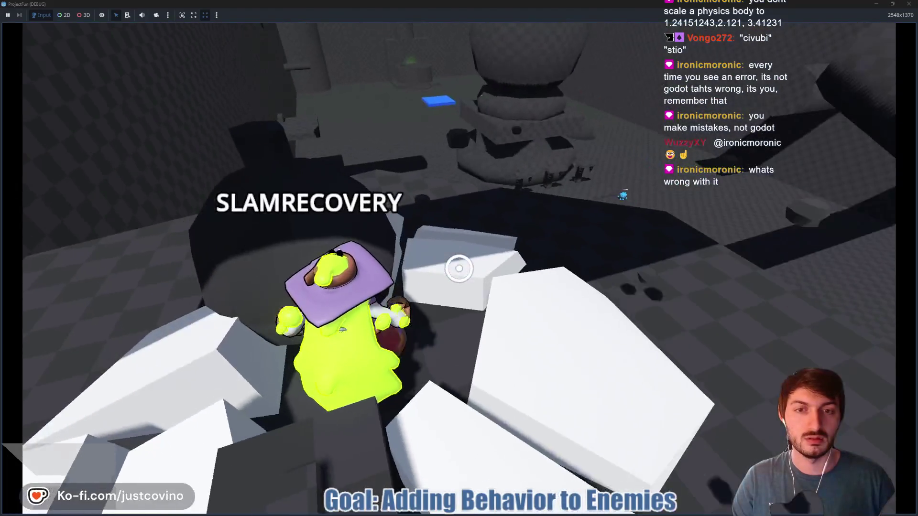
key(w)
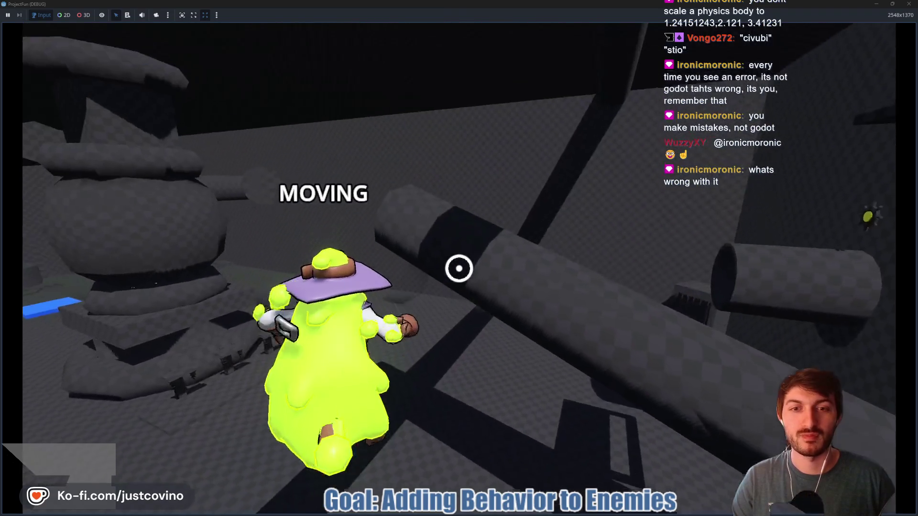
click(458, 268)
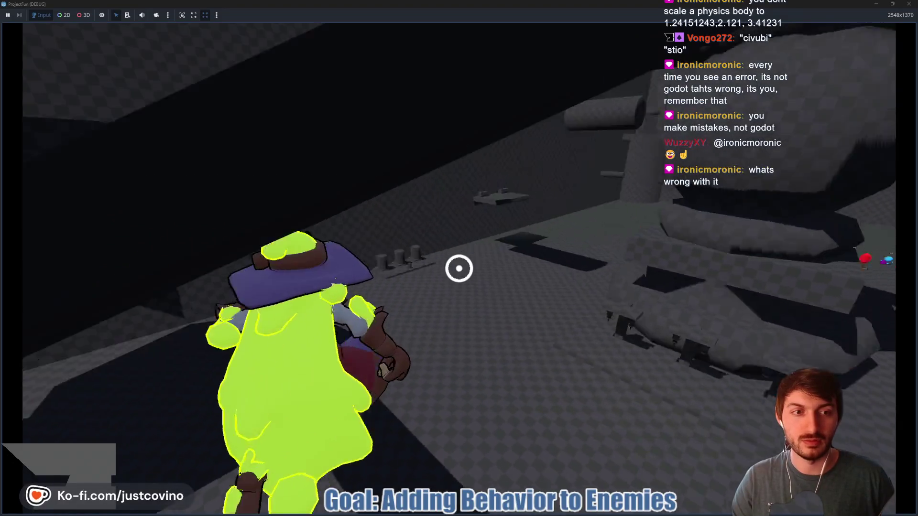
click(459, 268)
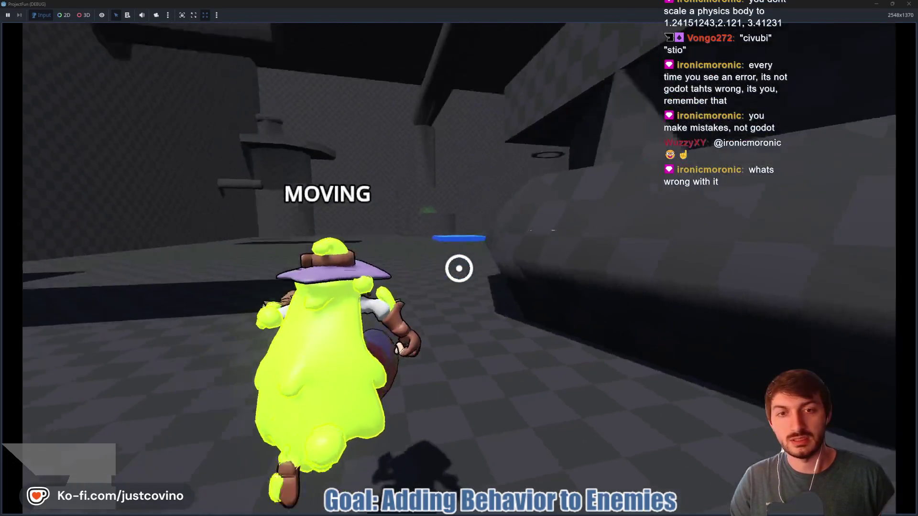
Slam beside a blue enemy until it shows COWERING, then stop the game with F8.
click(459, 268)
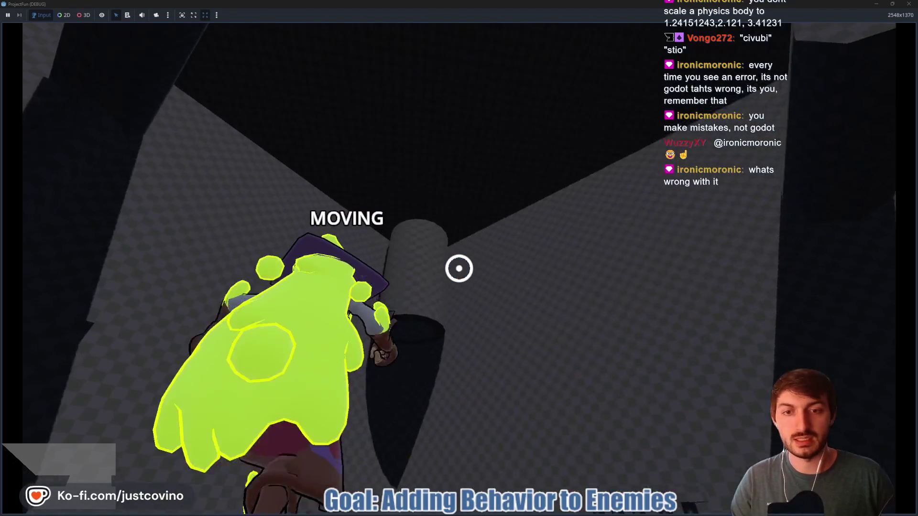
click(459, 268)
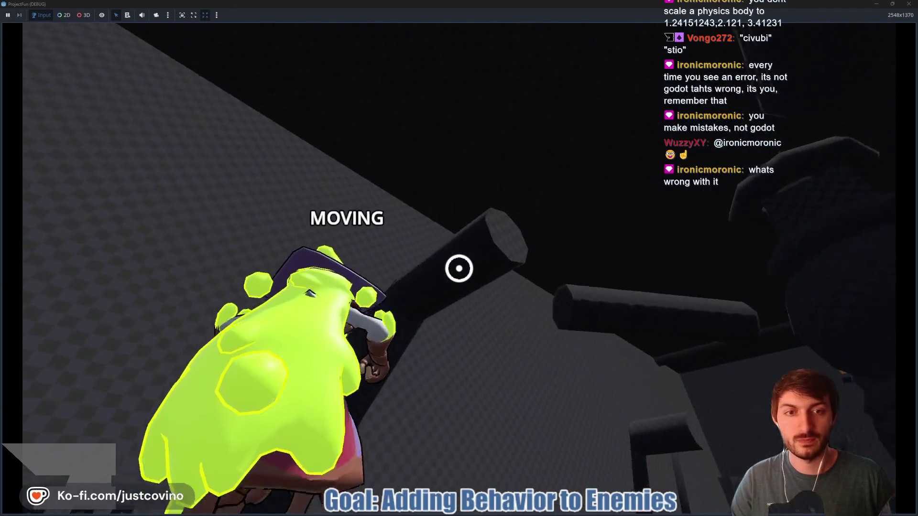
click(459, 268)
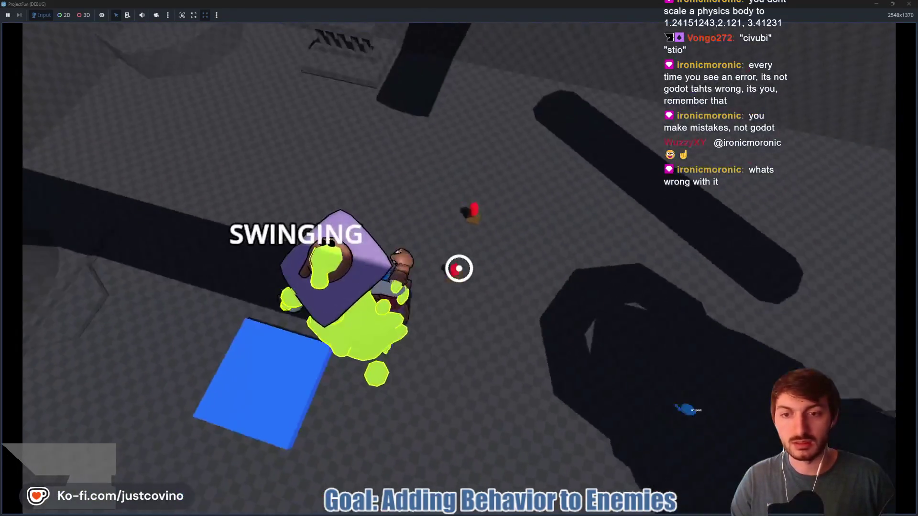
right_click(458, 268)
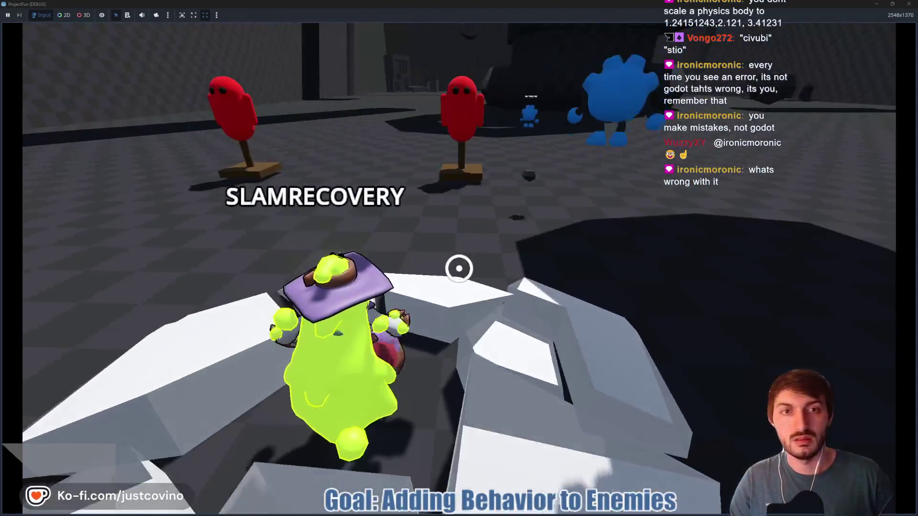
key(w)
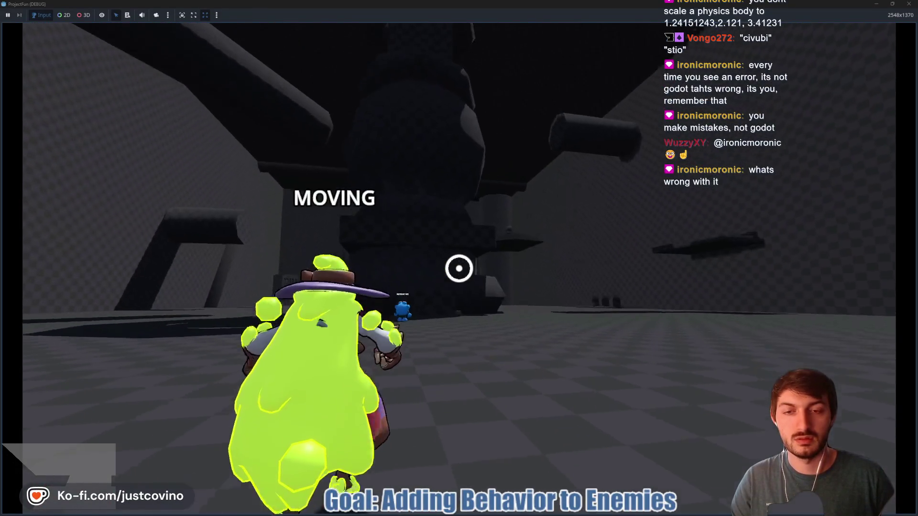
click(459, 268)
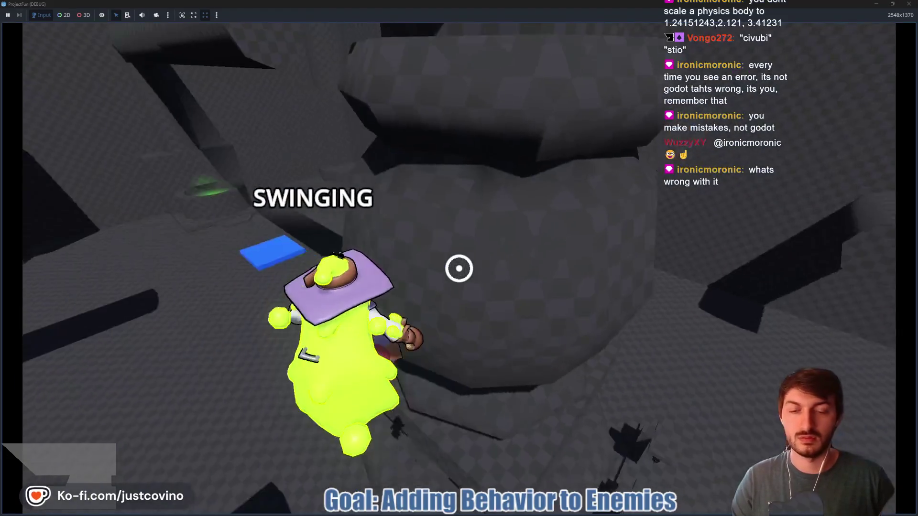
key(ctrl)
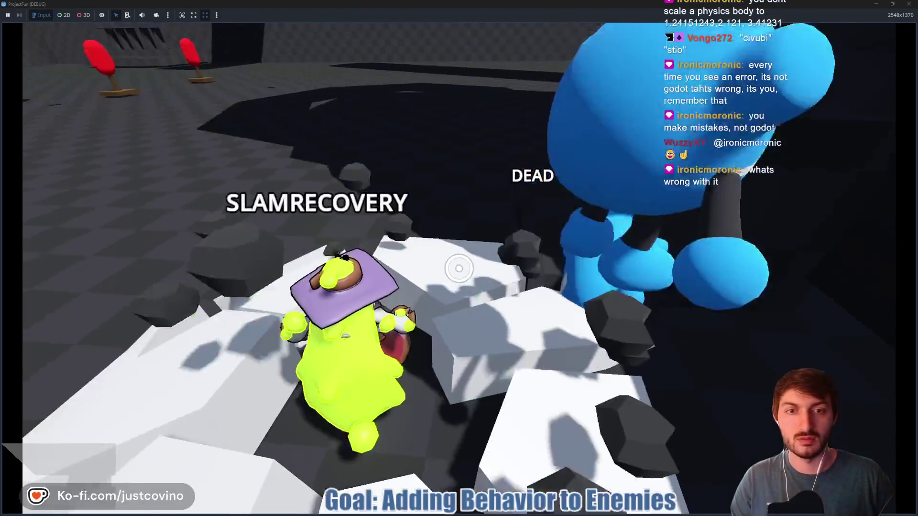
key(w)
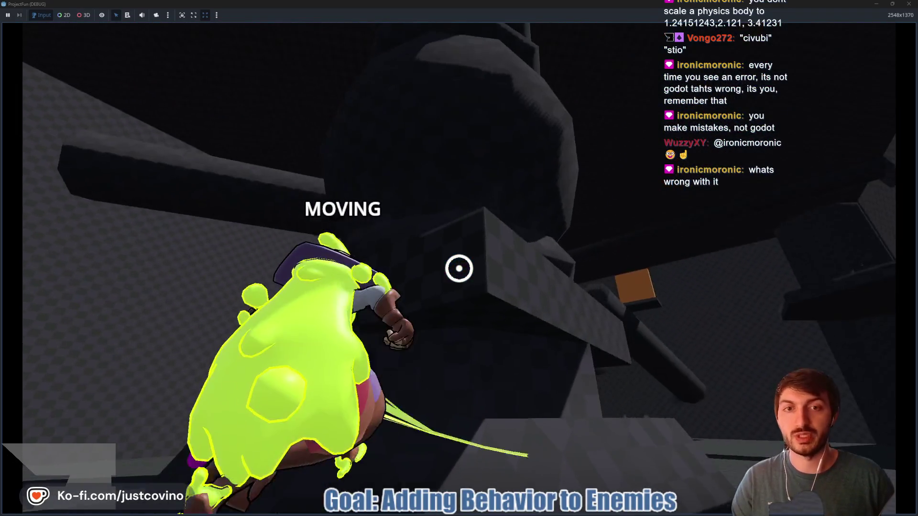
click(459, 268)
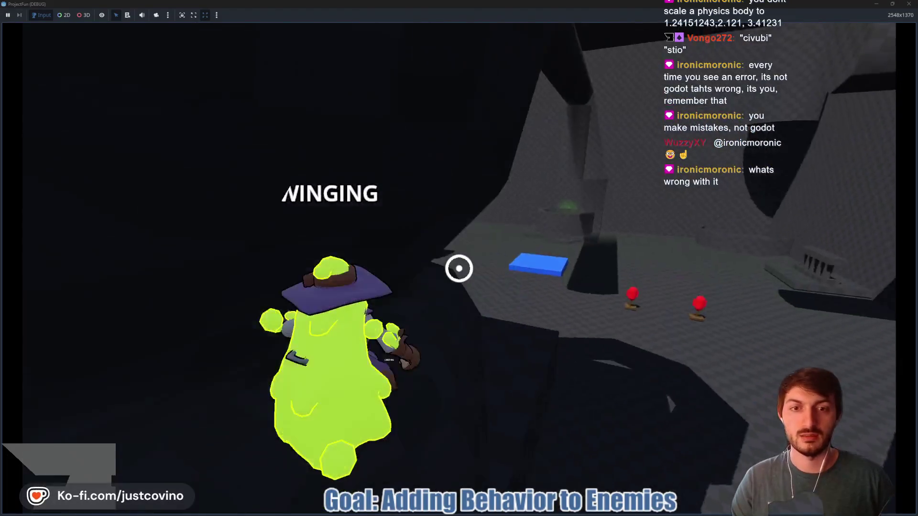
key(ctrl)
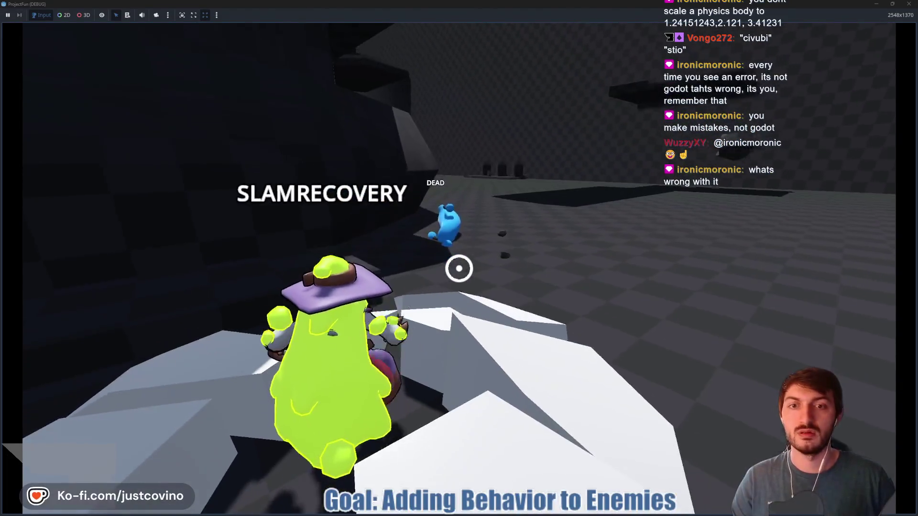
key(F8)
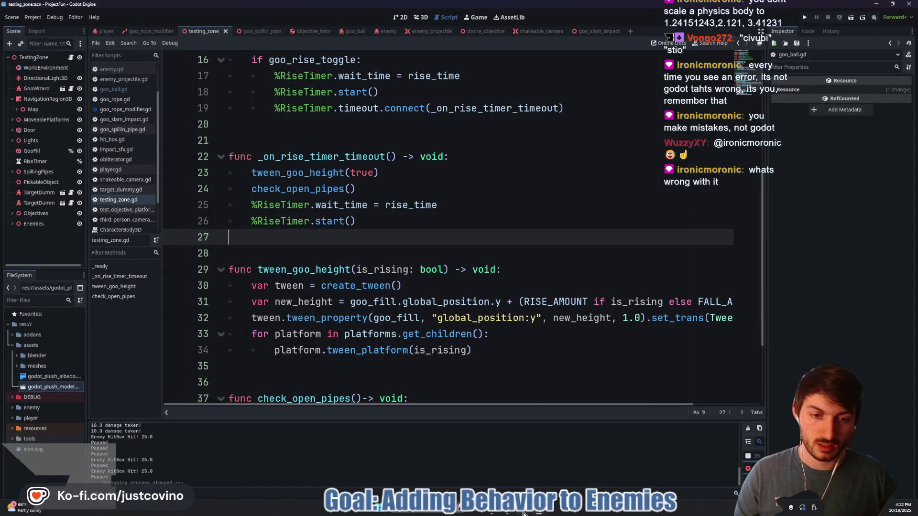
Commit all 24 changed files to main as 'Enemy Behaviors' in GitHub Desktop, then return to Godot.
click(522, 513)
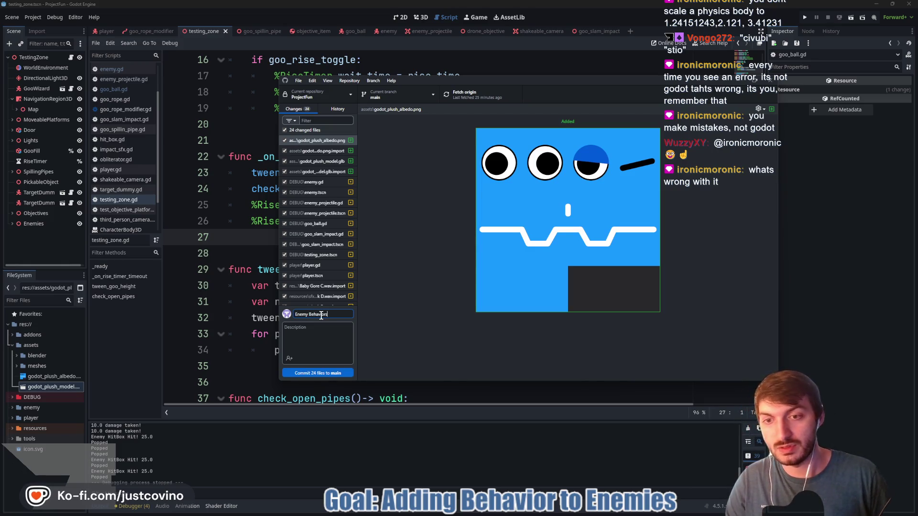
click(323, 374)
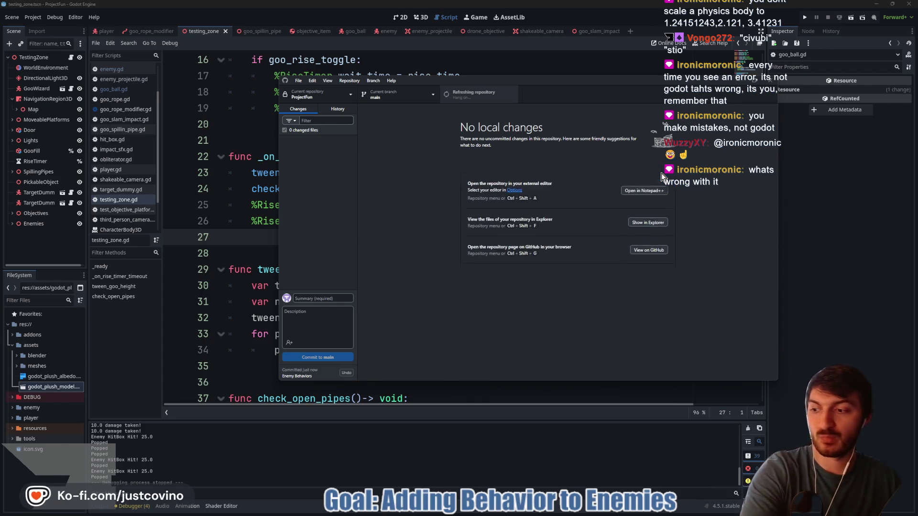
click(822, 233)
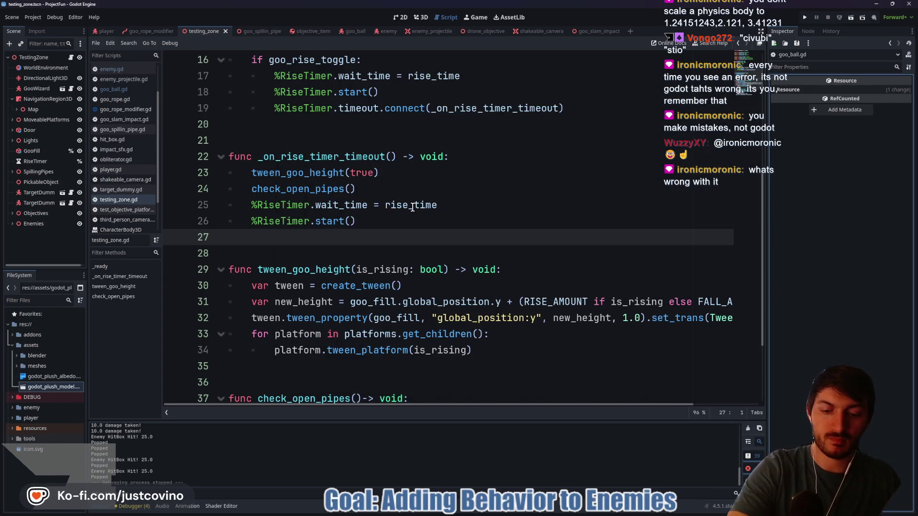
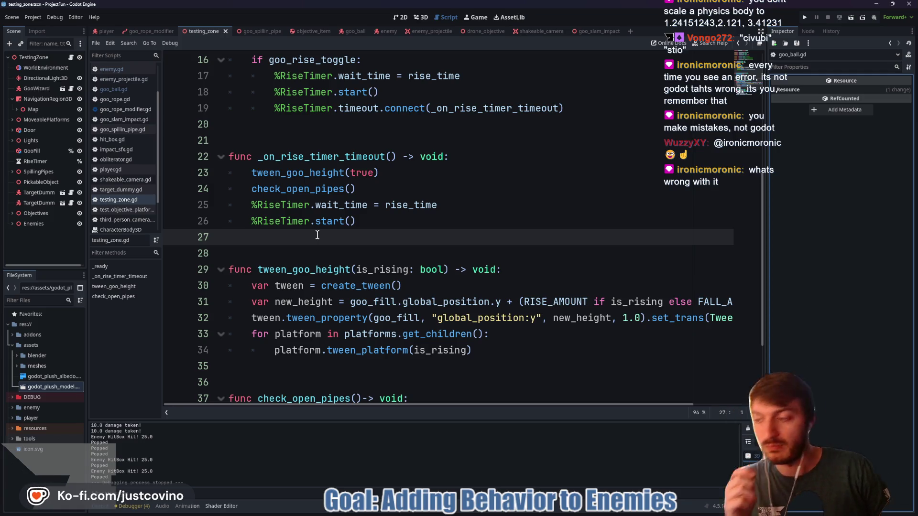
Create a new empty scene beside the testing zone and bring up the Create New Node dialog.
click(343, 142)
click(319, 238)
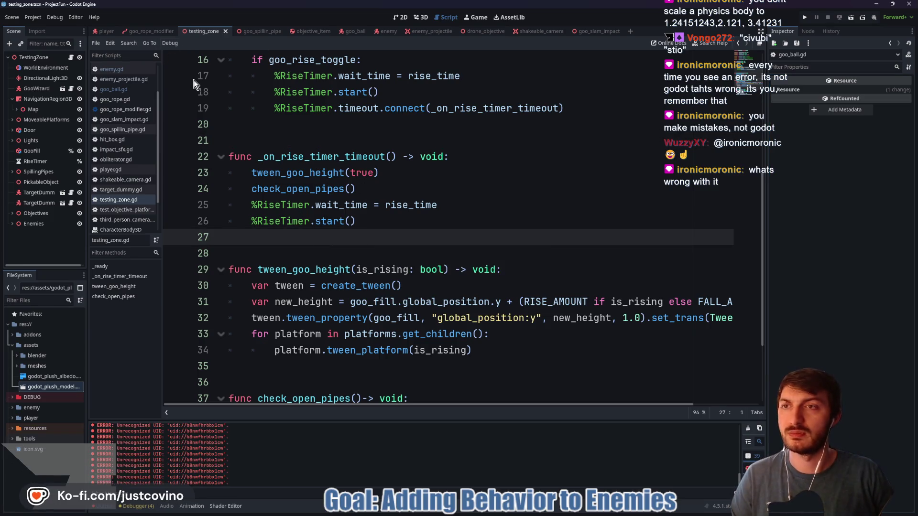
click(630, 32)
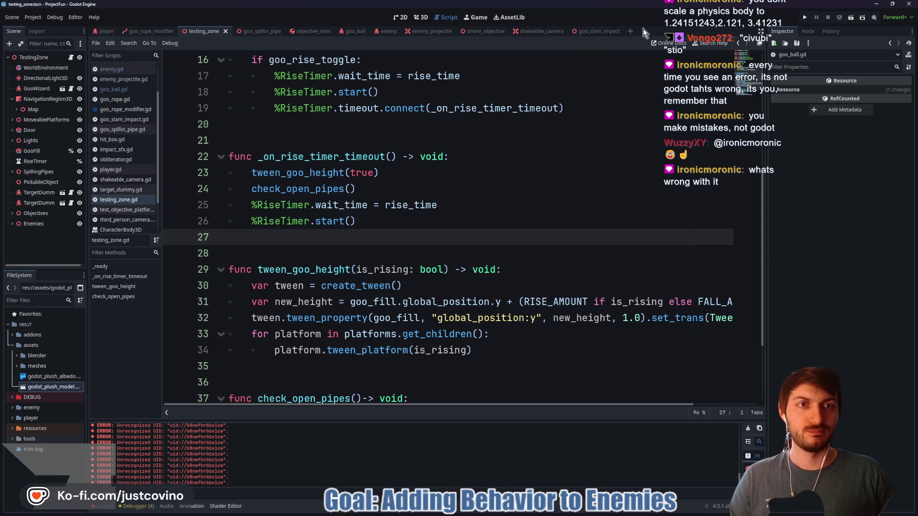
key(ctrl+a)
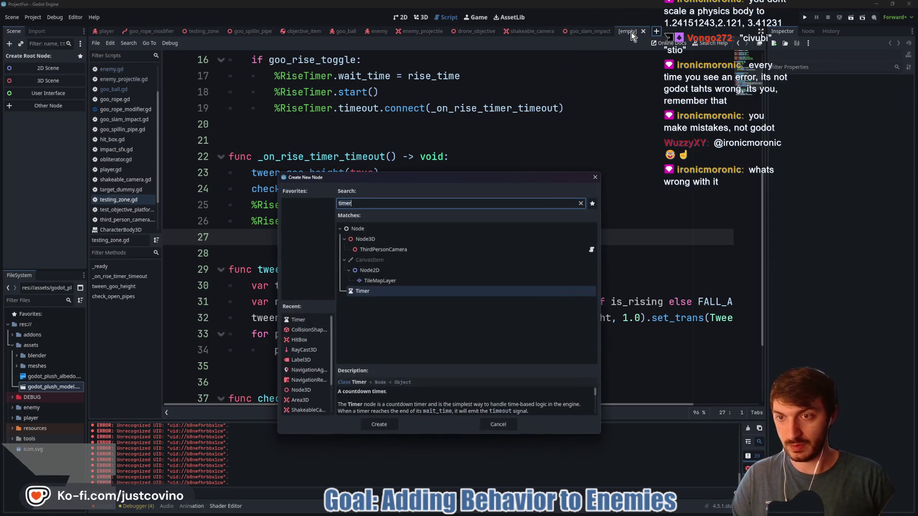
Make a Node3D the new scene's root and view it in the 3D viewport.
text(node3d)
key(Return)
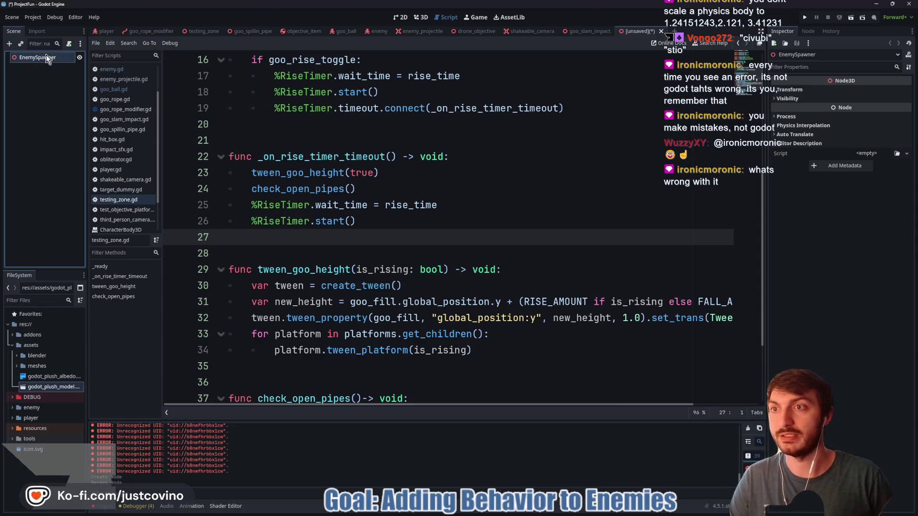
click(422, 17)
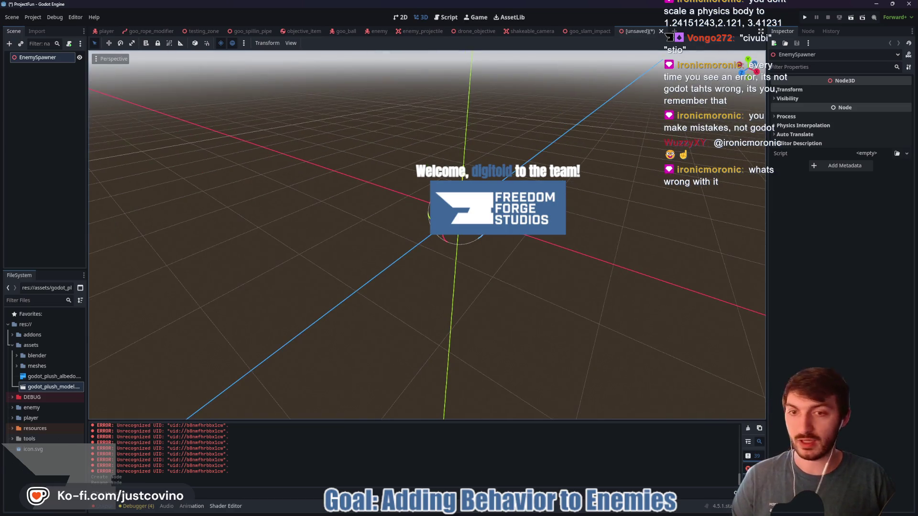
mouse_move(371, 207)
mouse_down()
mouse_move(322, 207)
mouse_move(352, 220)
mouse_up()
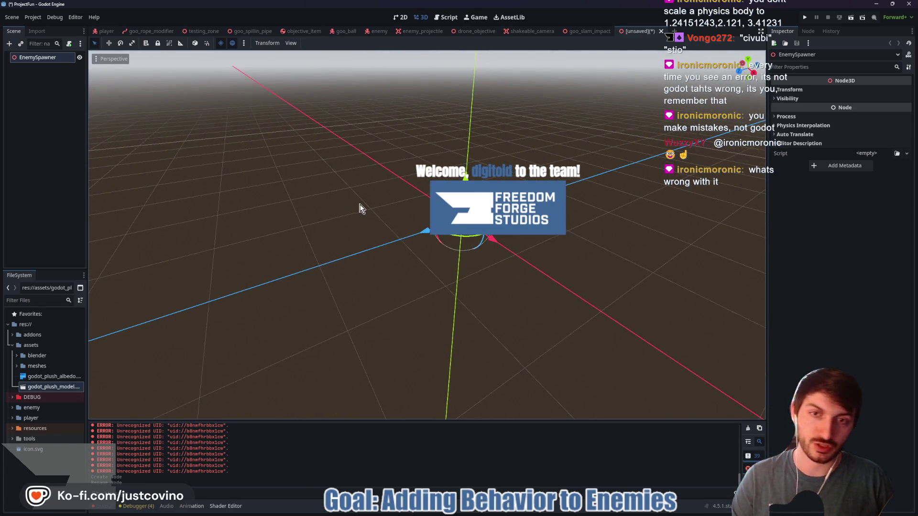
Attach a new script, enemy_spawner.gd, to the root node and save it in res://DEBUG.
click(68, 46)
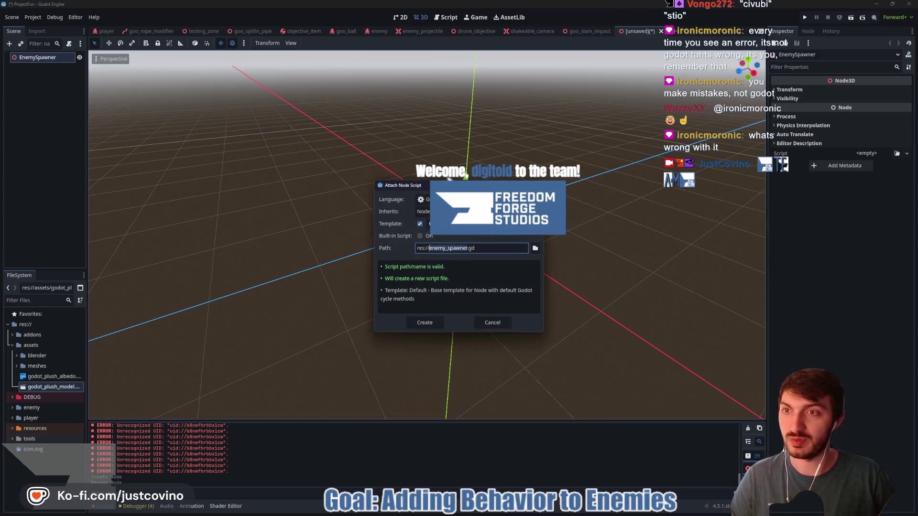
click(535, 250)
double_click(421, 189)
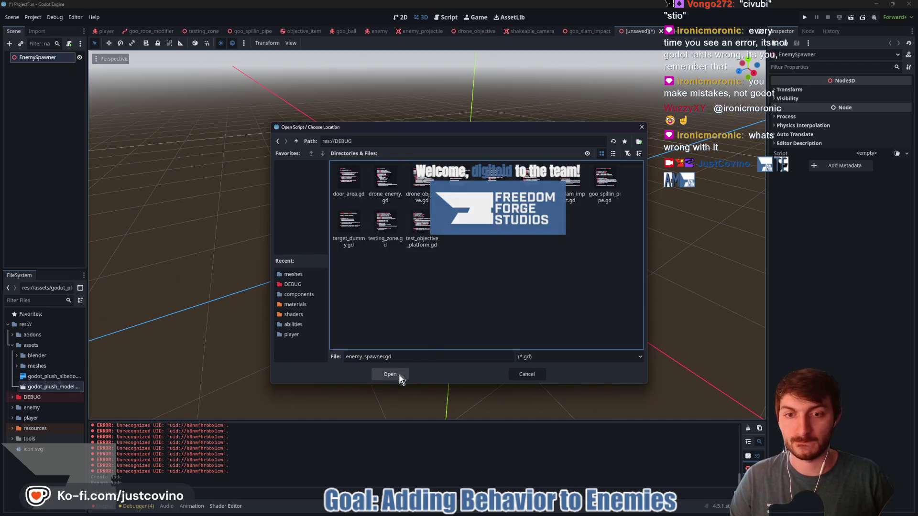
click(400, 374)
click(440, 322)
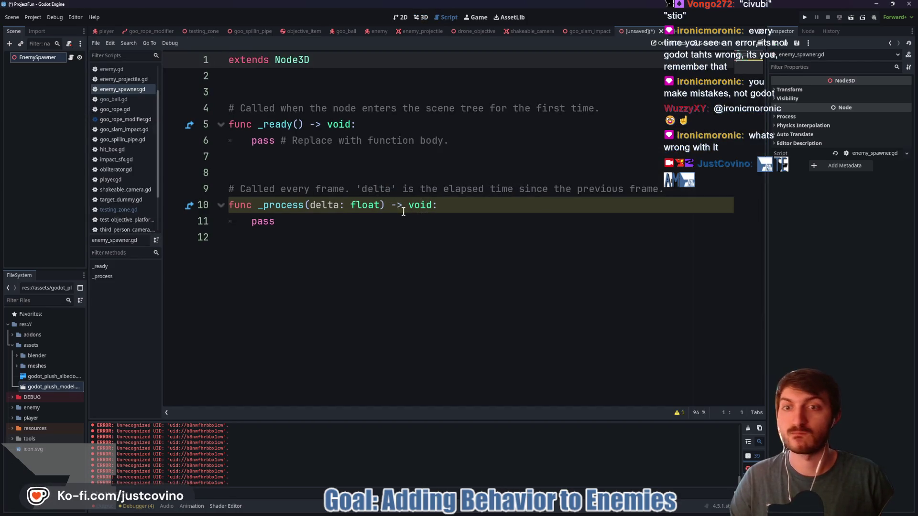
Delete the script's template functions and add 'class_name EnemySpawner' above extends.
drag(287, 238, 221, 91)
key(BackSpace)
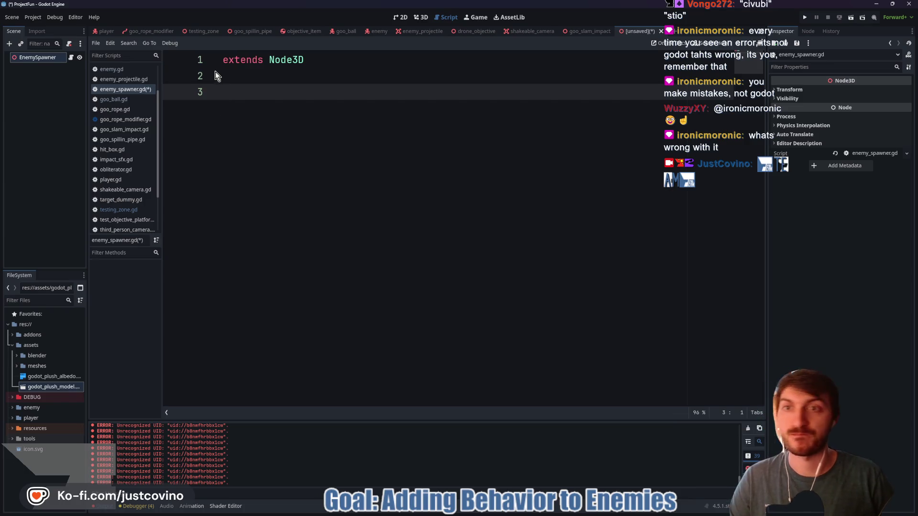
click(223, 58)
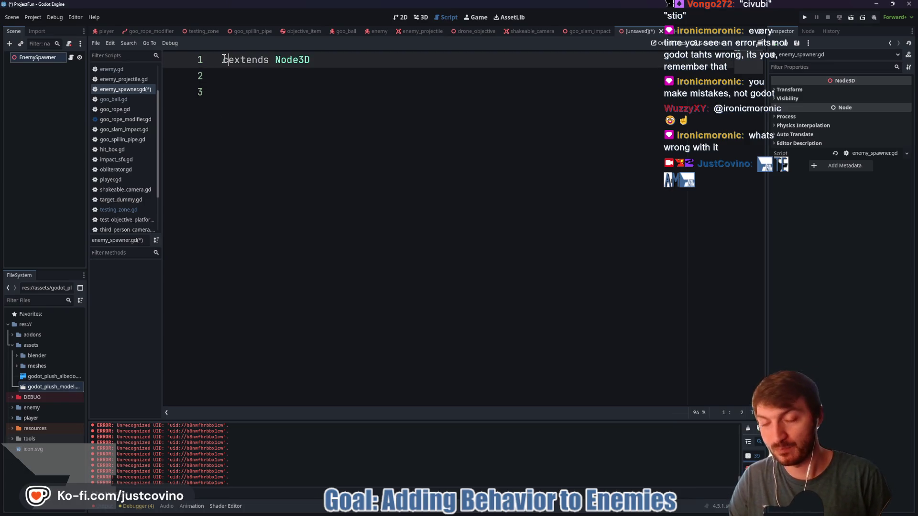
text(class_name)
key(Escape)
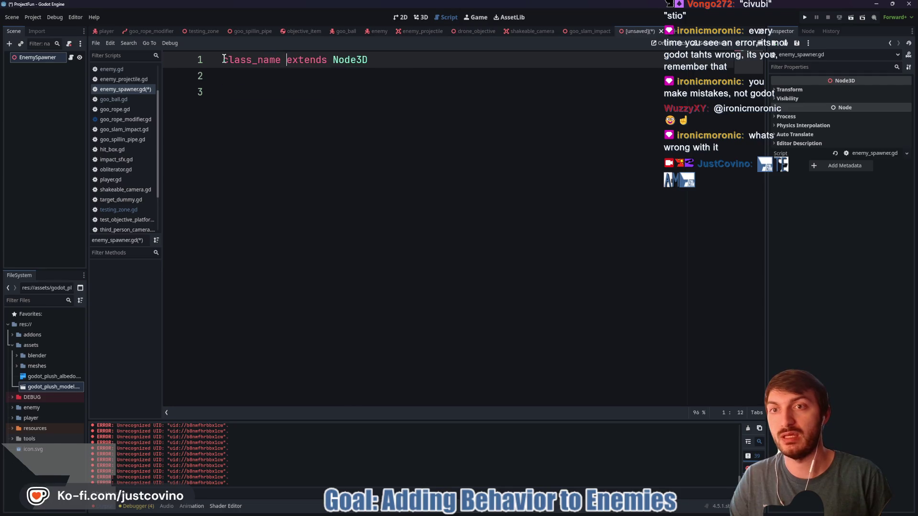
text(pawner)
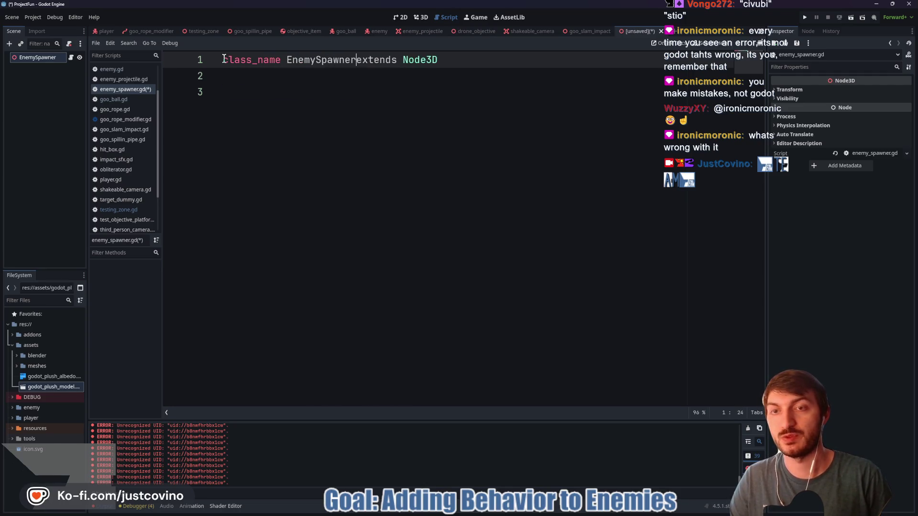
click(334, 91)
Save the scene as enemy_spawner.tscn in the DEBUG folder.
key(ctrl+s)
double_click(421, 190)
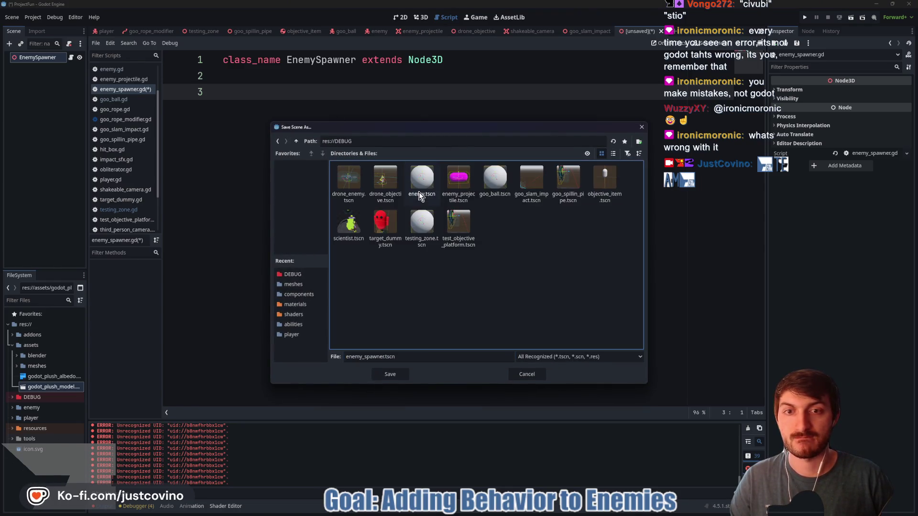
click(388, 374)
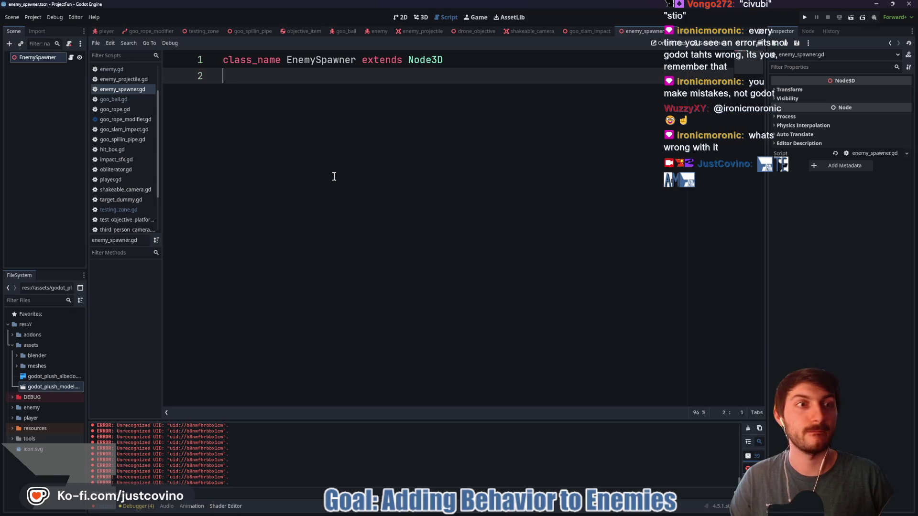
key(Return)
text(export var ENEMIES)
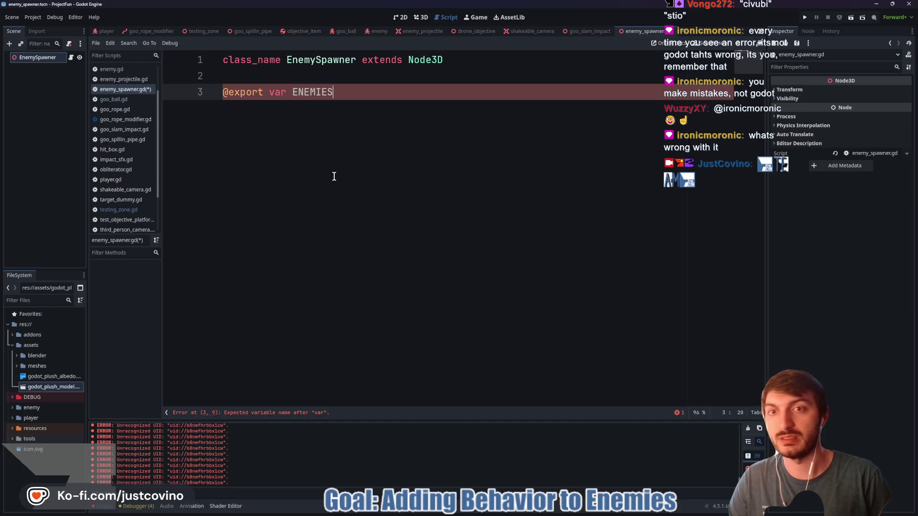
text(Array)
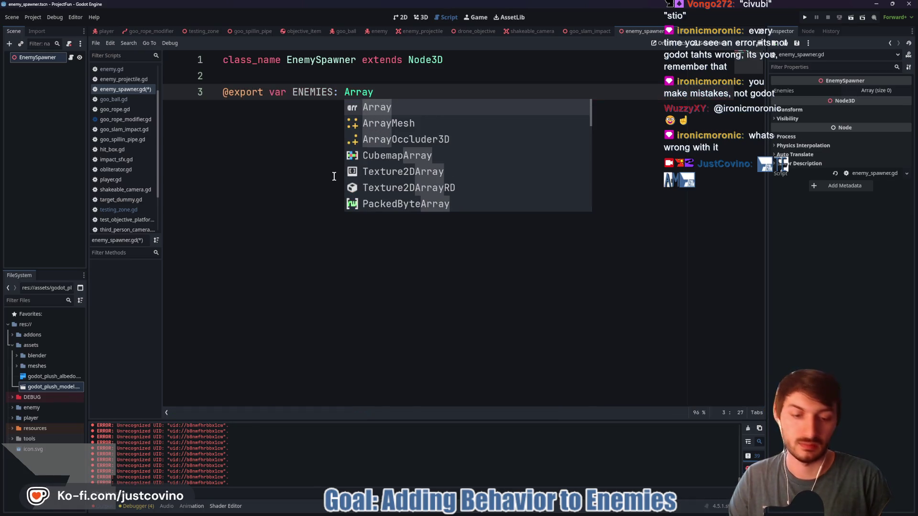
text([Tes)
key(Return)
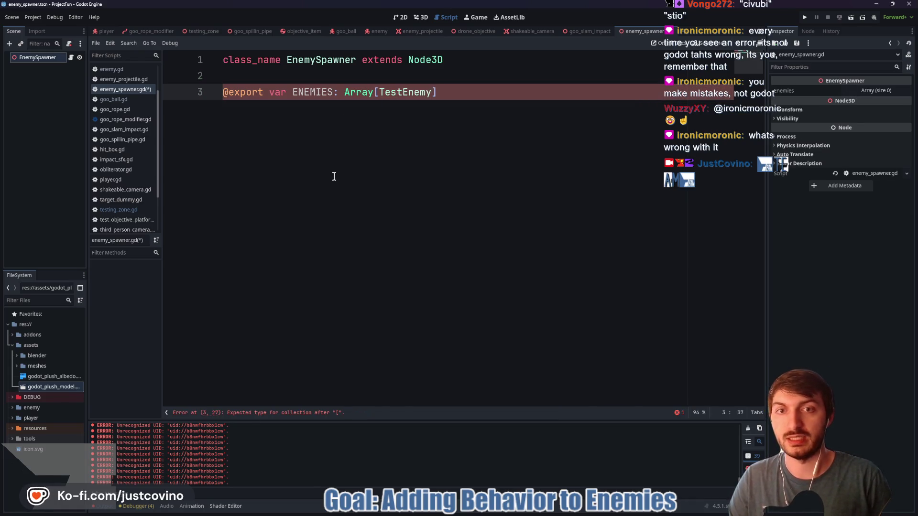
click(876, 91)
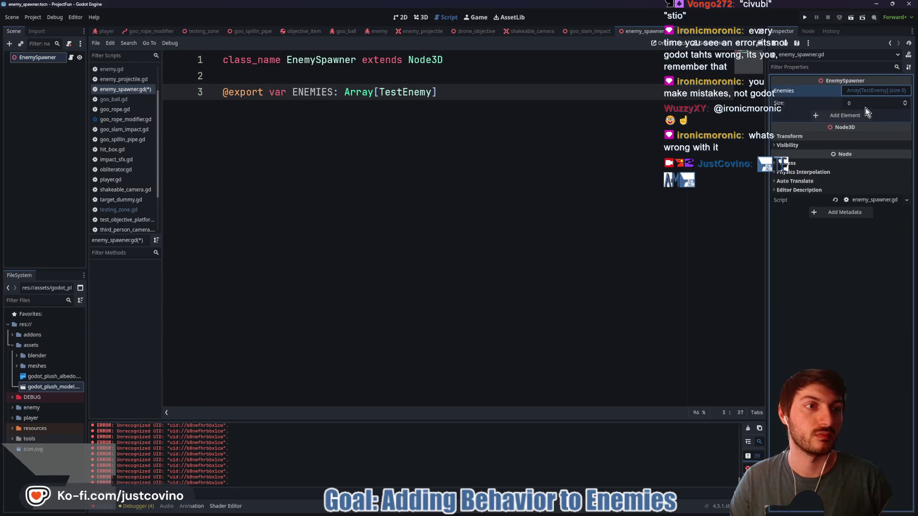
click(868, 115)
click(859, 116)
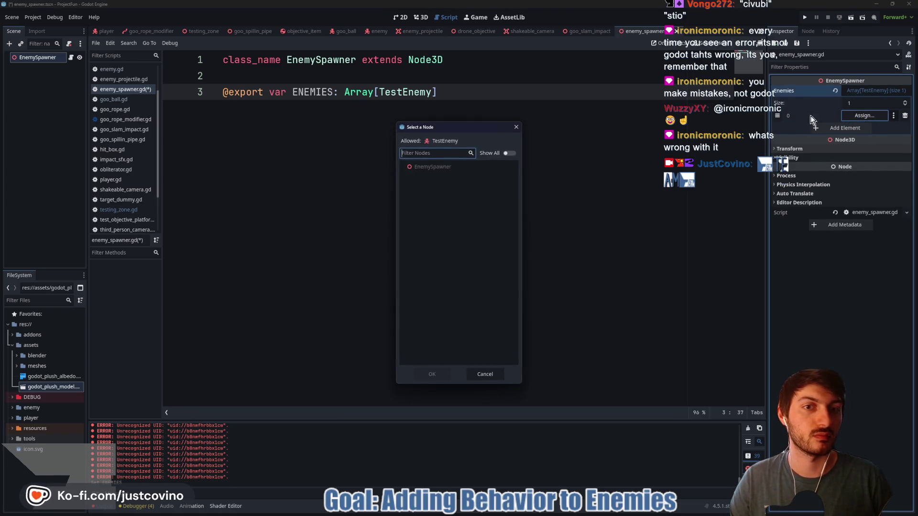
click(516, 128)
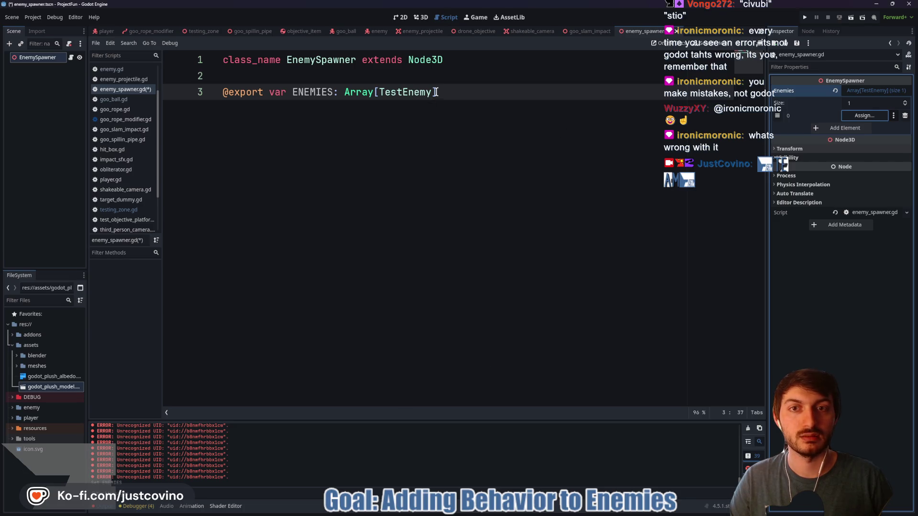
Retype ENEMIES as Array[PackedScene], load enemy.tscn into its element, and save.
drag(433, 93, 376, 92)
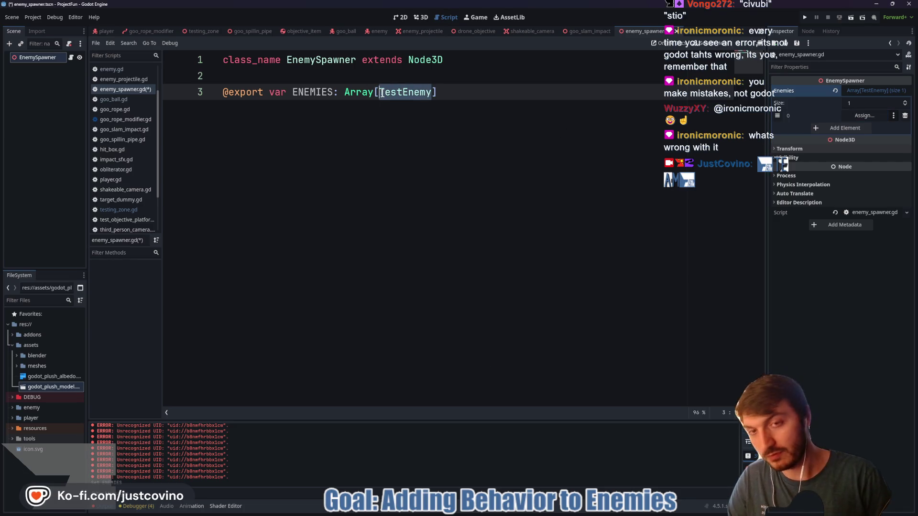
text(PackedS)
key(Return)
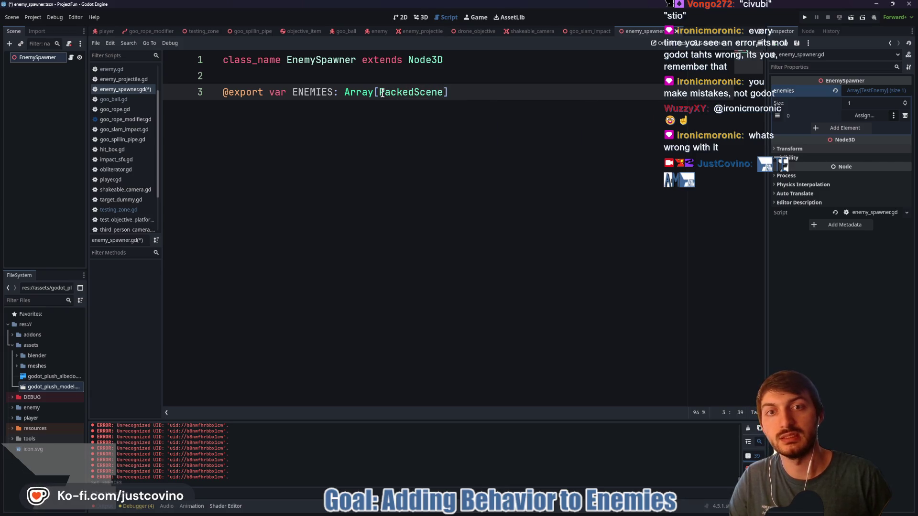
click(884, 115)
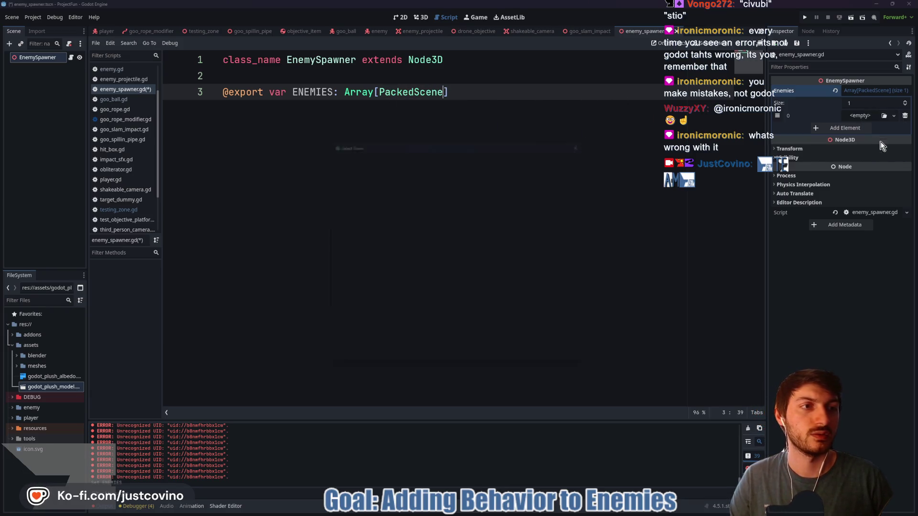
text(test)
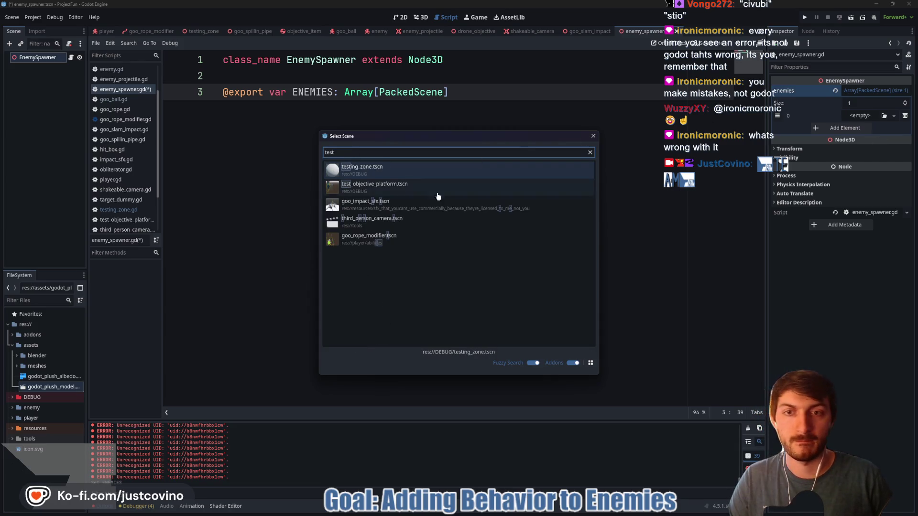
key(BackSpace)
key(BackSpace)
key(BackSpace)
text(enemy)
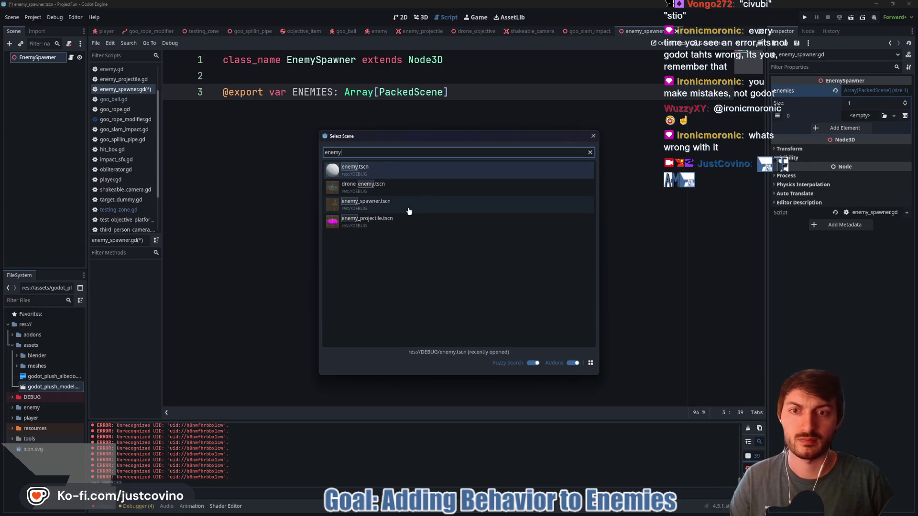
double_click(388, 170)
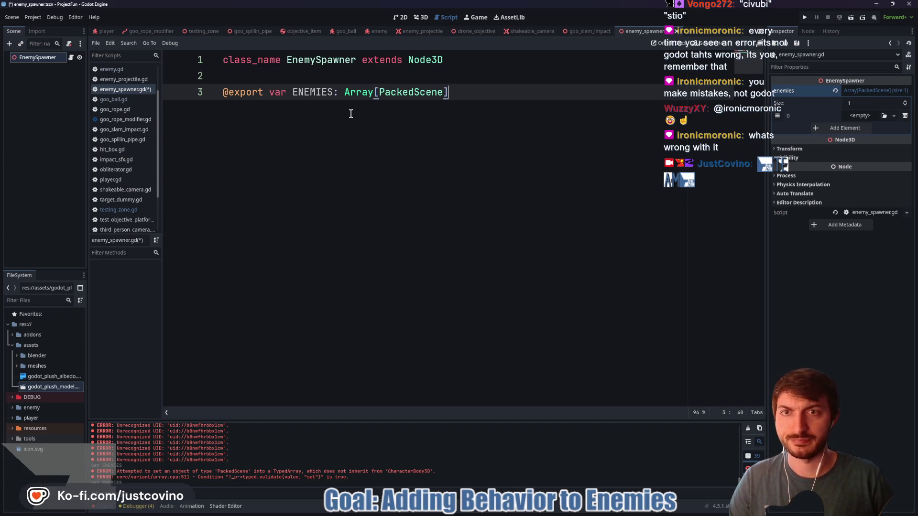
key(ctrl+s)
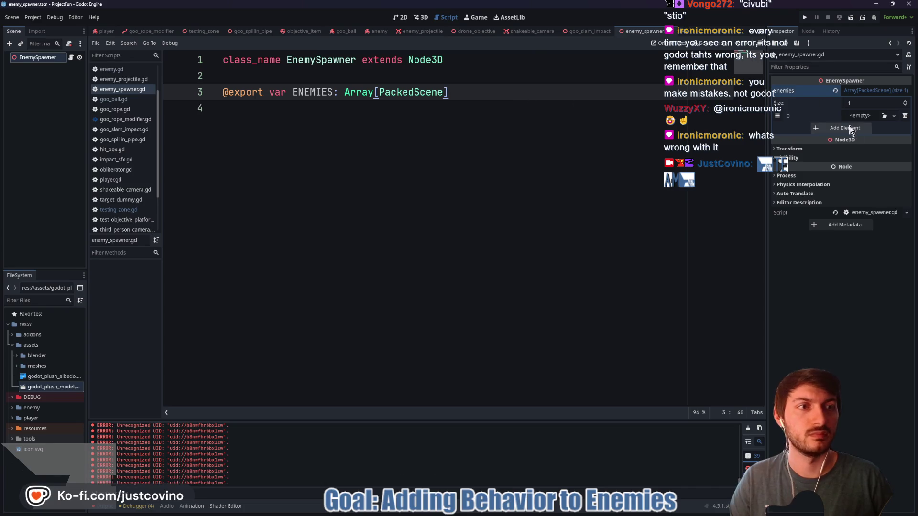
Replace the Enemies element with a fresh one holding the enemy scene.
click(905, 115)
click(840, 117)
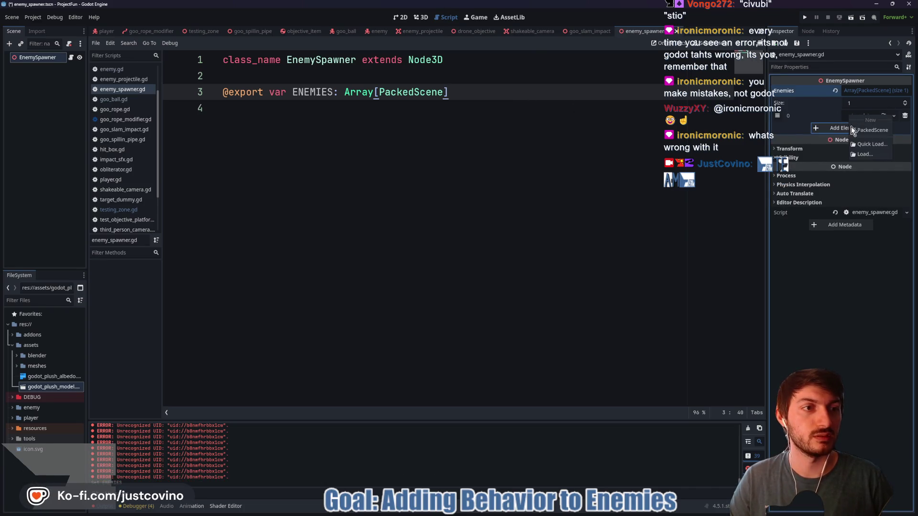
click(851, 118)
text(e)
double_click(367, 173)
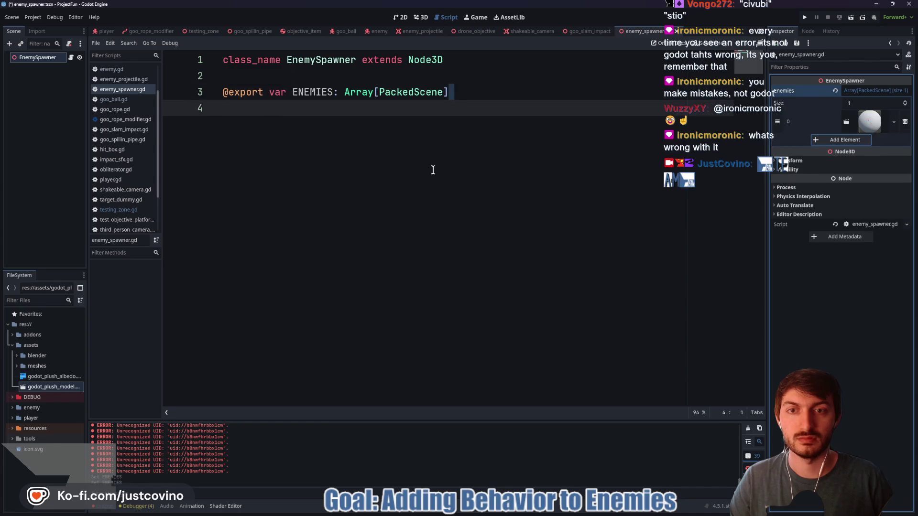
click(422, 122)
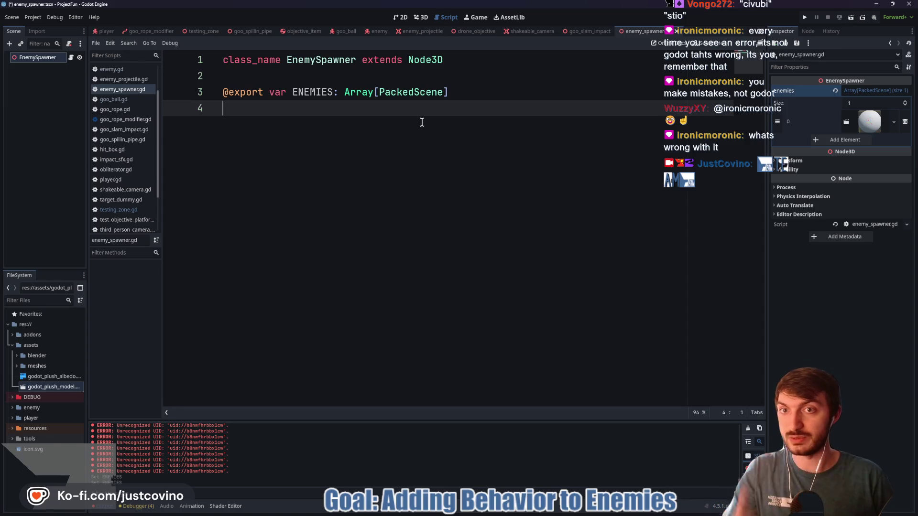
text(@export var)
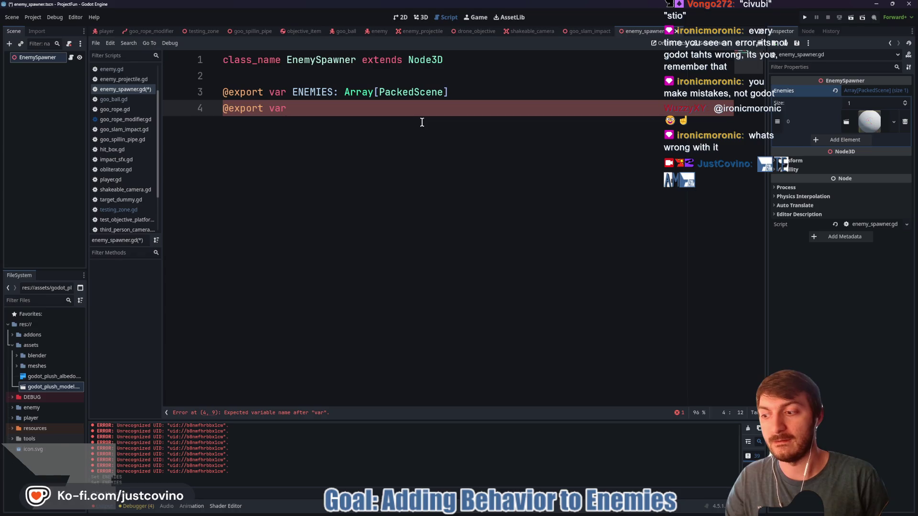
text( enemies_to_spawn)
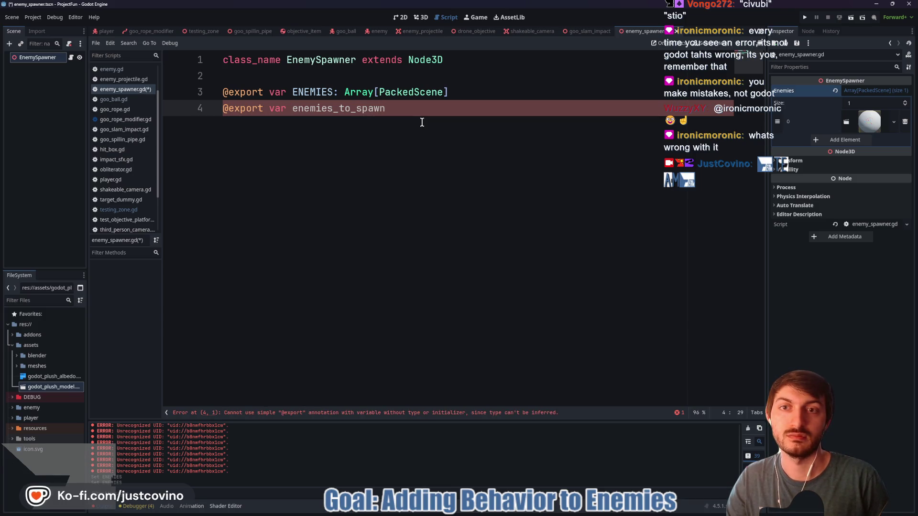
text(: int = )
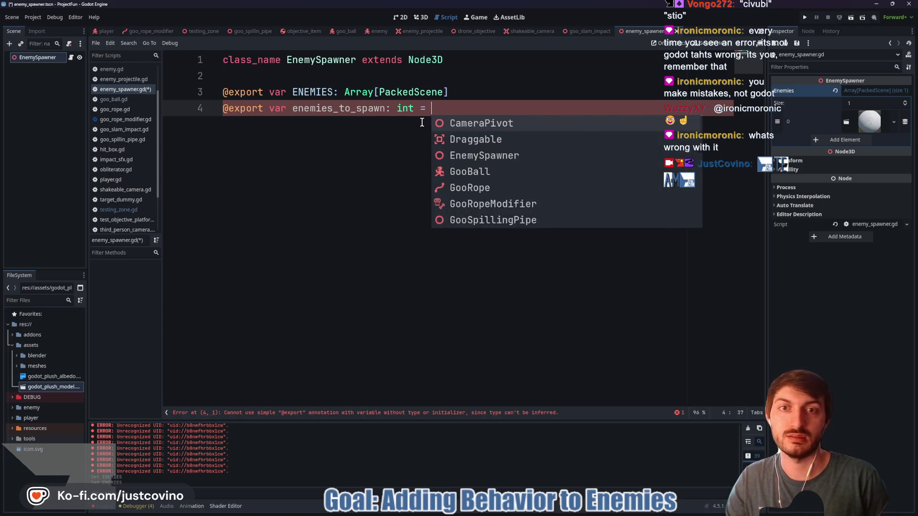
text(10)
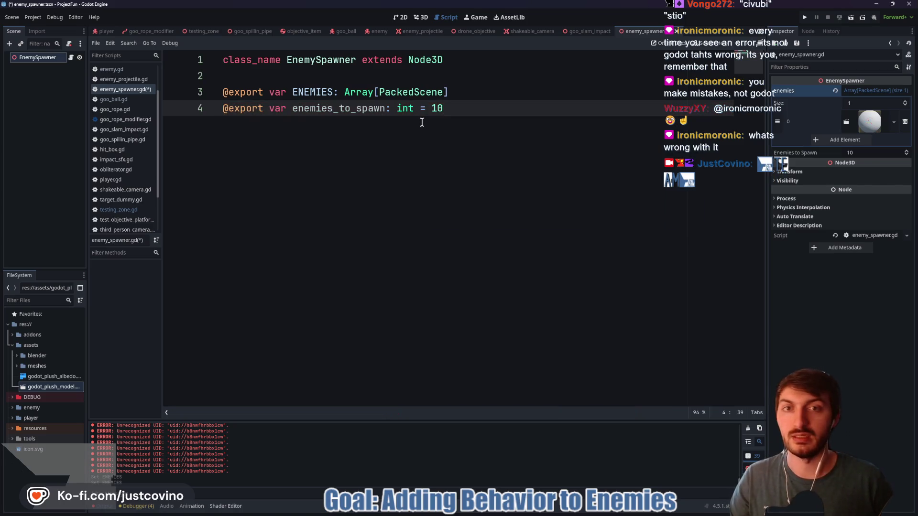
key(Return)
key(Return)
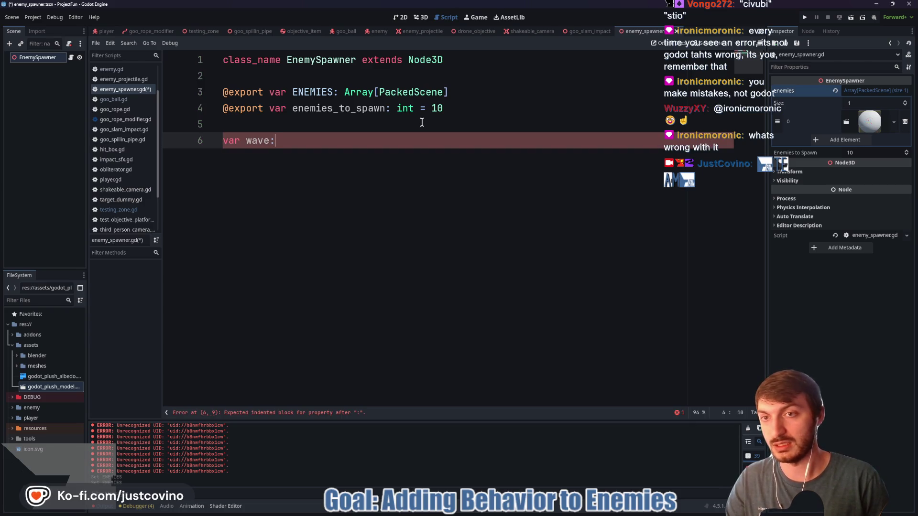
text(nt = )
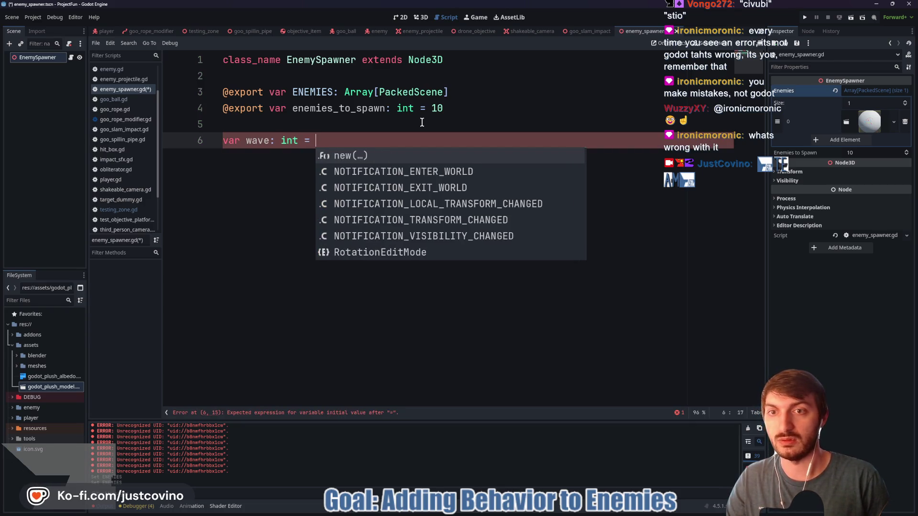
text(0)
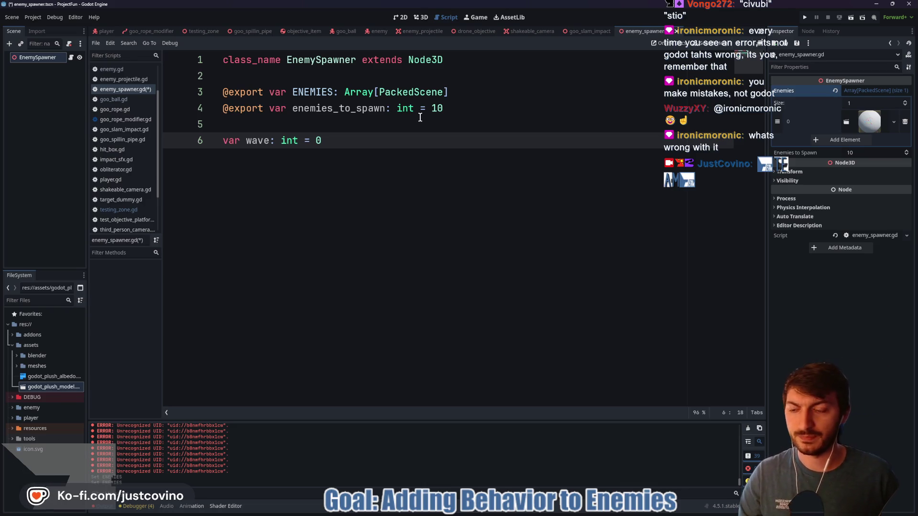
key(Return)
key(Return)
key(Return)
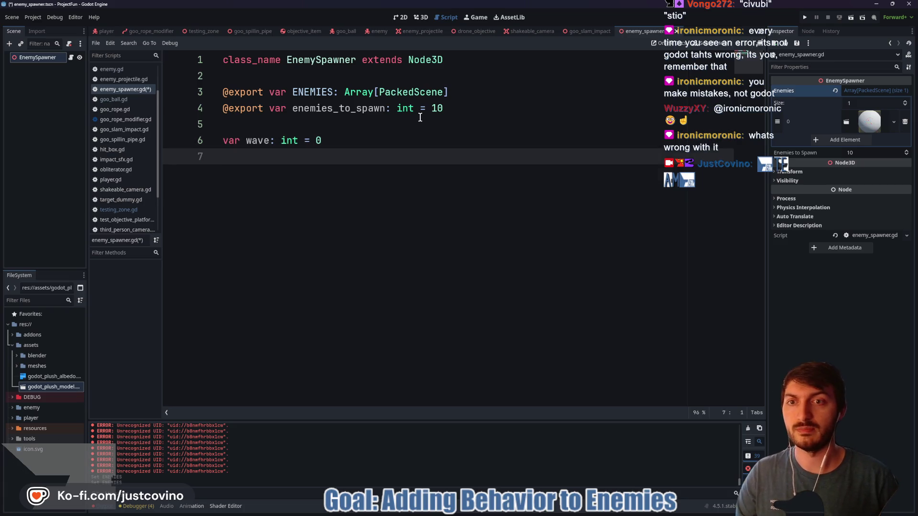
Write a spawn_enemies() function that loops idx over enemies_to_spawn.
text(func spawn_enemies() -> )
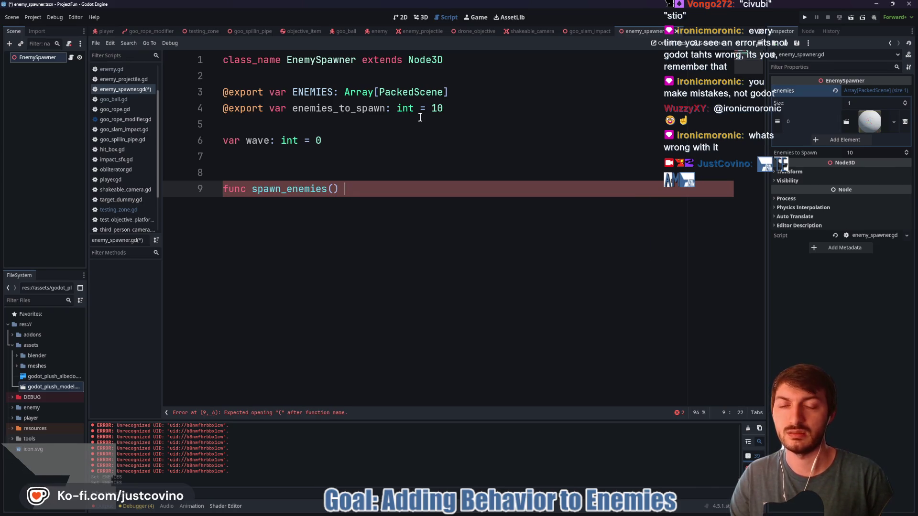
text(void:)
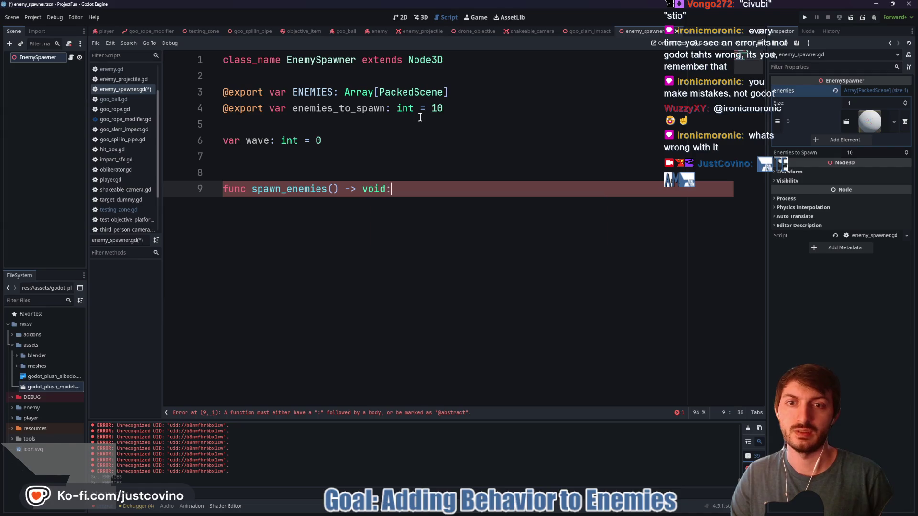
key(Return)
text(for enemy)
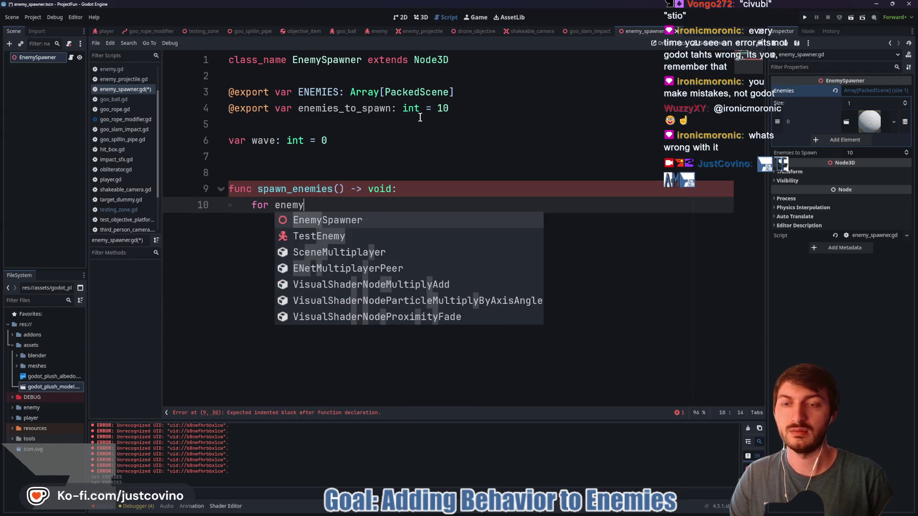
text( in enemi)
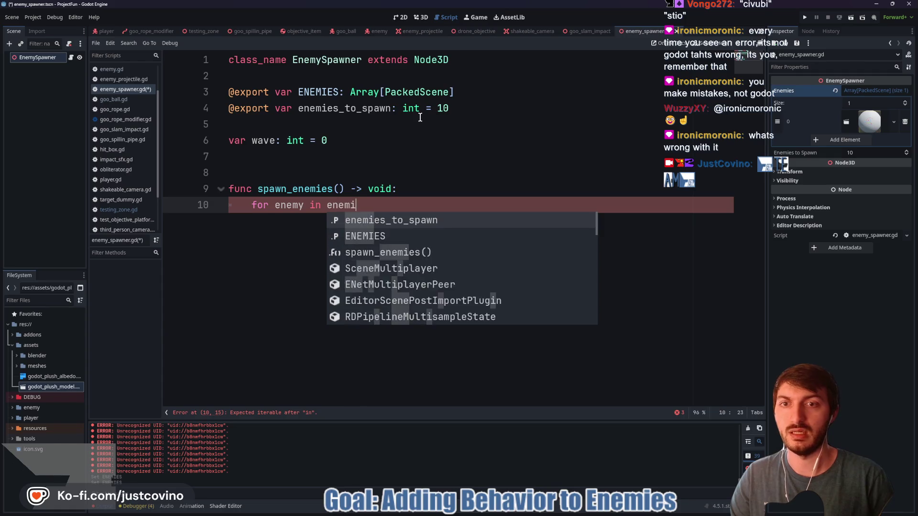
key(Return)
text(:)
key(Return)
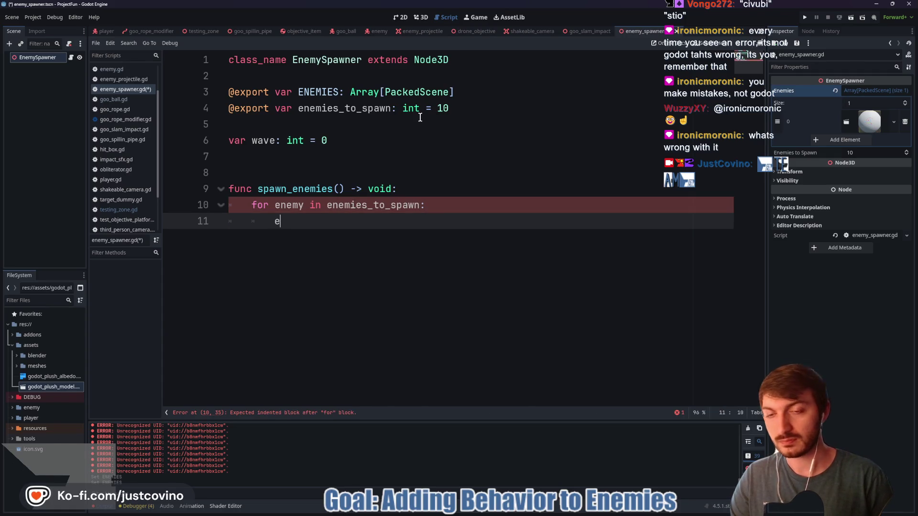
text(en)
key(BackSpace)
key(BackSpace)
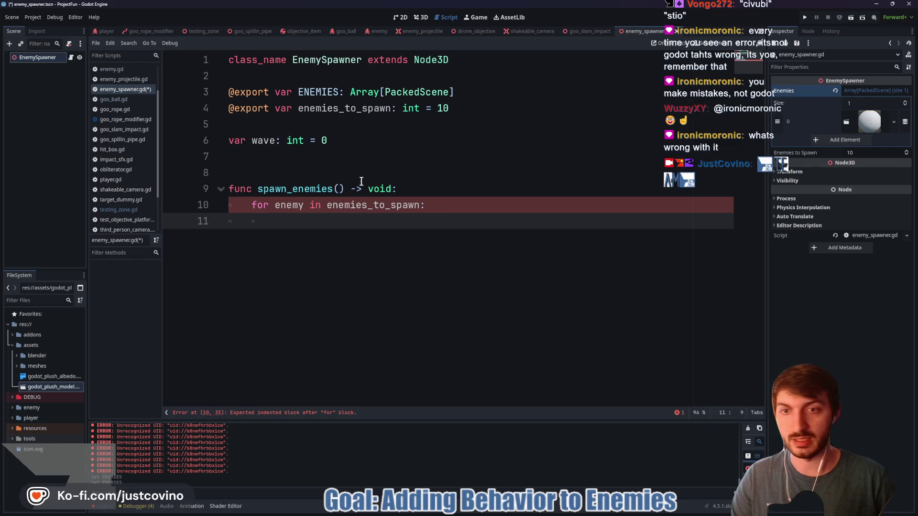
click(300, 205)
text(idx)
click(296, 225)
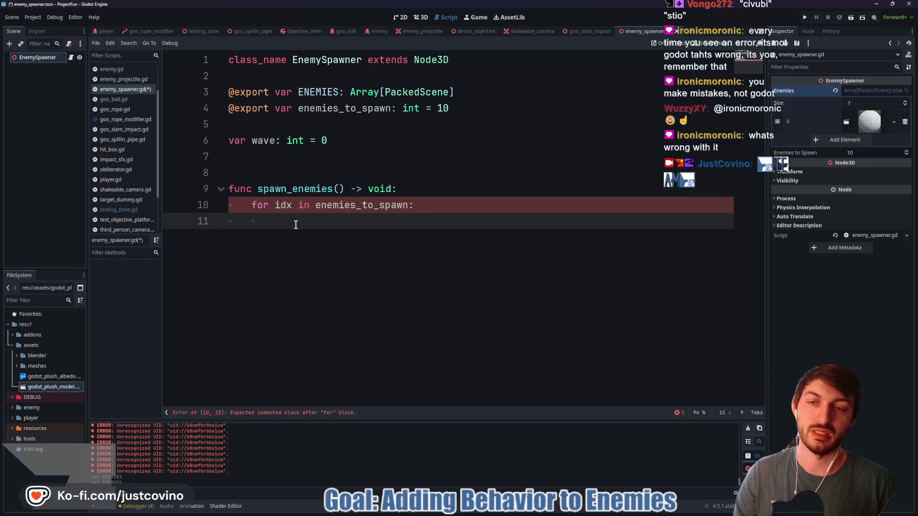
Fill the loop with 'var enemy = ENEMIES.pick_random().instantiate()' and save the script.
text(var enemy )
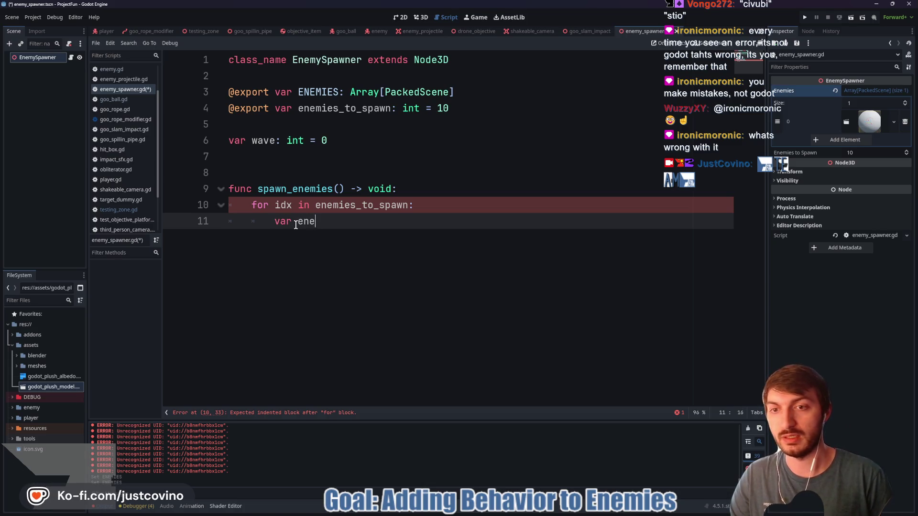
text(= ENEMIES.pic)
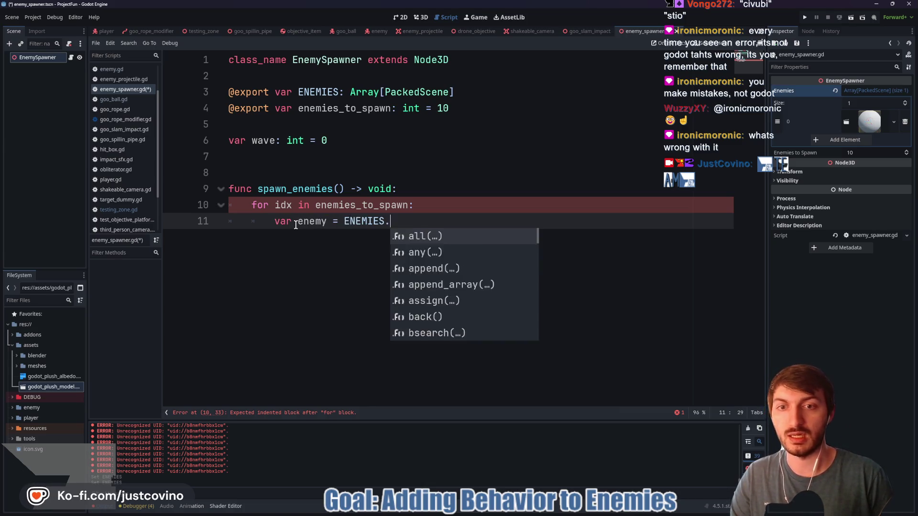
key(Return)
text(.ins)
key(Return)
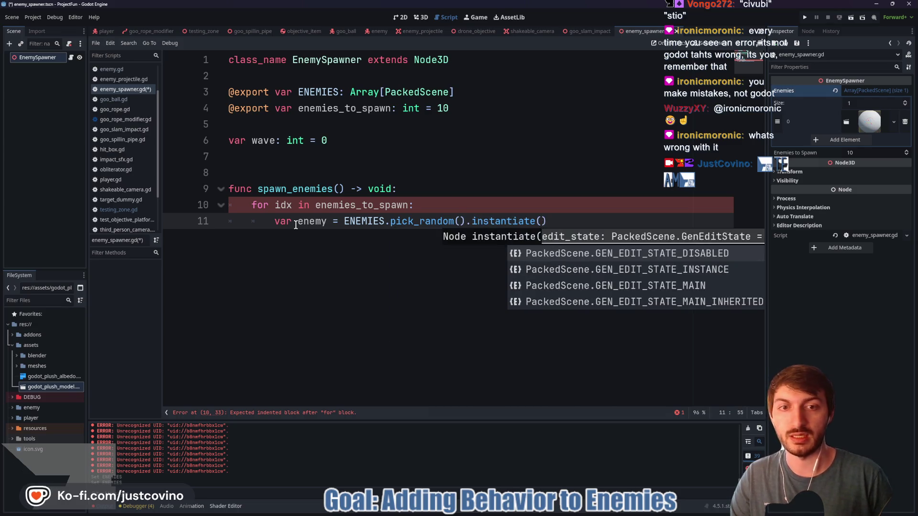
click(577, 219)
key(Return)
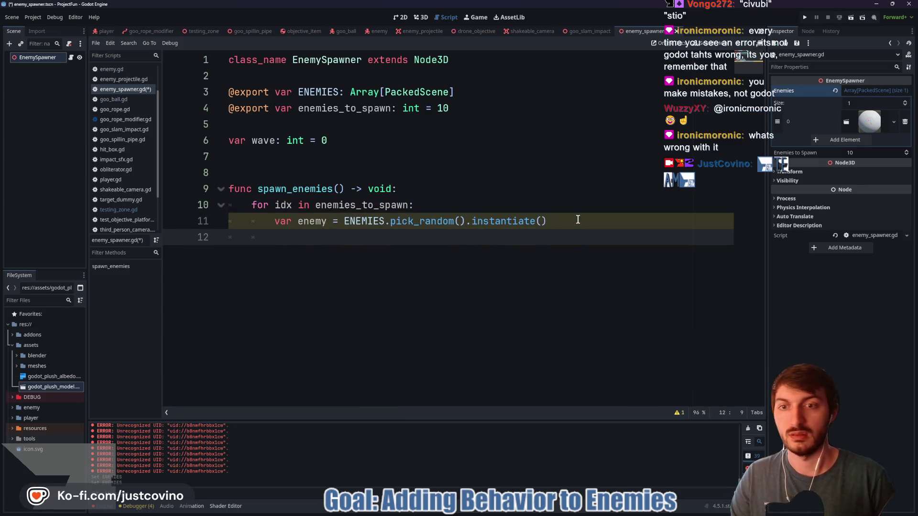
text(enemy.)
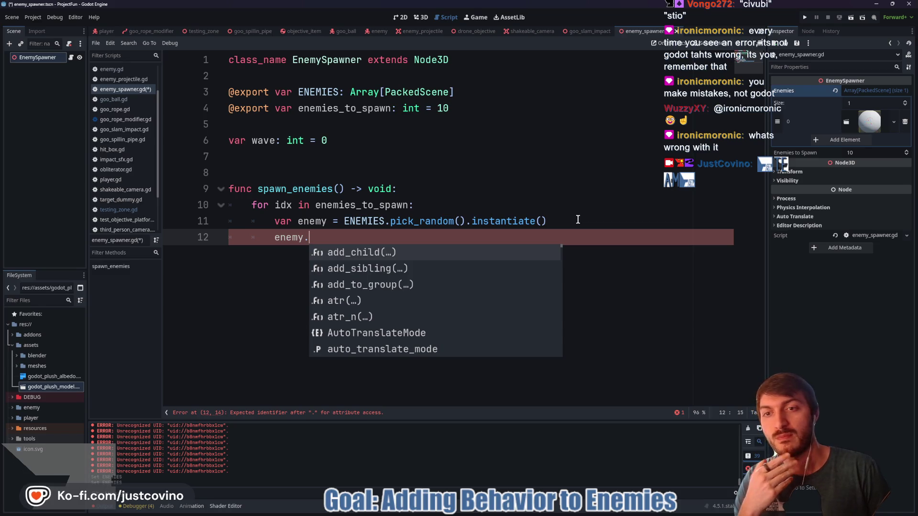
key(BackSpace)
key(BackSpace)
key(BackSpace)
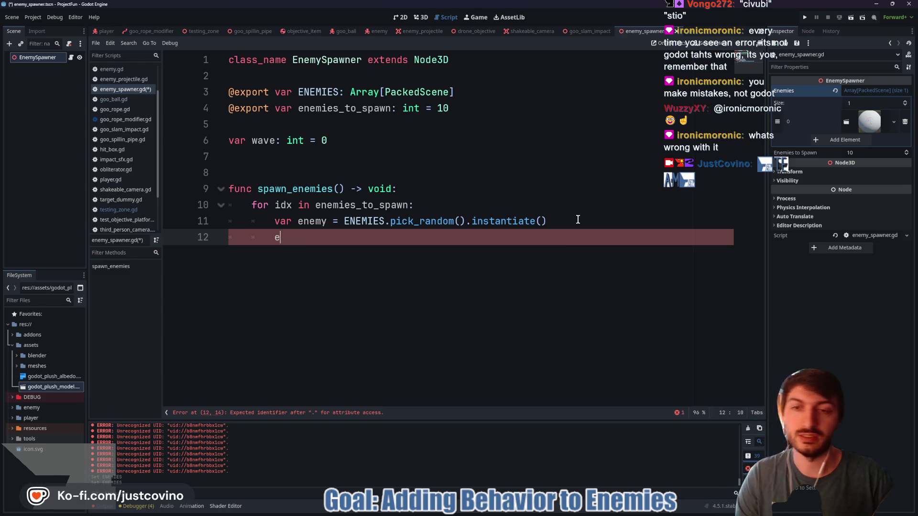
key(ctrl+s)
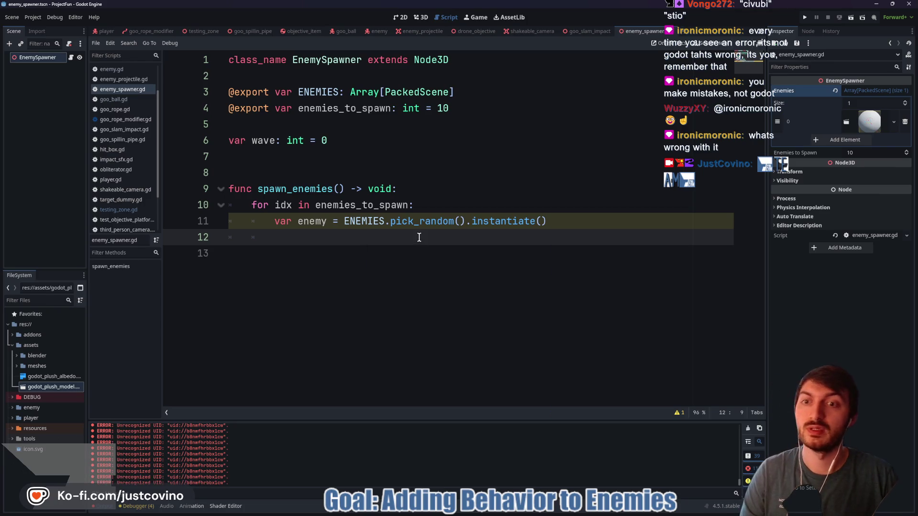
click(254, 73)
key(Return)
key(Return)
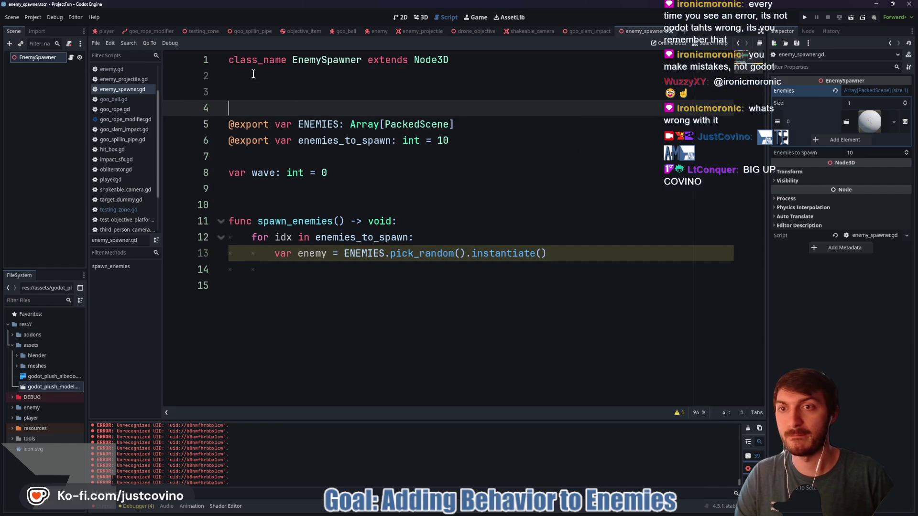
key(Up)
text(@export var spawn)
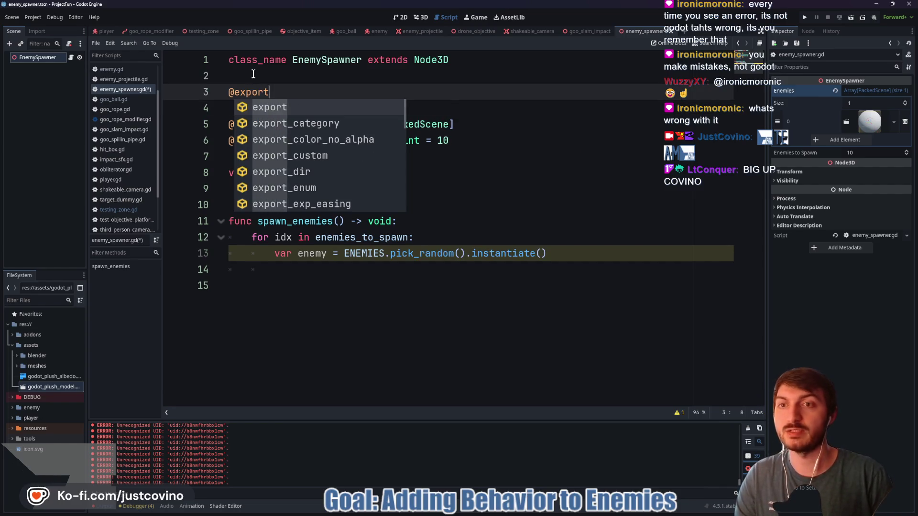
text(_grid: Gri)
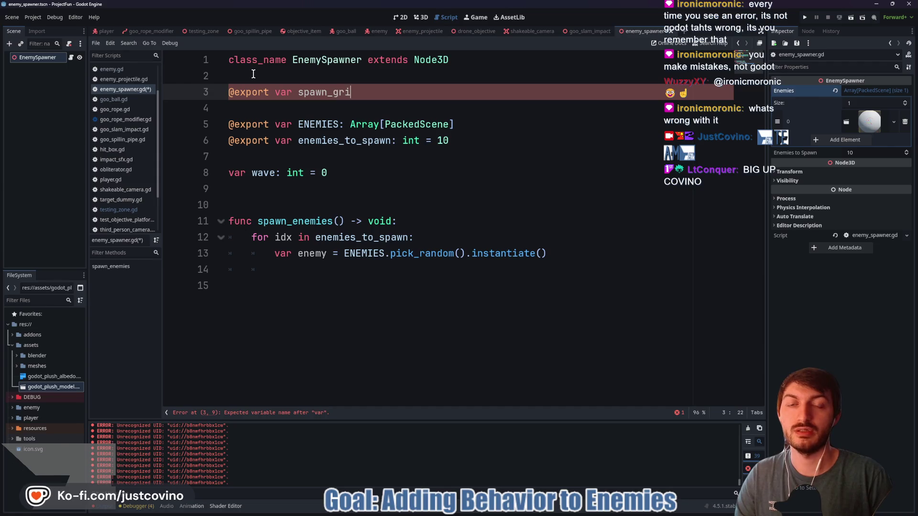
text(d)
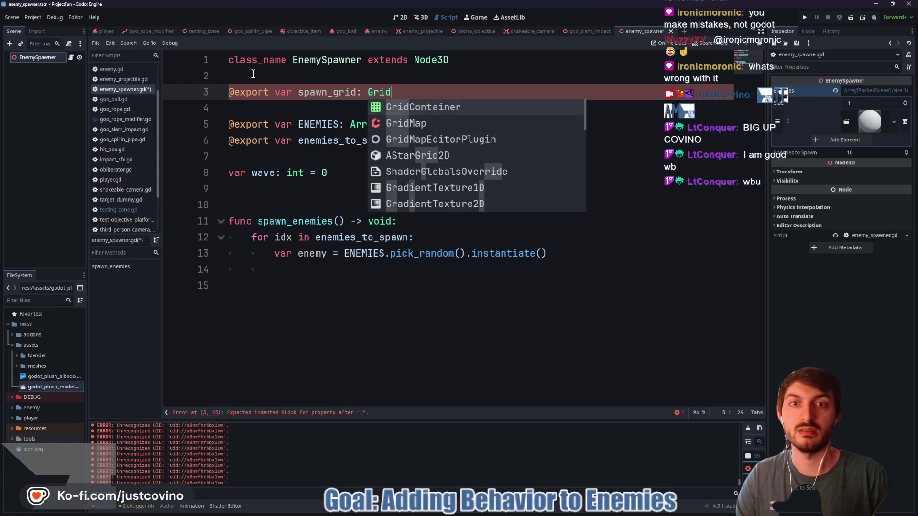
key(Down)
key(Return)
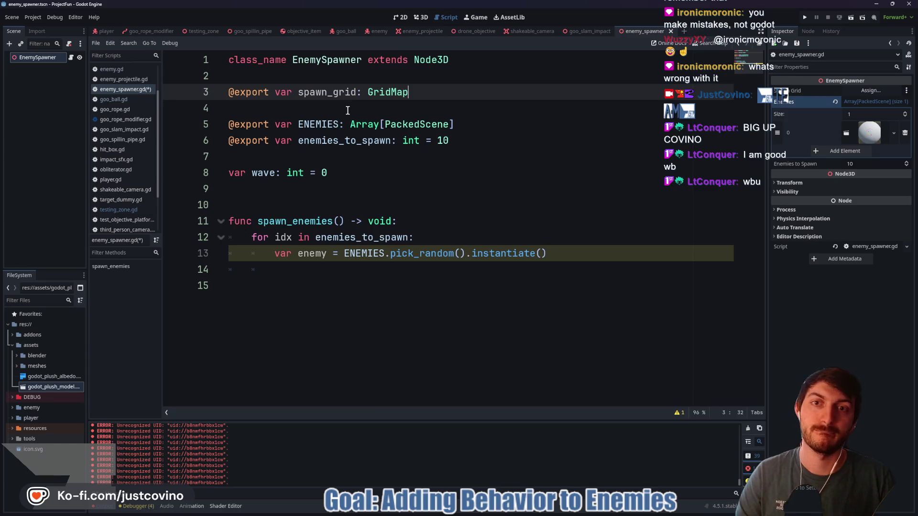
click(342, 114)
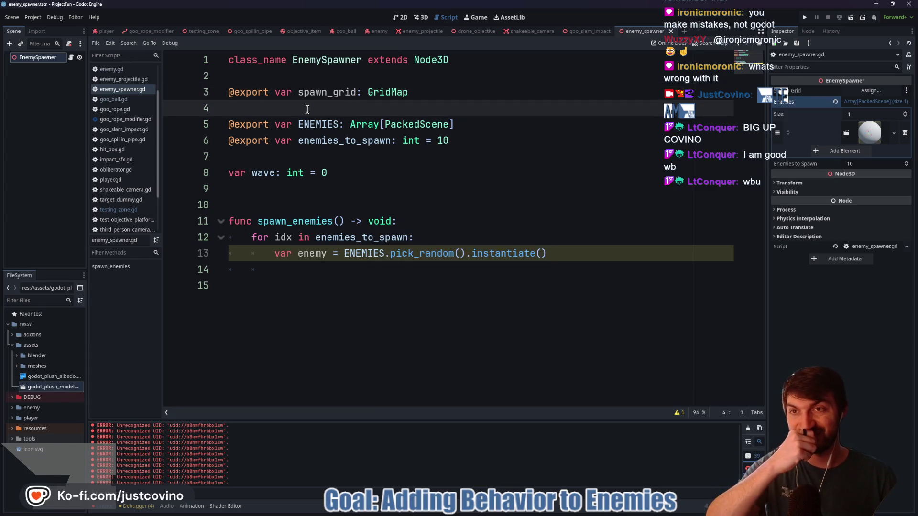
click(200, 32)
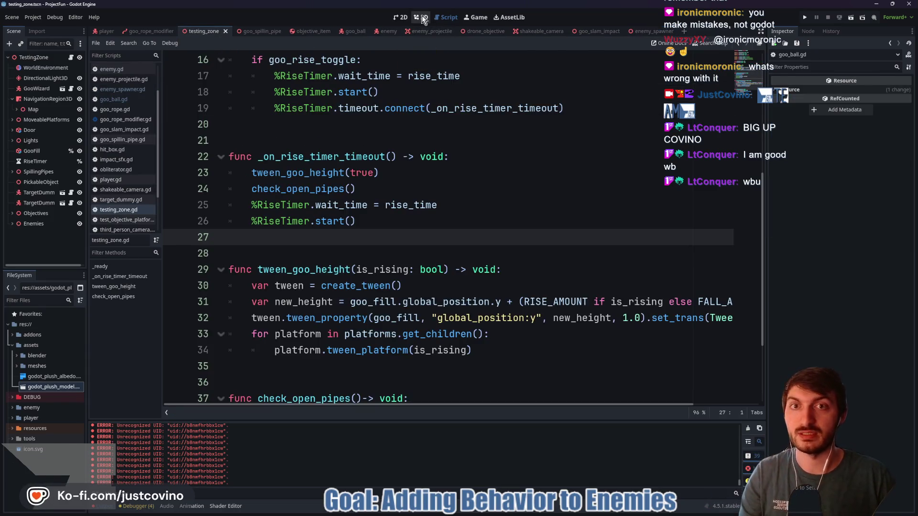
Delete the seven placed enemies, Enemy6 through Enemy17, from the testing zone and save.
click(421, 17)
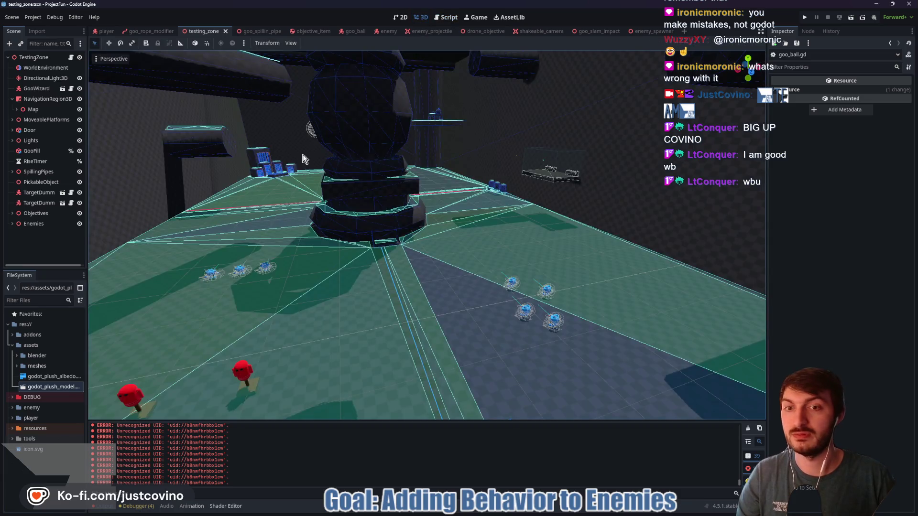
click(12, 224)
scroll(21, 233, down, 2)
click(33, 193)
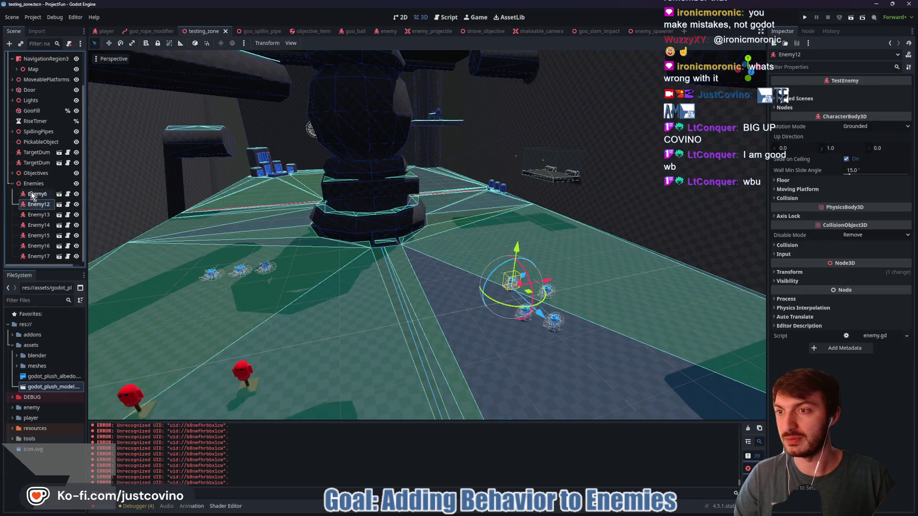
shift+click(35, 256)
key(Delete)
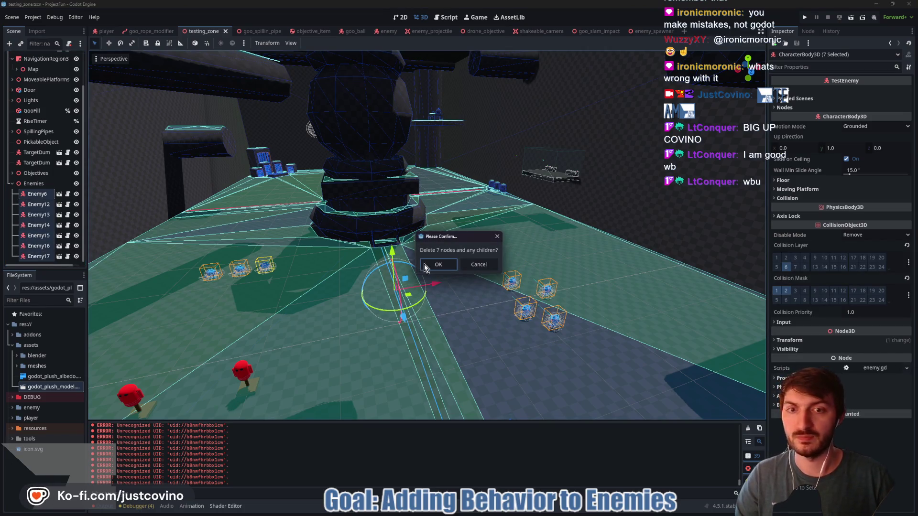
key(Return)
key(ctrl+s)
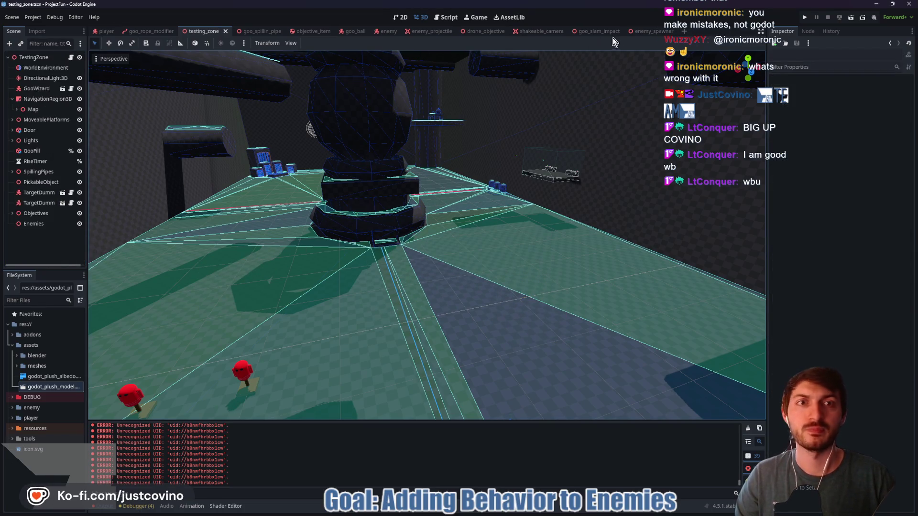
Open the EnemySpawner script and start a new line below spawn_grid.
click(641, 30)
click(71, 58)
click(421, 93)
key(Return)
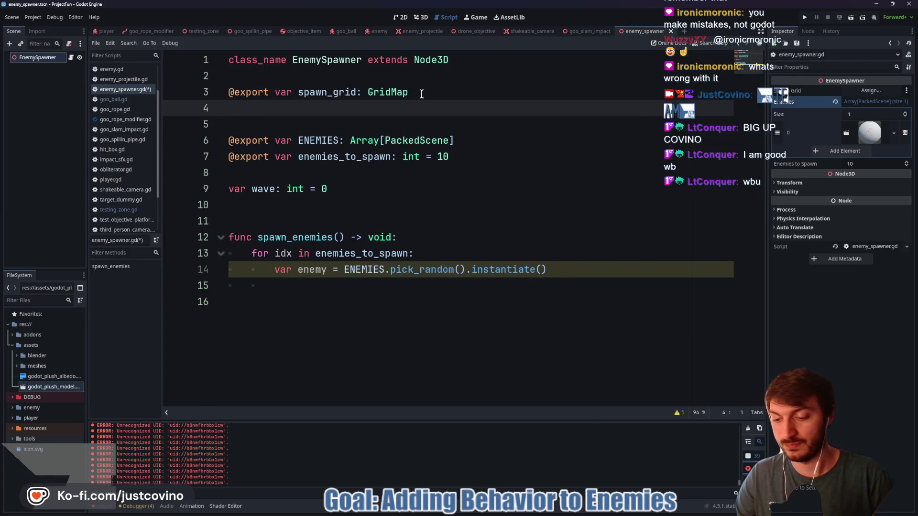
text(@export var enemies_node:)
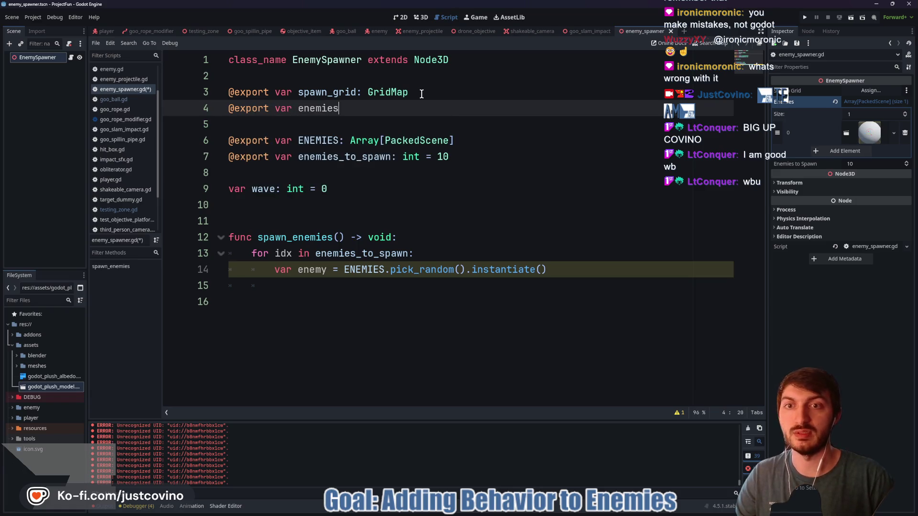
text( Node)
key(Return)
click(313, 125)
key(Return)
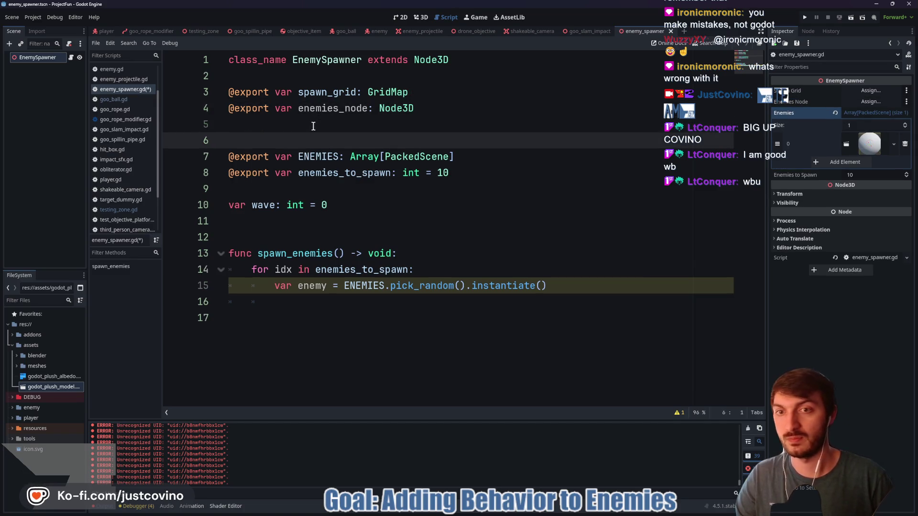
text(@exprt)
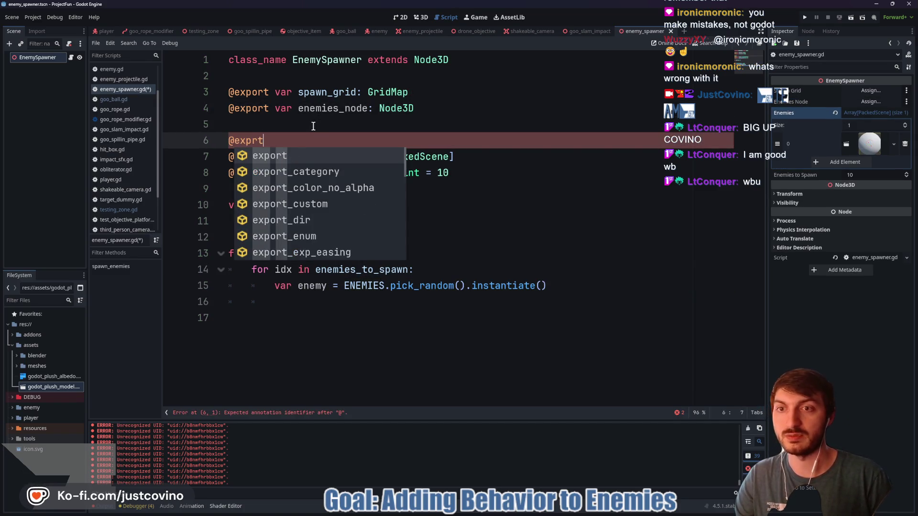
key(Return)
text(_su)
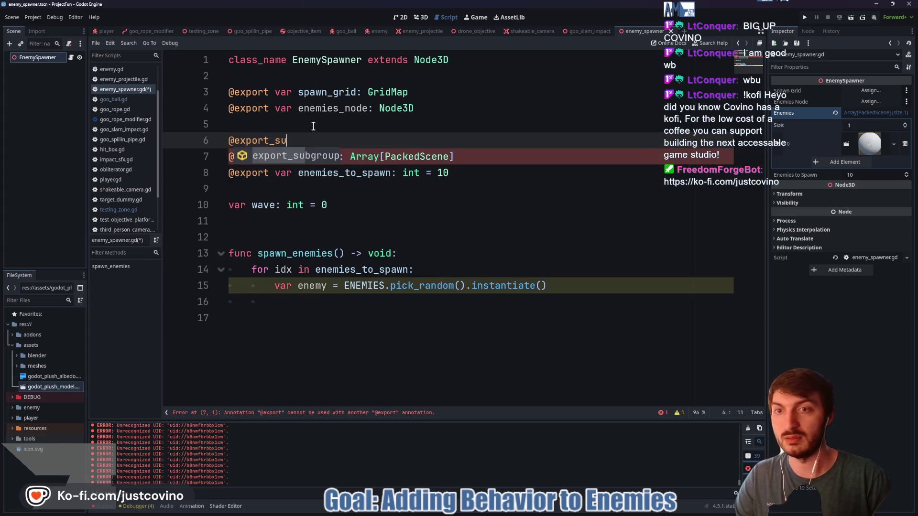
key(Return)
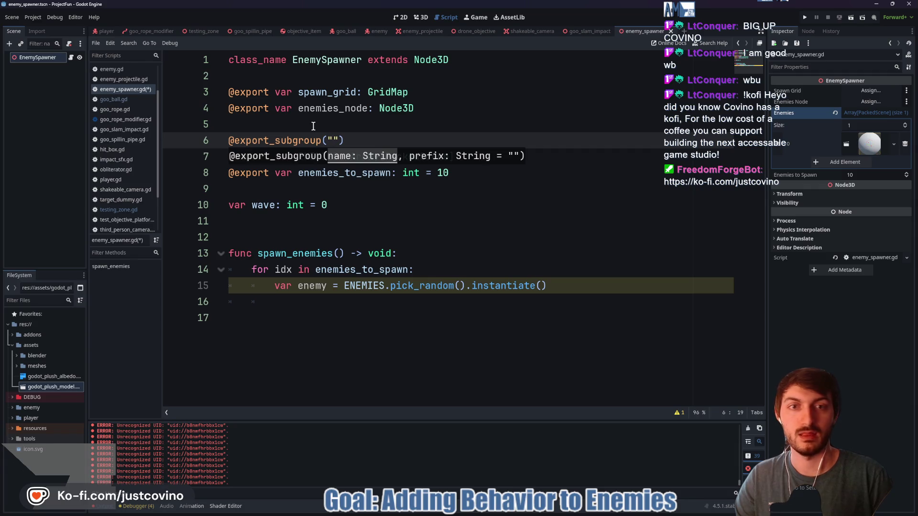
text(pawner Stats)
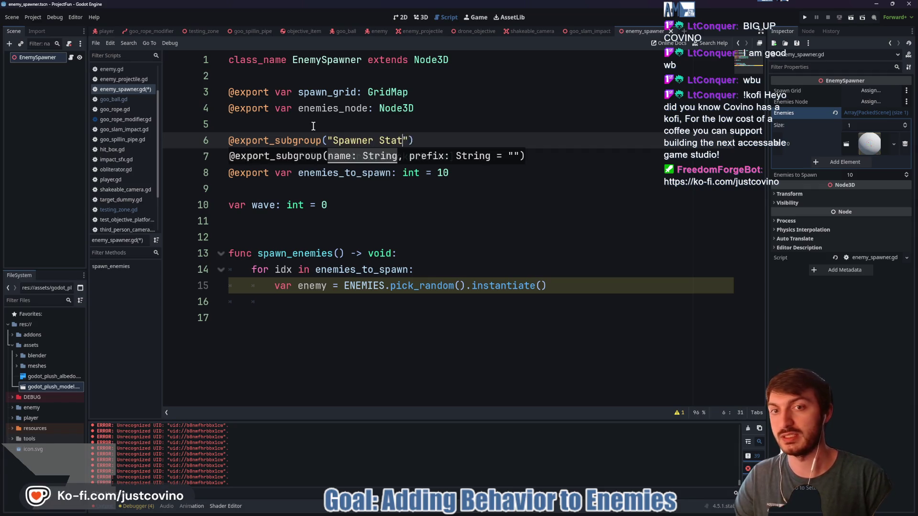
click(453, 143)
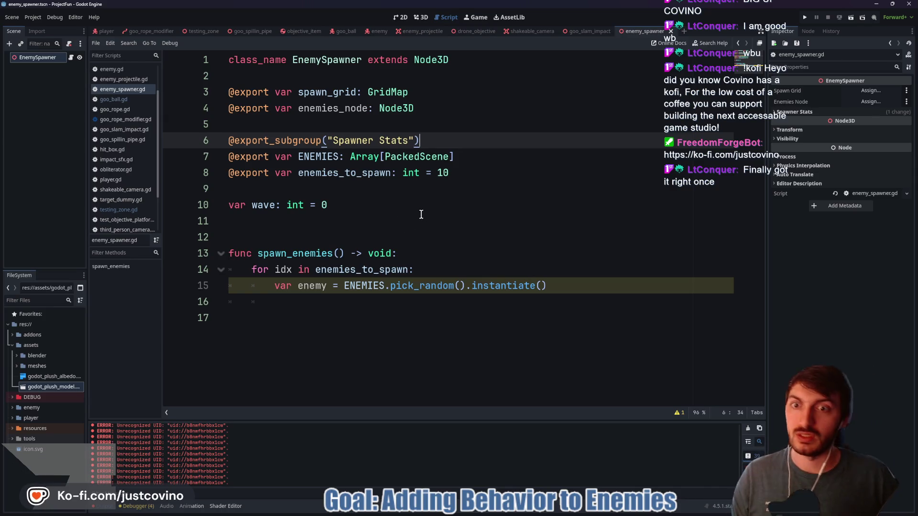
click(326, 192)
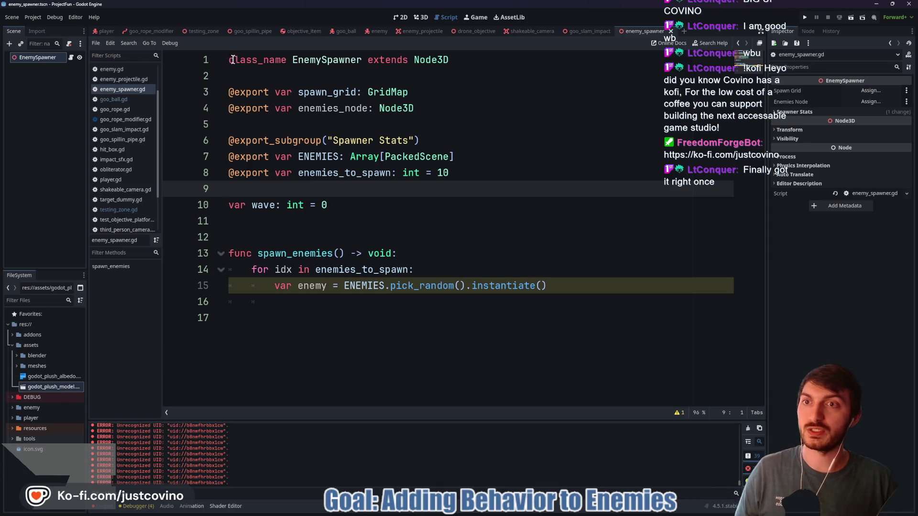
click(203, 30)
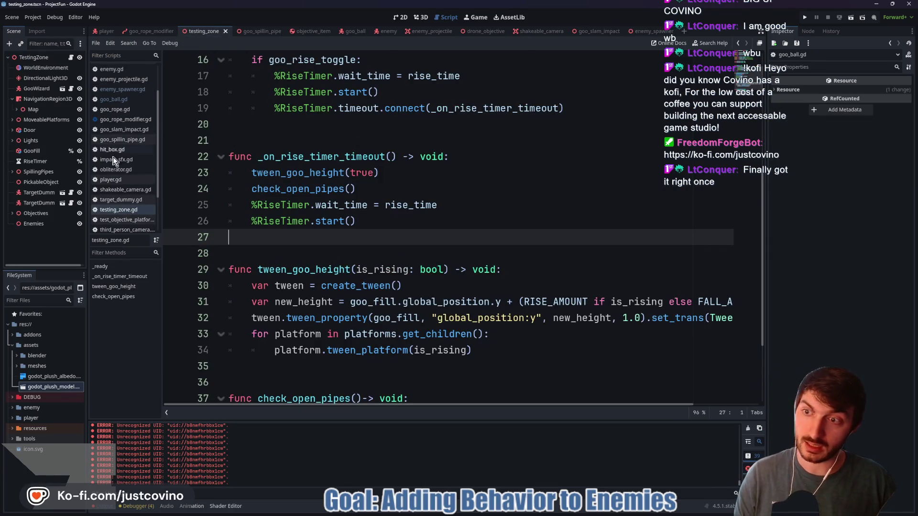
Add a GridMap under TestingZone, rename it SpawnGrid, and give it a new MeshLibrary.
click(420, 18)
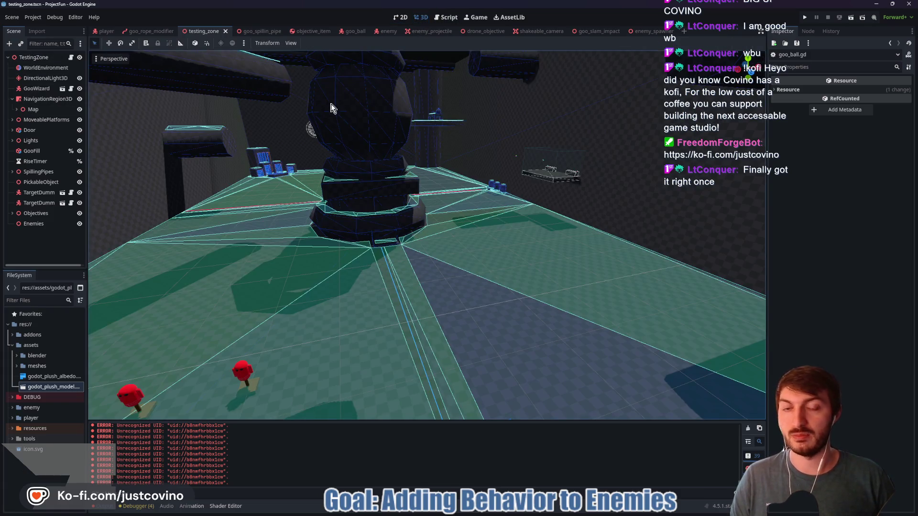
scroll(421, 143, up, 5)
scroll(420, 143, down, 4)
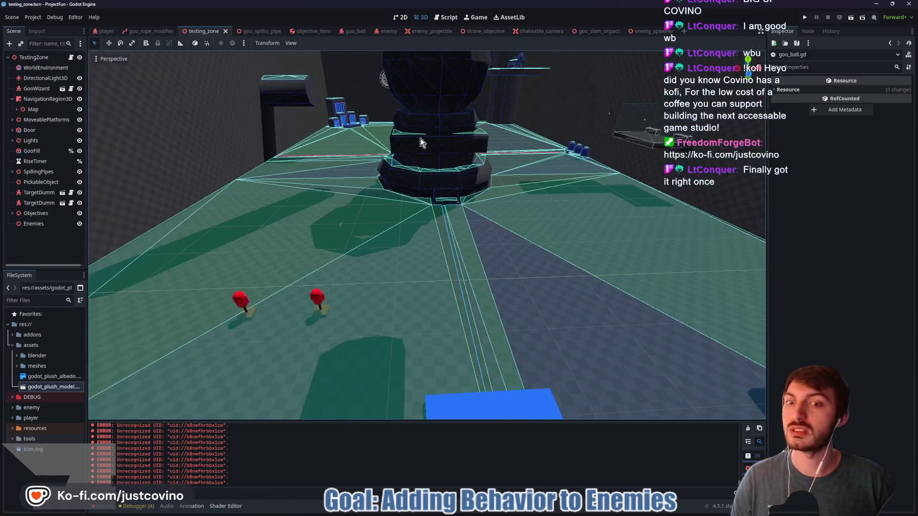
click(35, 57)
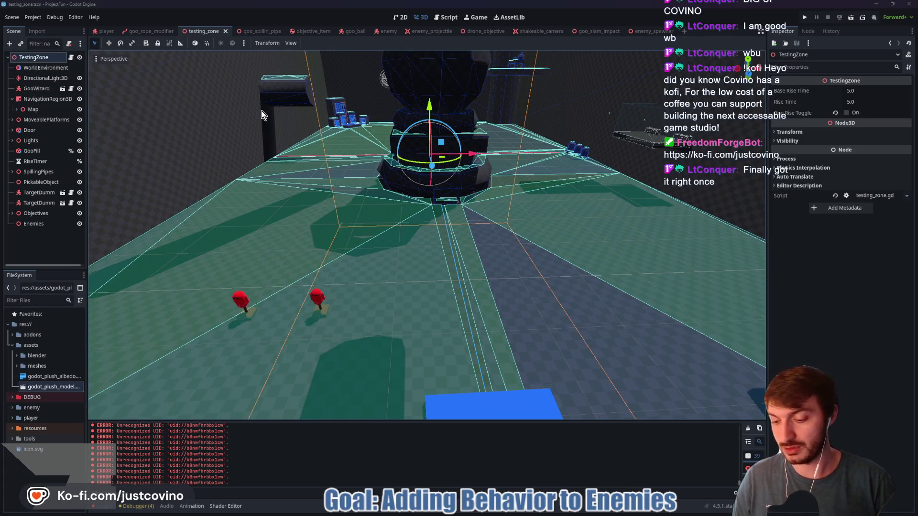
key(ctrl+a)
text(gridmap)
key(Return)
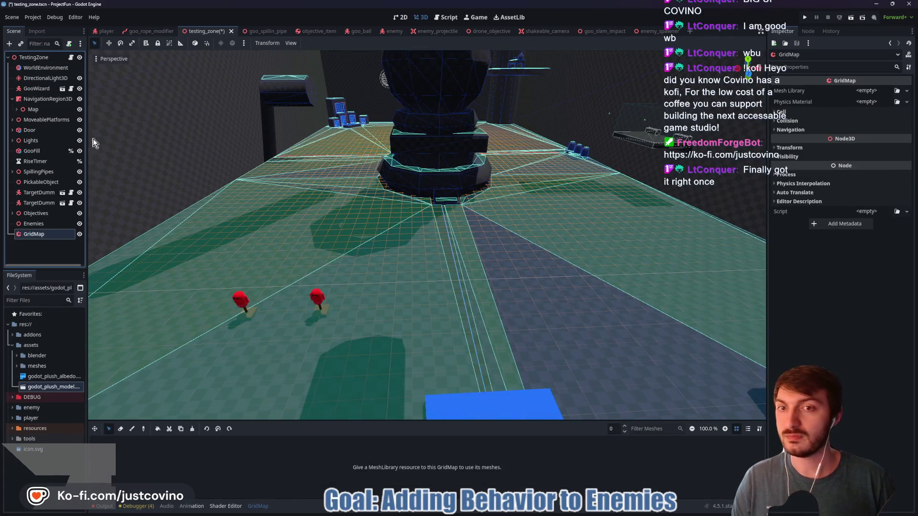
double_click(32, 234)
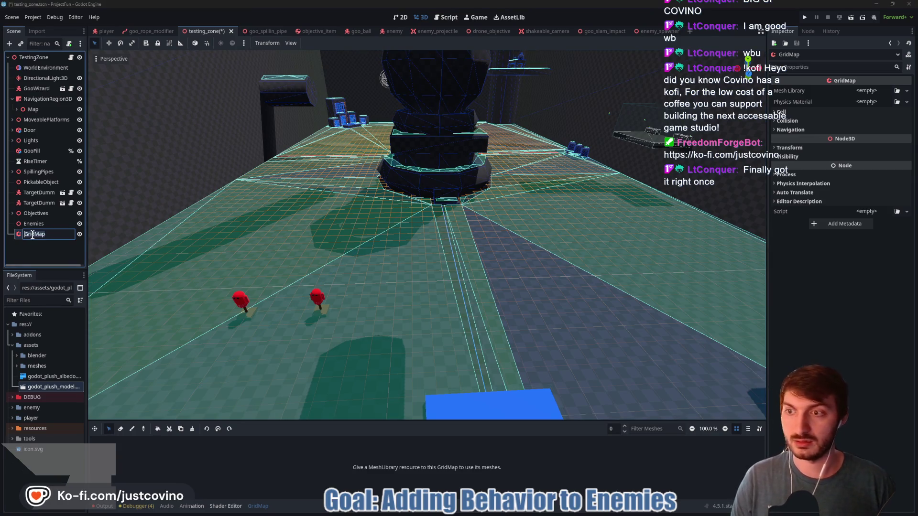
text(SpawnGrid)
key(Return)
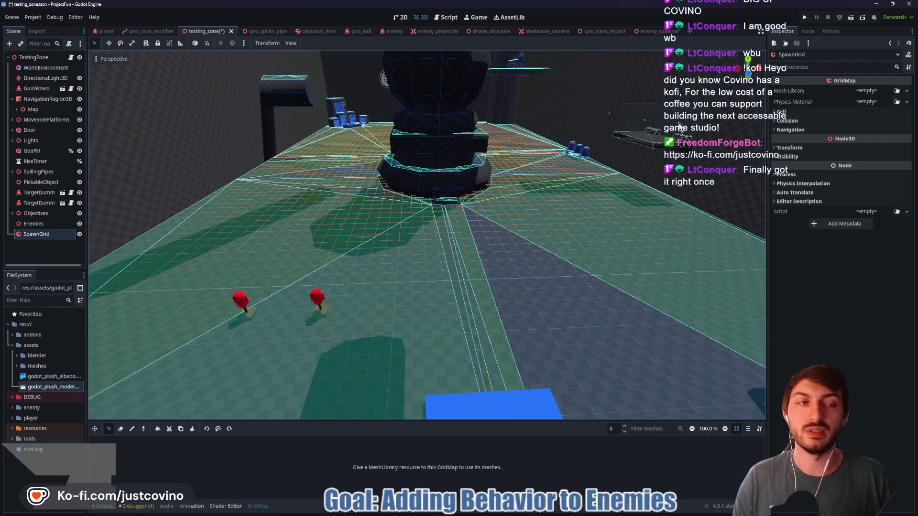
click(871, 97)
Give SpawnGrid a new MeshLibrary and add an item named can_spawn.
click(882, 110)
click(866, 91)
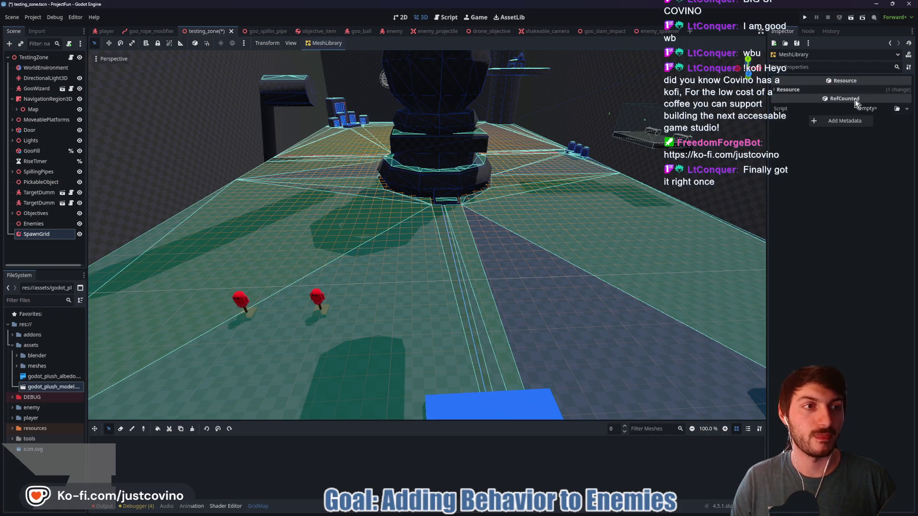
click(327, 43)
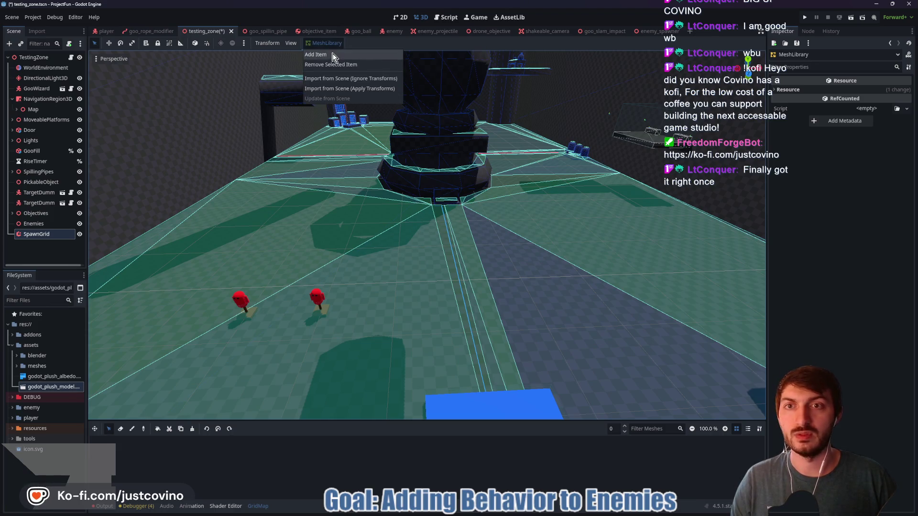
click(316, 60)
click(801, 90)
click(811, 98)
click(858, 108)
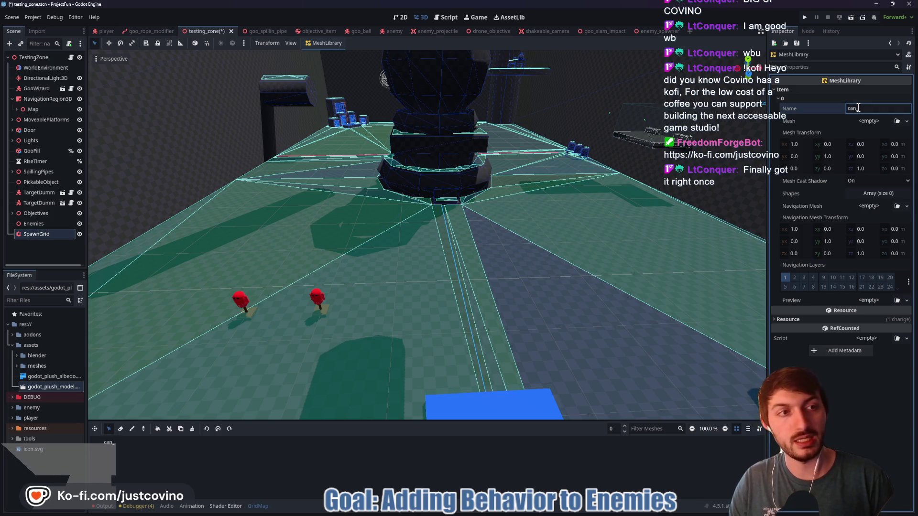
text(pawn)
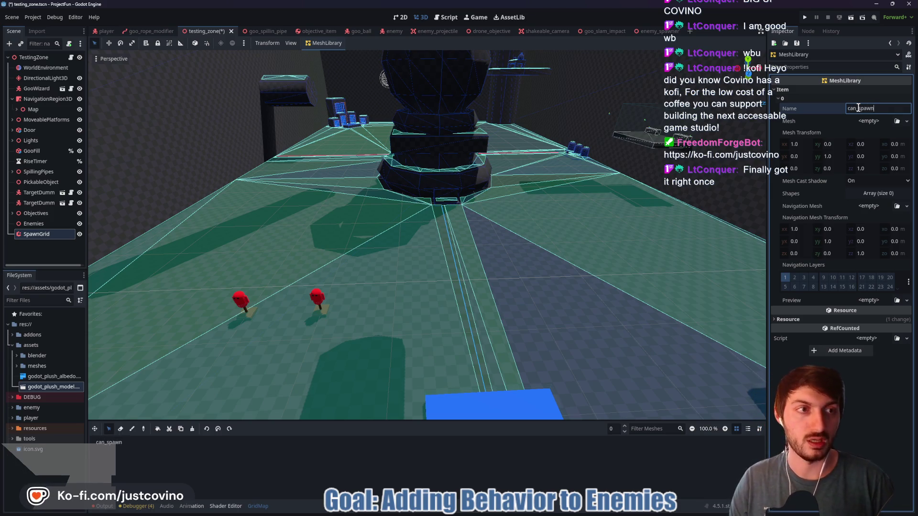
Give the can_spawn item a new CylinderMesh with 4 radial segments.
click(868, 120)
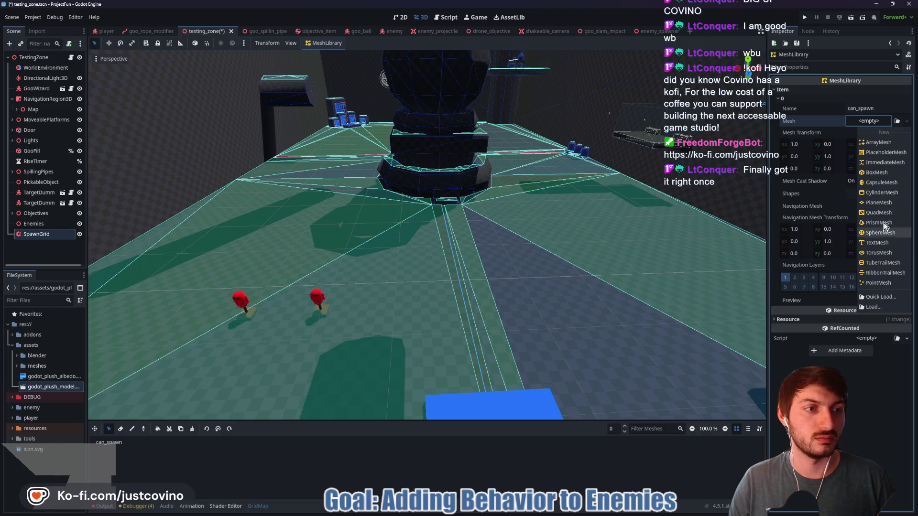
click(882, 193)
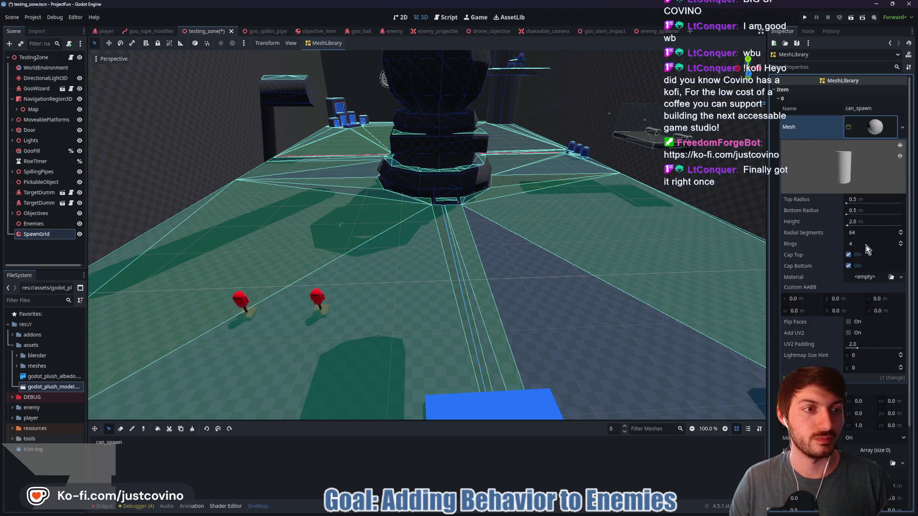
click(869, 234)
text(4)
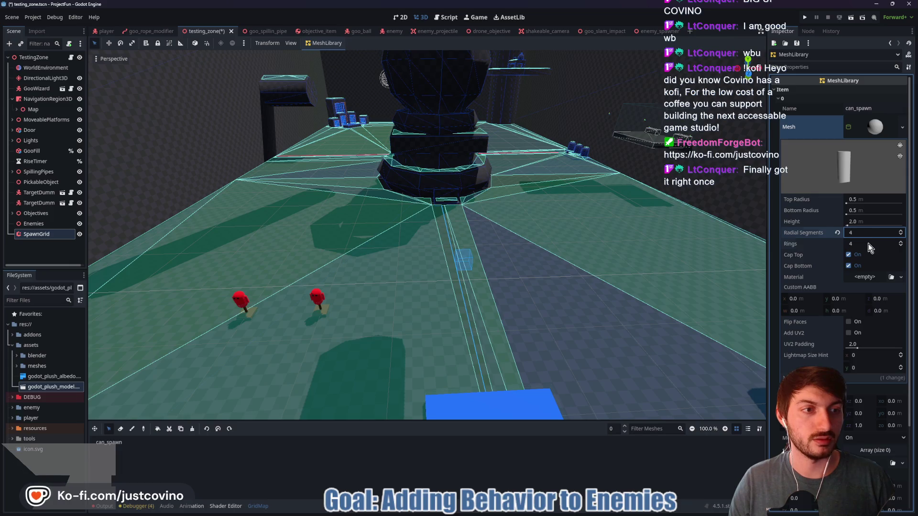
click(879, 244)
text(0)
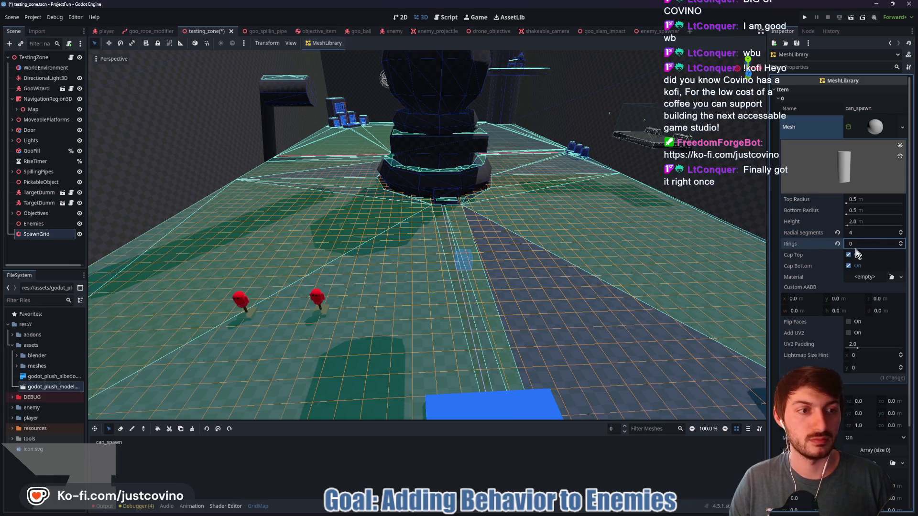
click(836, 245)
click(858, 244)
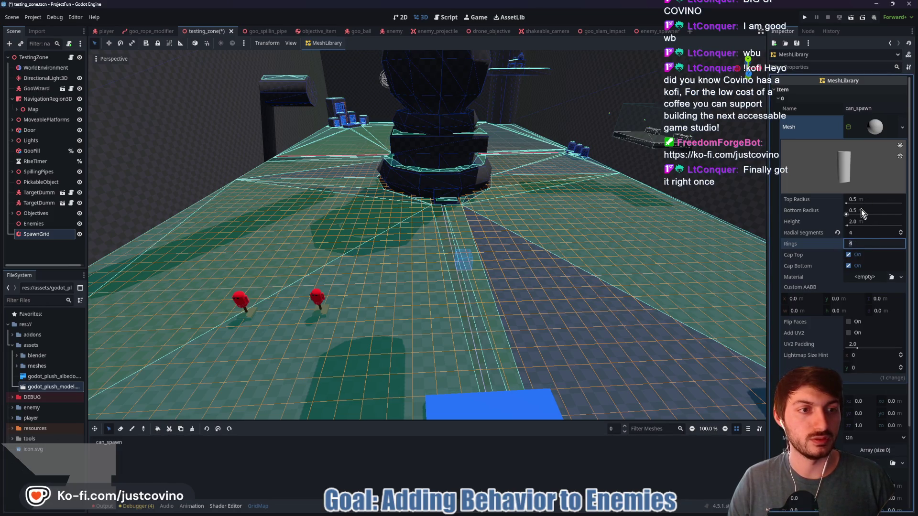
Set the cylinder to top radius 0.25, bottom radius 0.5 and height 0.25.
mouse_move(855, 199)
mouse_down()
mouse_move(846, 200)
mouse_move(876, 221)
mouse_move(848, 221)
mouse_up()
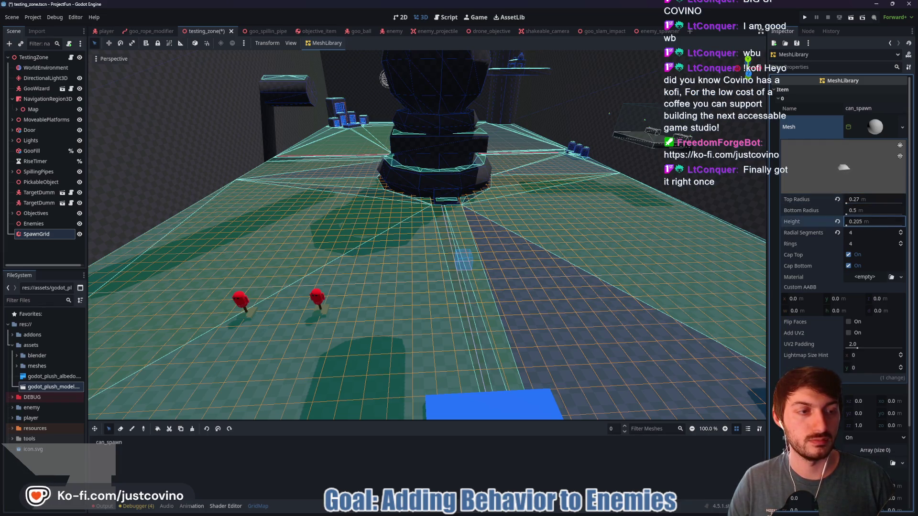
click(877, 220)
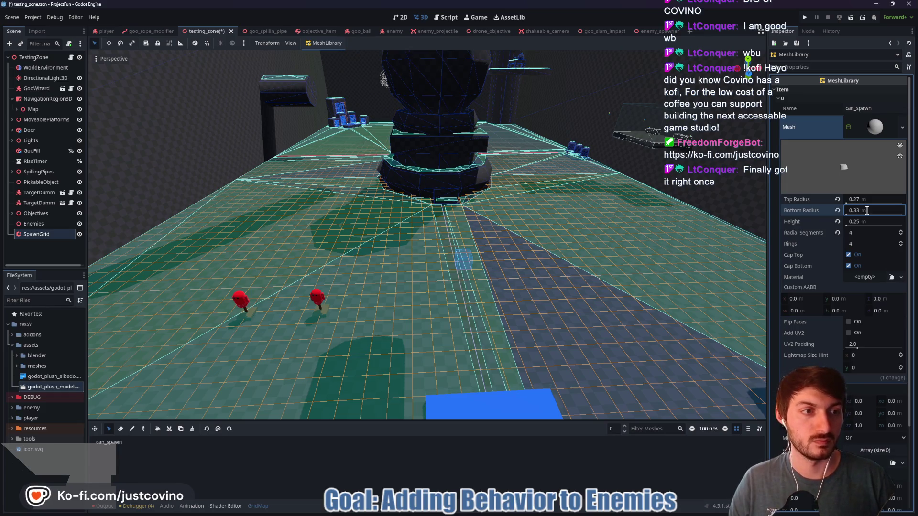
click(863, 197)
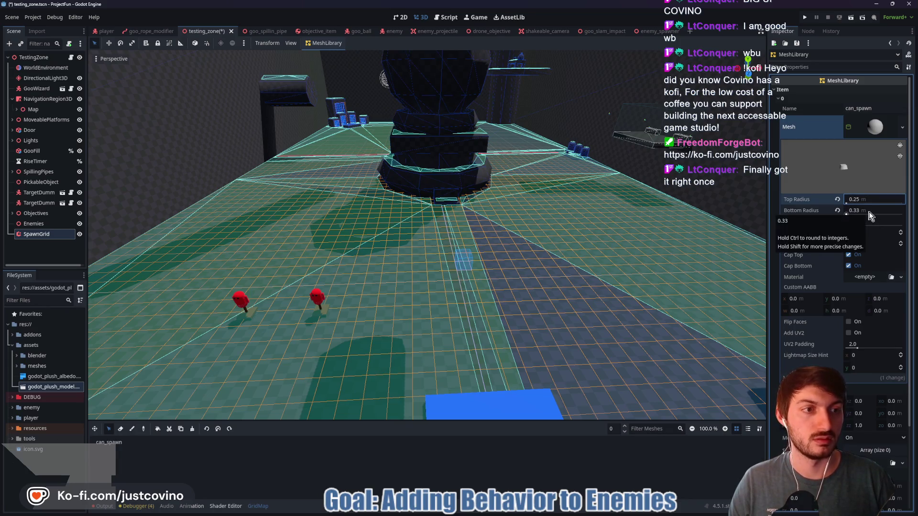
click(867, 211)
text(5)
key(Return)
Add a new StandardMaterial3D to the mesh and set its albedo colour to red.
click(866, 280)
click(862, 297)
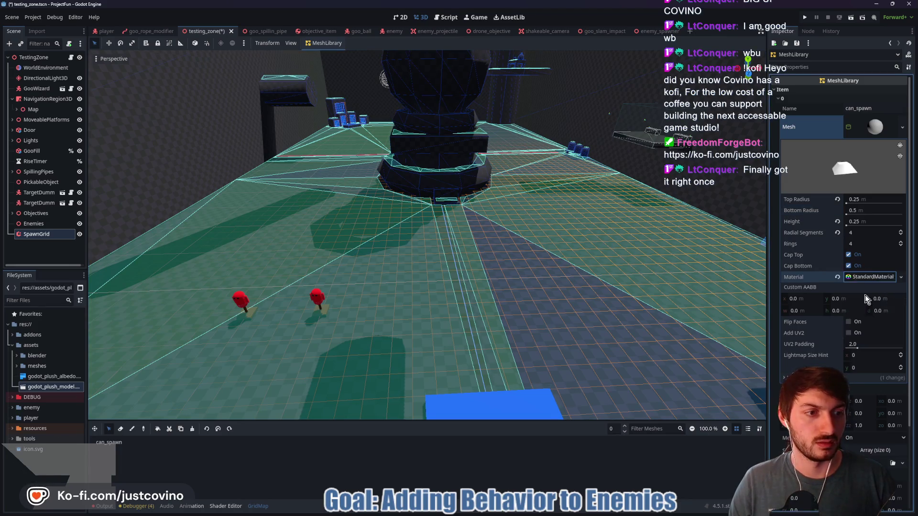
scroll(863, 328, down, 2)
scroll(862, 324, down, 2)
click(803, 241)
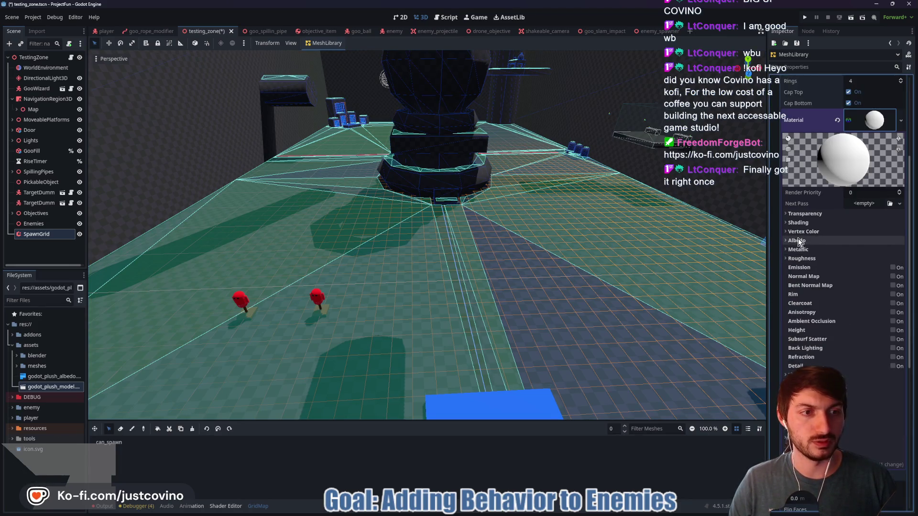
click(875, 250)
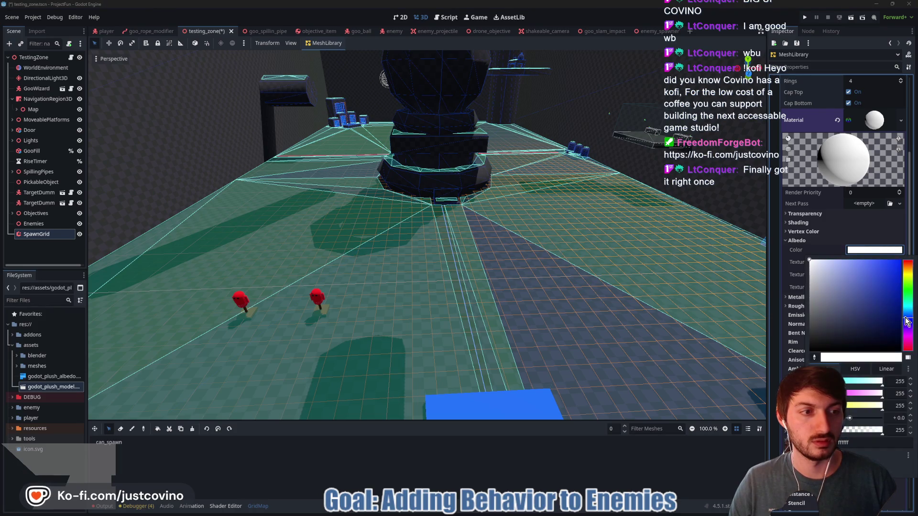
mouse_move(908, 306)
mouse_down()
mouse_move(908, 292)
mouse_move(908, 333)
mouse_move(909, 262)
mouse_up()
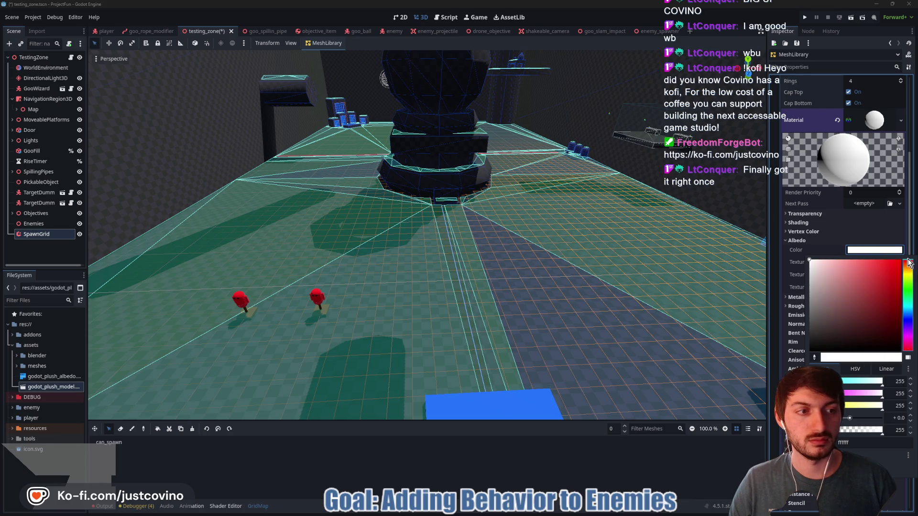
click(901, 261)
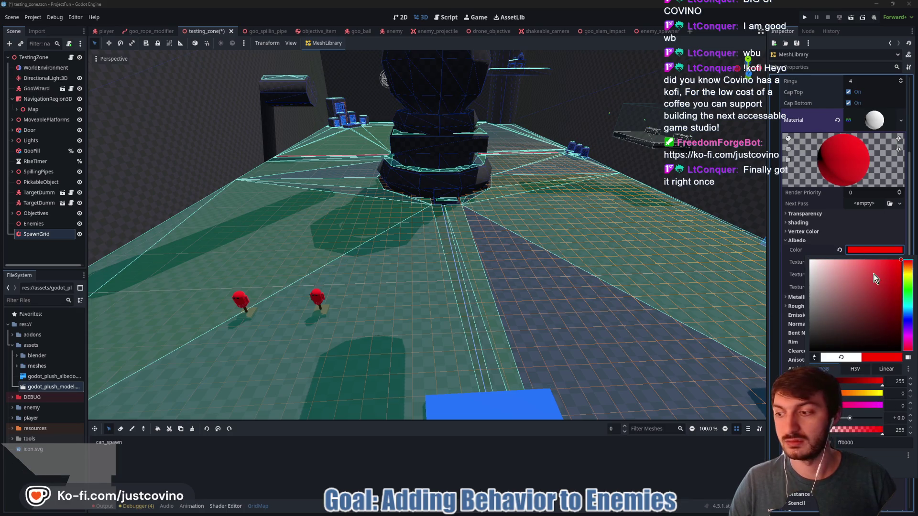
click(867, 250)
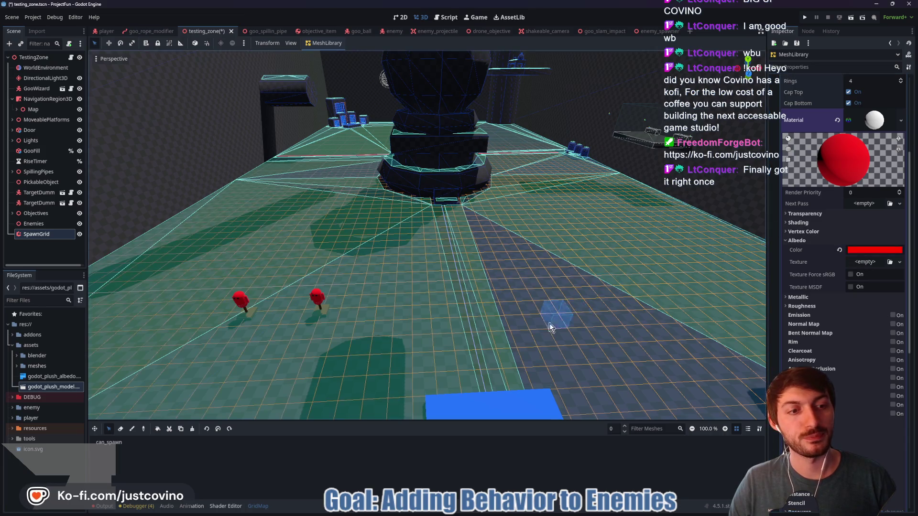
Change the material's albedo colour to bright green with alpha 196.
click(865, 250)
click(868, 430)
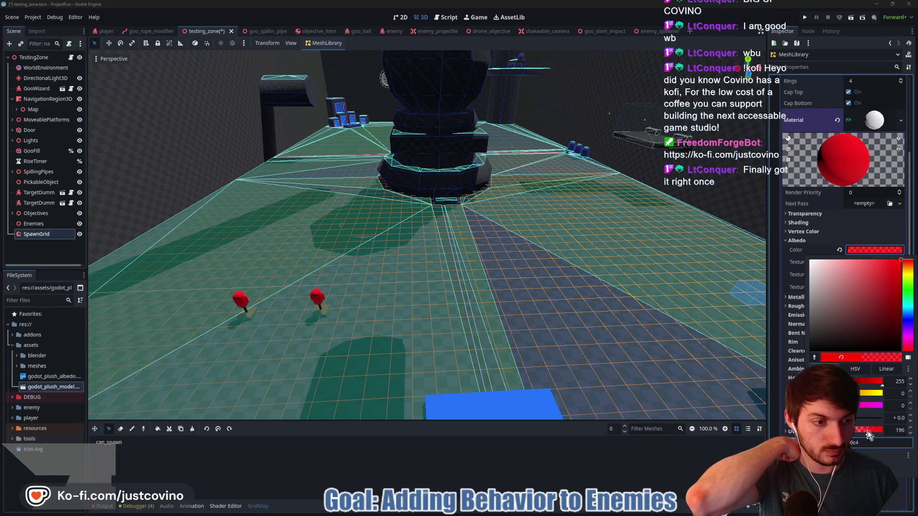
click(907, 276)
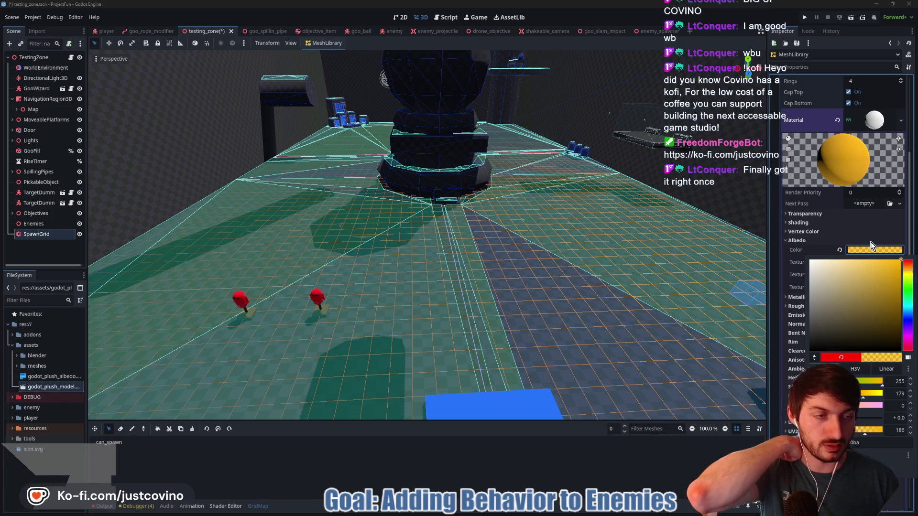
drag(907, 273, 910, 287)
click(856, 225)
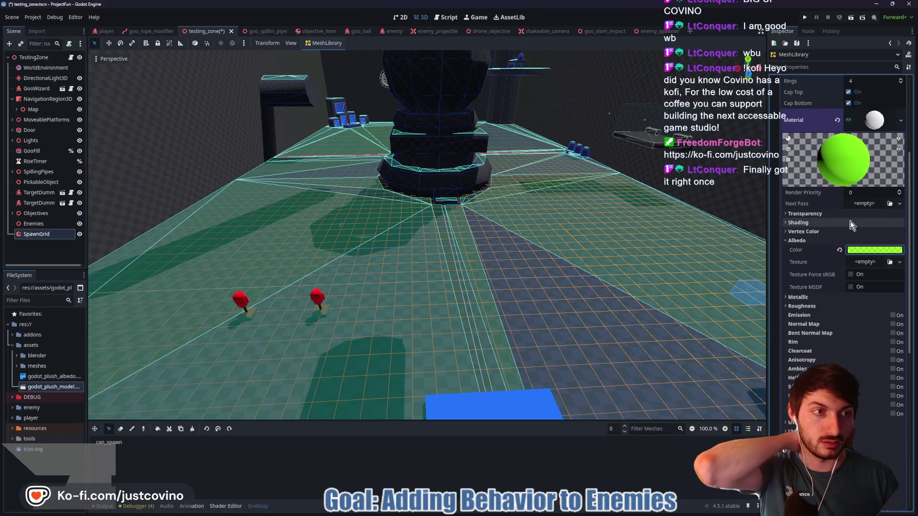
click(854, 205)
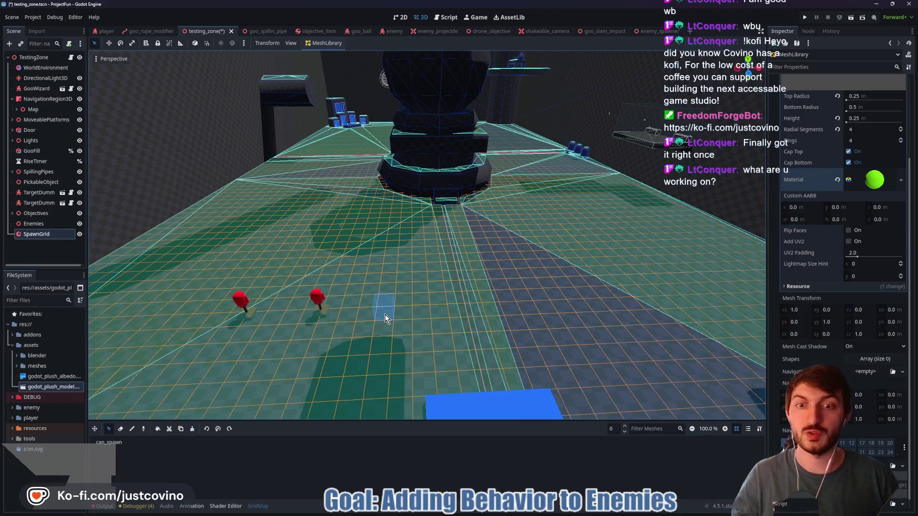
Box-select a large rectangle of testing zone floor and fill it with can_spawn cells.
scroll(381, 311, down, 5)
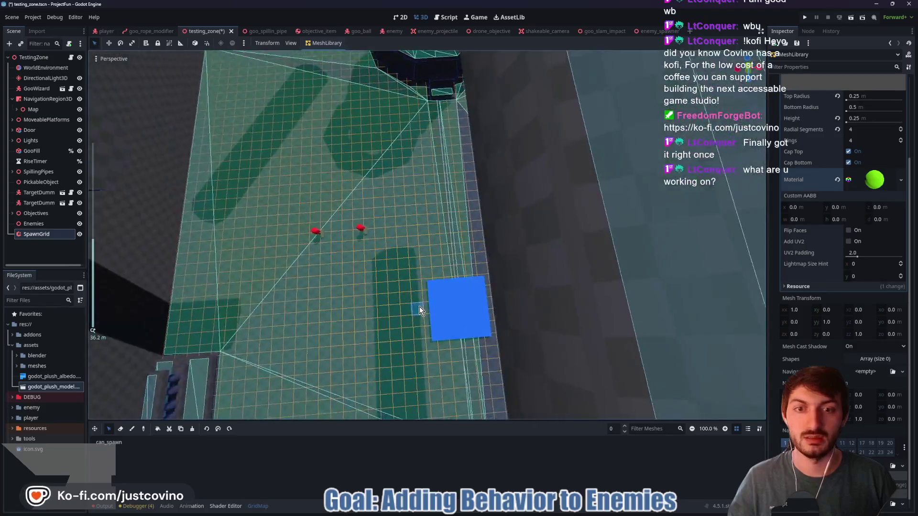
drag(420, 306, 555, 280)
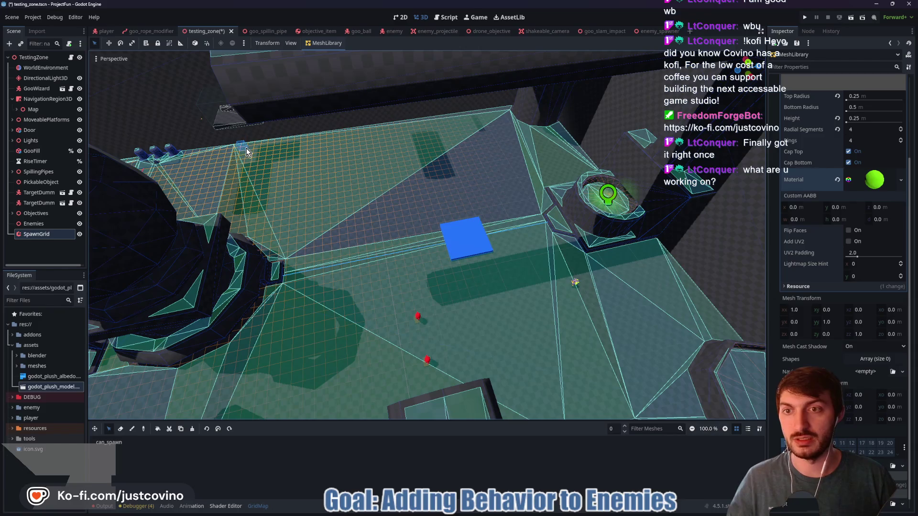
mouse_move(267, 249)
mouse_down()
mouse_move(269, 141)
mouse_move(498, 112)
mouse_move(459, 118)
mouse_move(466, 130)
mouse_up()
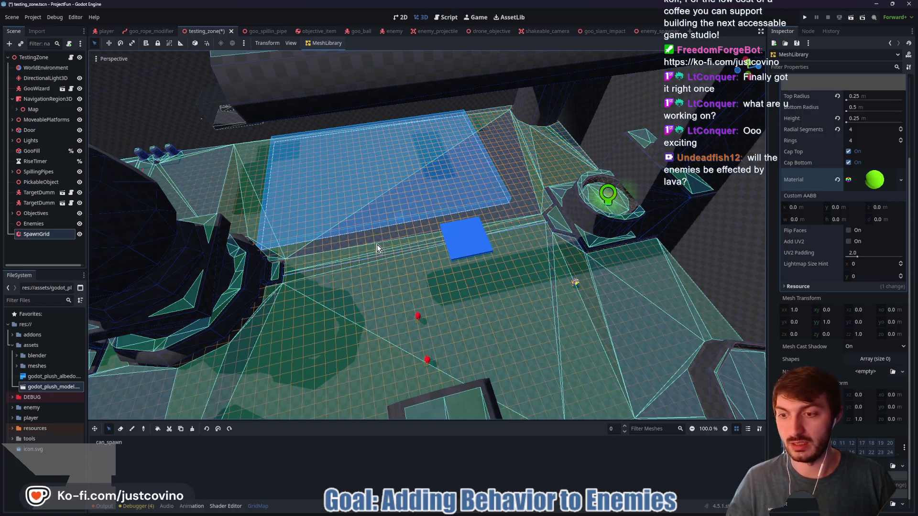
click(406, 168)
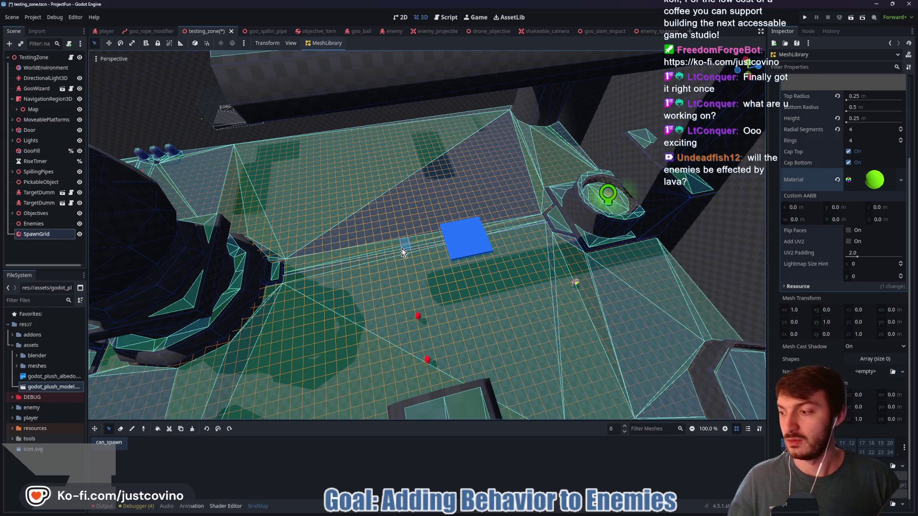
scroll(402, 248, down, 6)
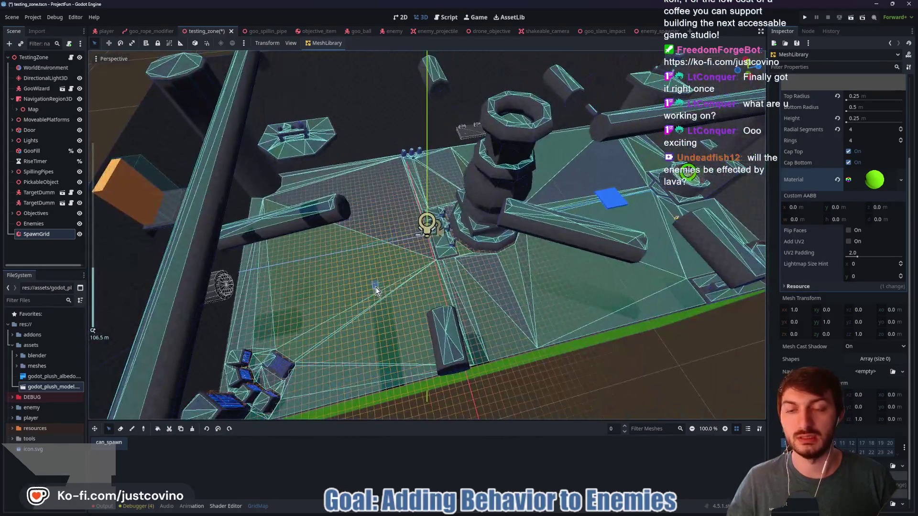
scroll(375, 286, up, 8)
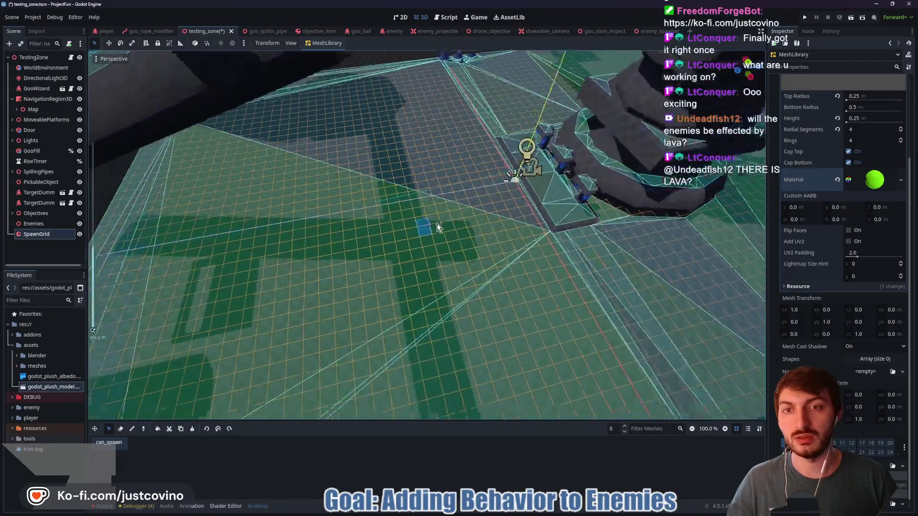
scroll(463, 213, down, 2)
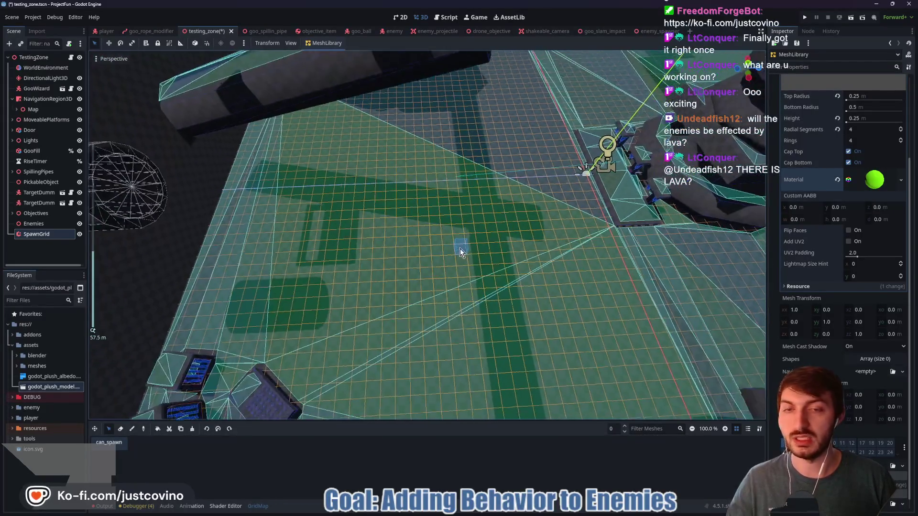
mouse_move(442, 250)
mouse_down()
mouse_move(334, 272)
mouse_move(354, 270)
mouse_up()
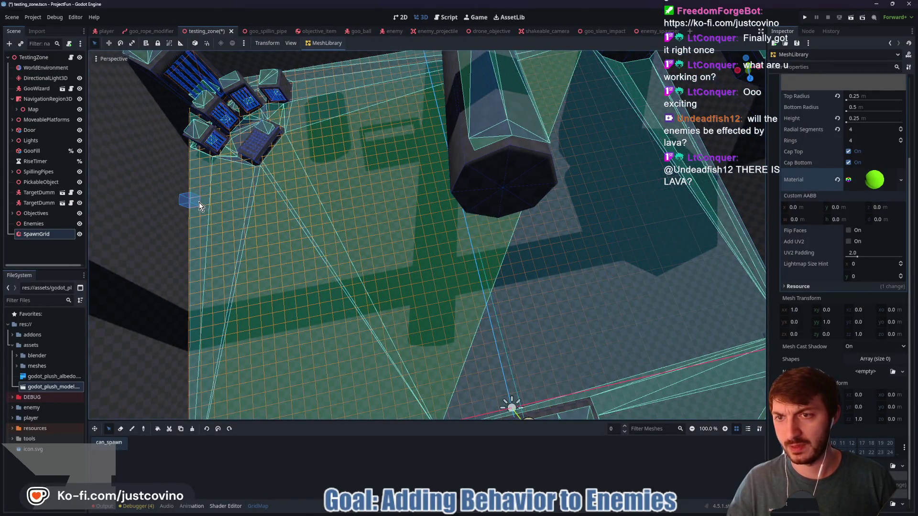
mouse_move(198, 203)
mouse_down()
mouse_move(521, 275)
mouse_move(730, 242)
mouse_move(749, 277)
mouse_up()
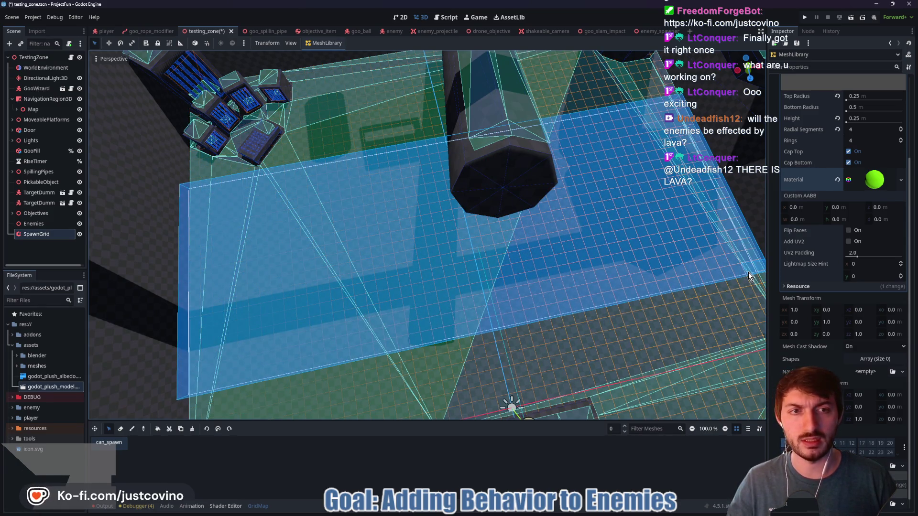
key(ctrl+f)
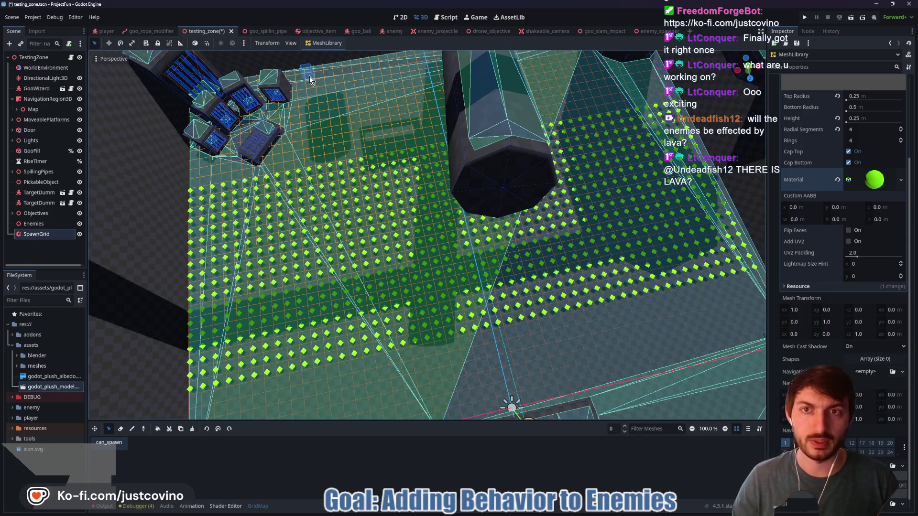
Fill another large floor area reaching the upper-right with can_spawn cells.
mouse_move(321, 139)
mouse_down()
mouse_move(408, 146)
mouse_move(612, 107)
mouse_move(593, 113)
mouse_up()
key(z)
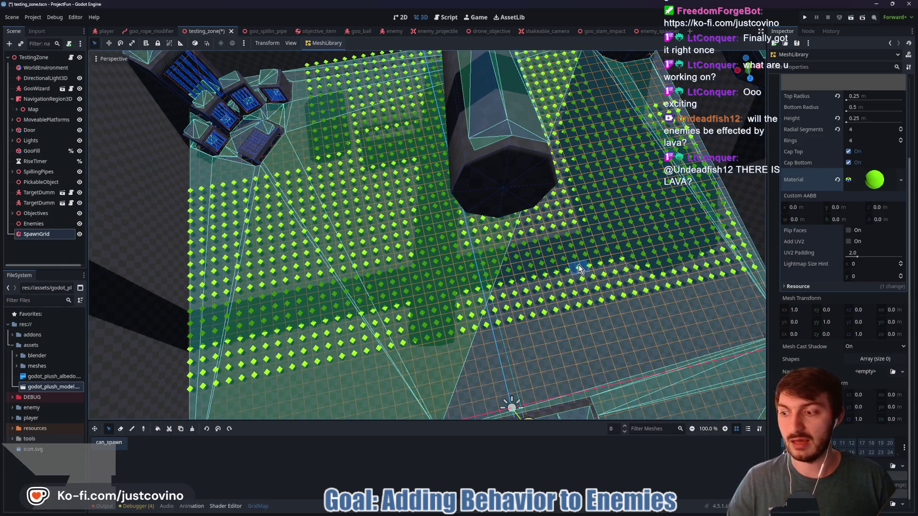
mouse_move(608, 316)
mouse_down()
mouse_move(483, 222)
mouse_move(501, 189)
mouse_up()
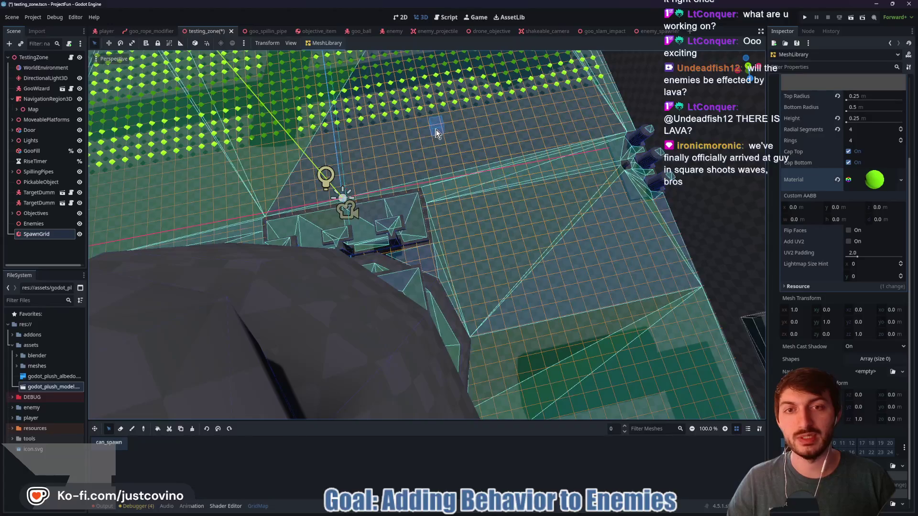
drag(253, 162, 327, 189)
drag(364, 230, 354, 242)
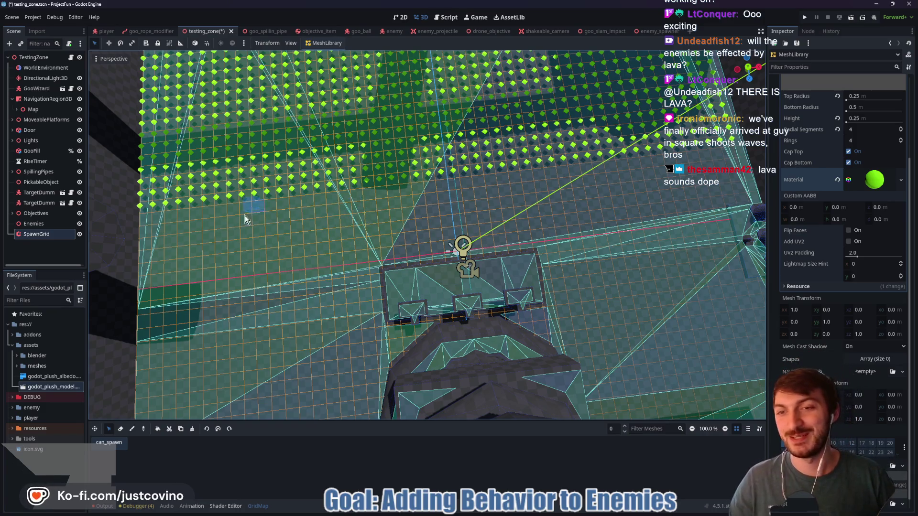
Mark more strips and blocks of floor beside the spawn grid for can_spawn cells.
mouse_move(149, 220)
mouse_down()
mouse_move(724, 207)
mouse_move(706, 207)
mouse_up()
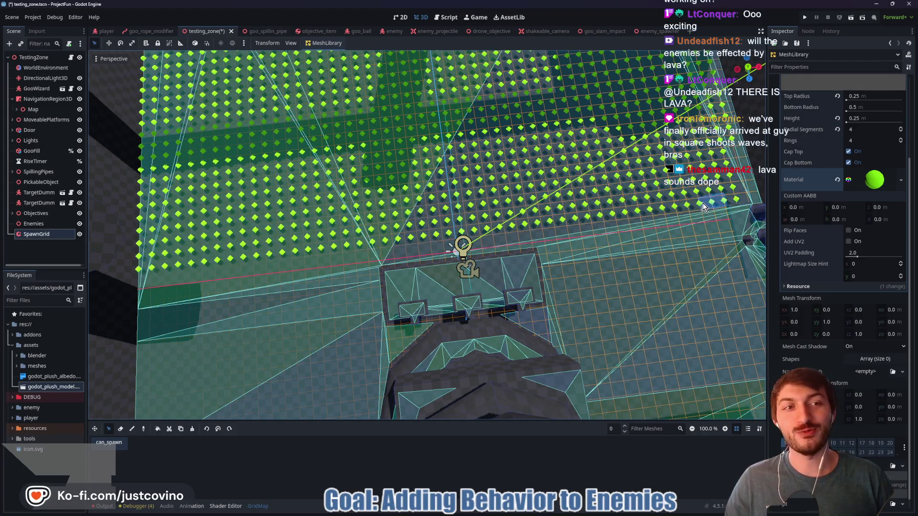
scroll(636, 267, up, 3)
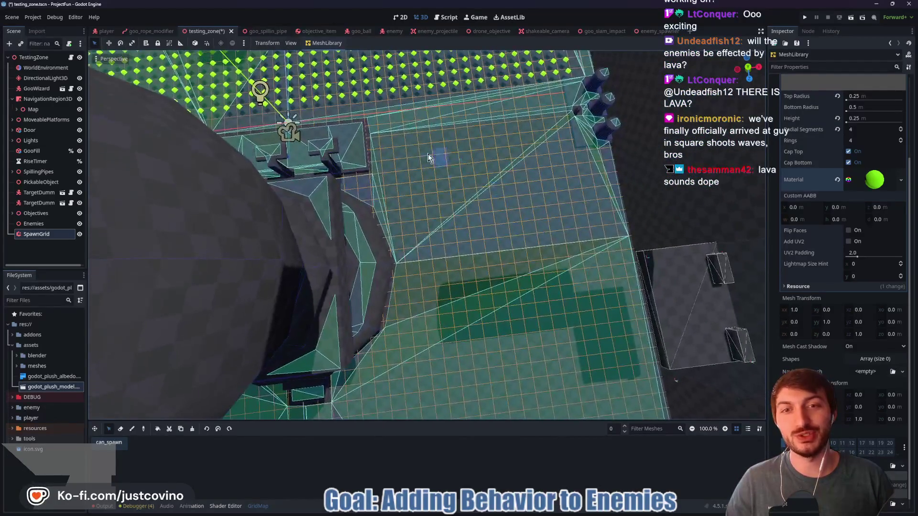
drag(393, 112, 571, 235)
drag(569, 165, 607, 254)
scroll(507, 300, up, 5)
scroll(498, 228, down, 2)
mouse_move(390, 91)
mouse_down()
mouse_move(467, 209)
mouse_move(611, 340)
mouse_move(618, 378)
mouse_move(595, 364)
mouse_up()
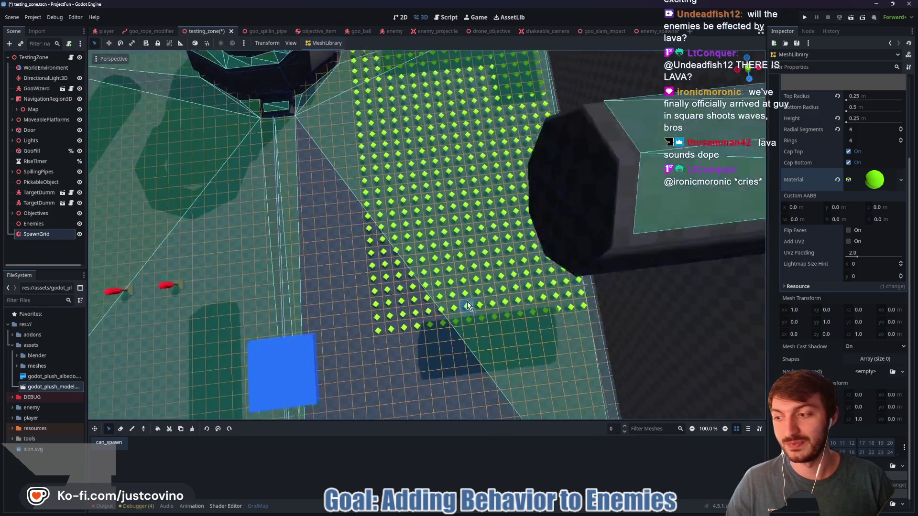
scroll(502, 335, up, 2)
scroll(534, 332, down, 6)
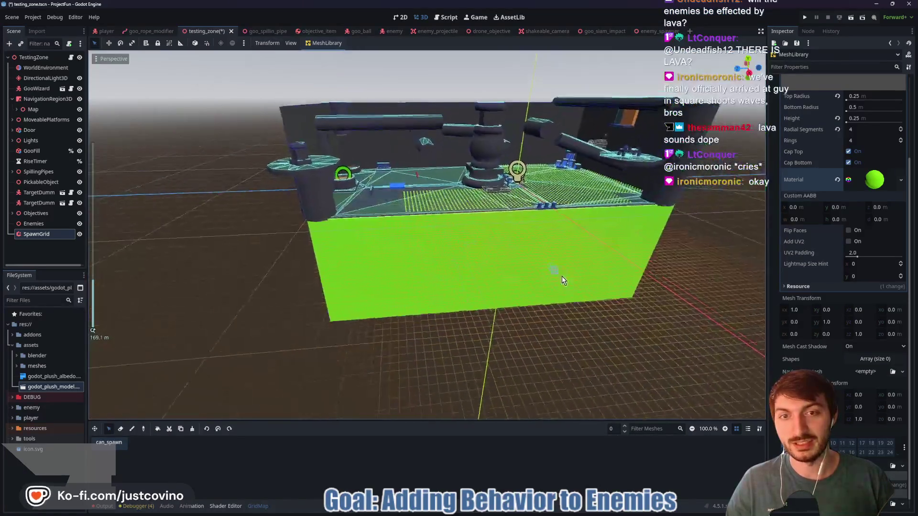
scroll(495, 271, up, 6)
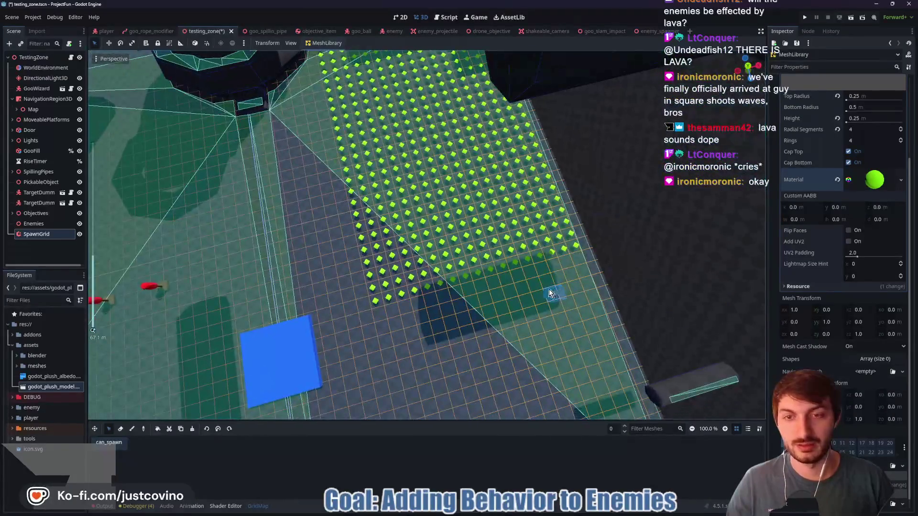
drag(475, 337, 455, 240)
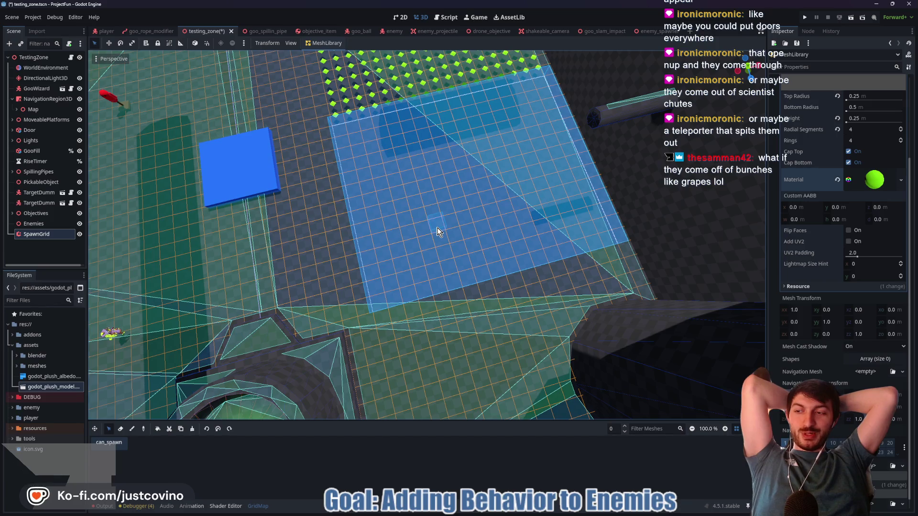
Fill the marked floor stretch with can_spawn cells, then hide the SpawnGrid node.
key(ctrl+f)
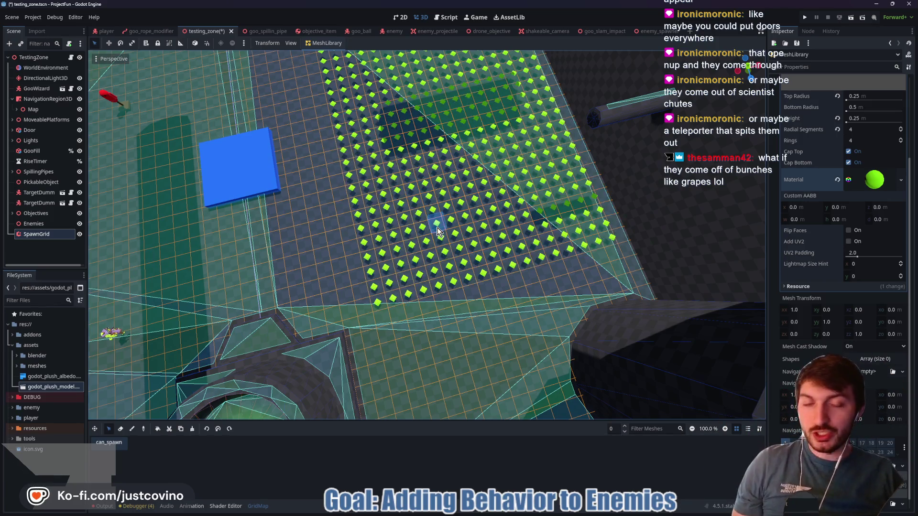
scroll(334, 131, down, 6)
scroll(366, 148, up, 3)
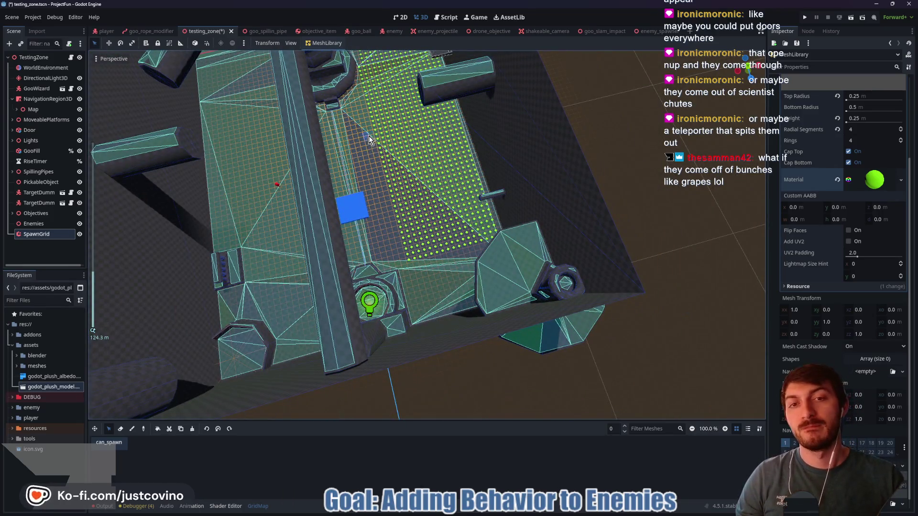
scroll(369, 136, up, 5)
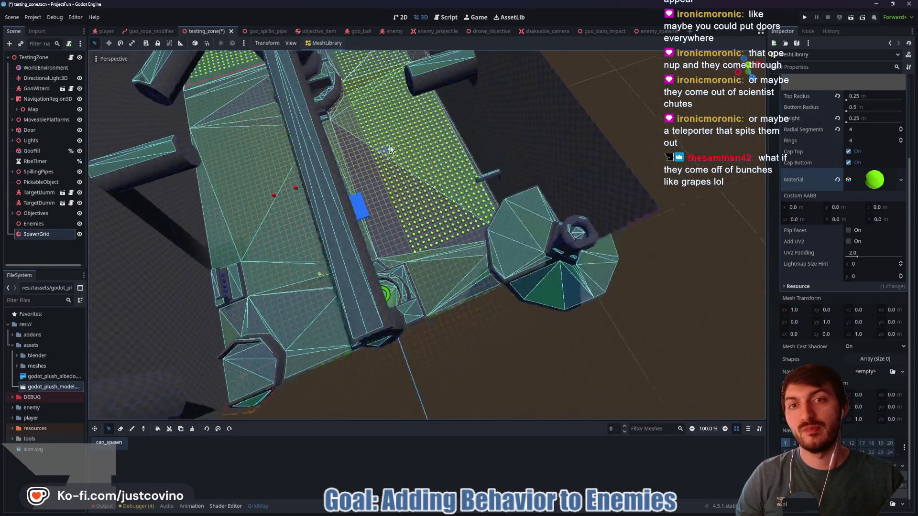
mouse_move(444, 117)
mouse_down()
mouse_move(373, 144)
mouse_move(366, 130)
mouse_up()
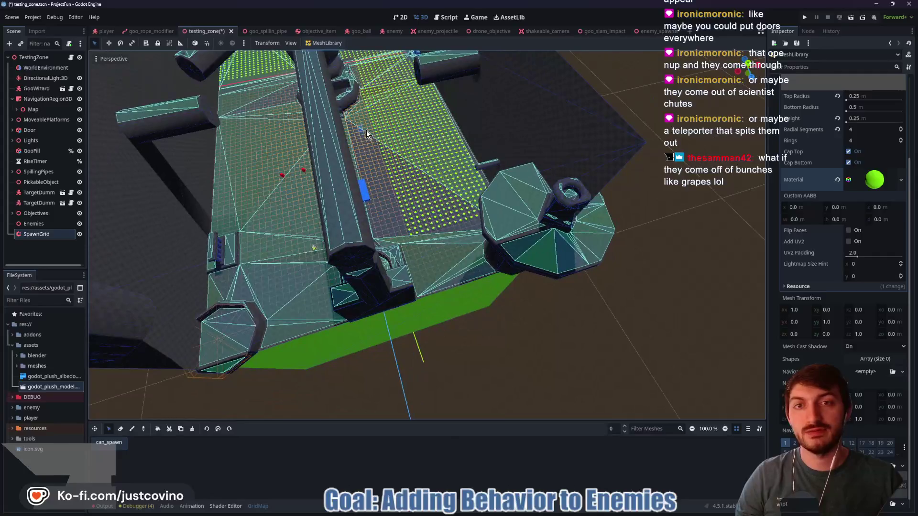
click(79, 234)
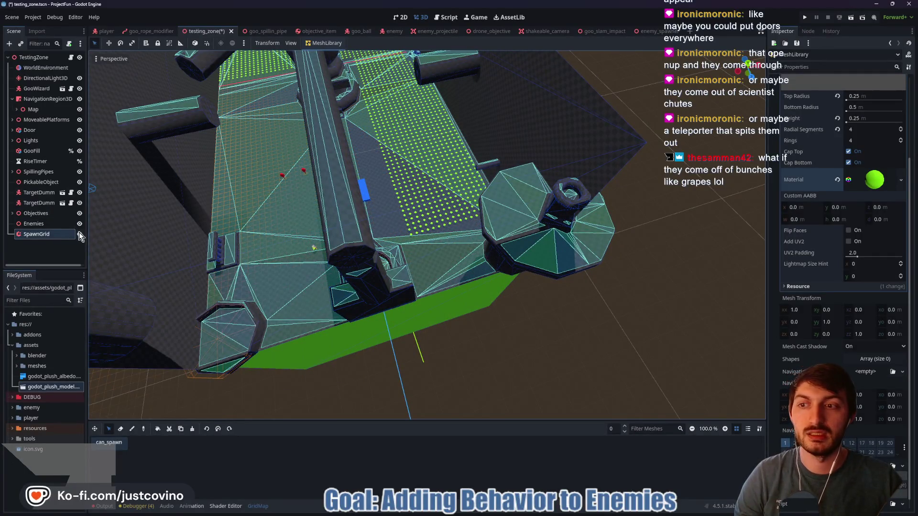
click(47, 234)
key(Delete)
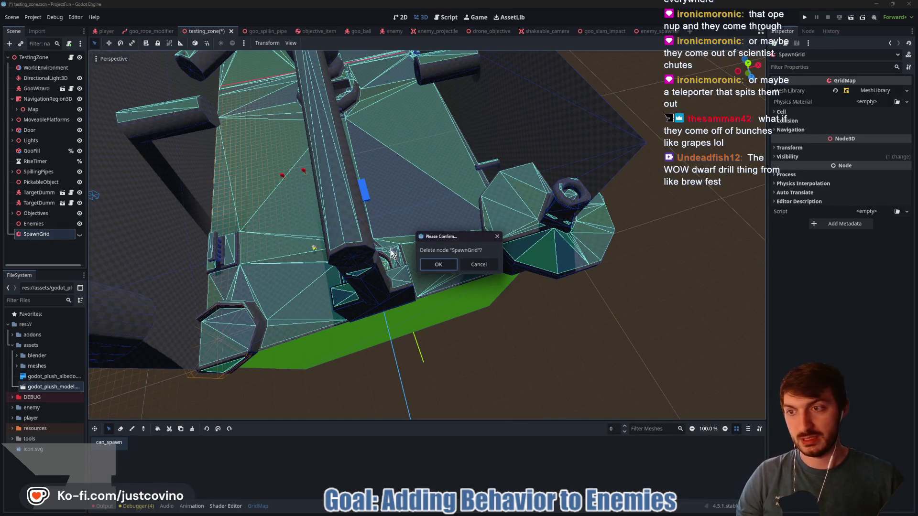
click(426, 266)
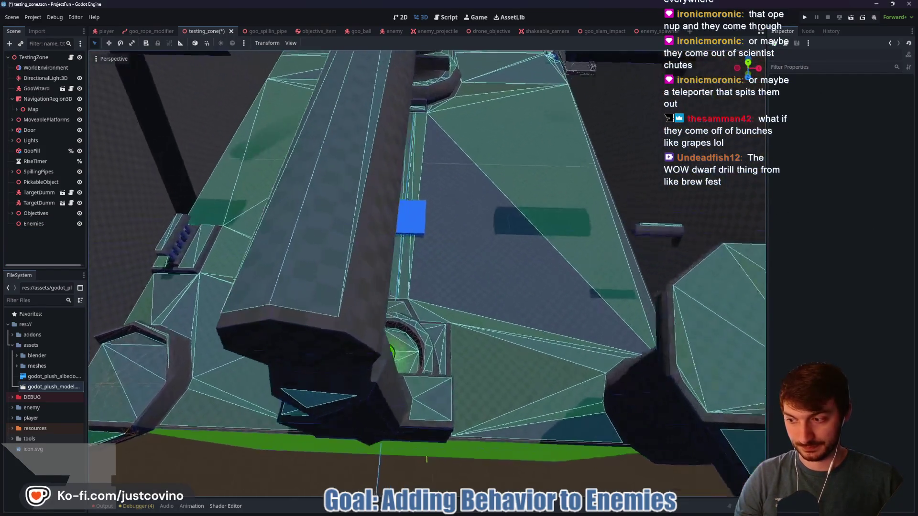
scroll(435, 259, down, 3)
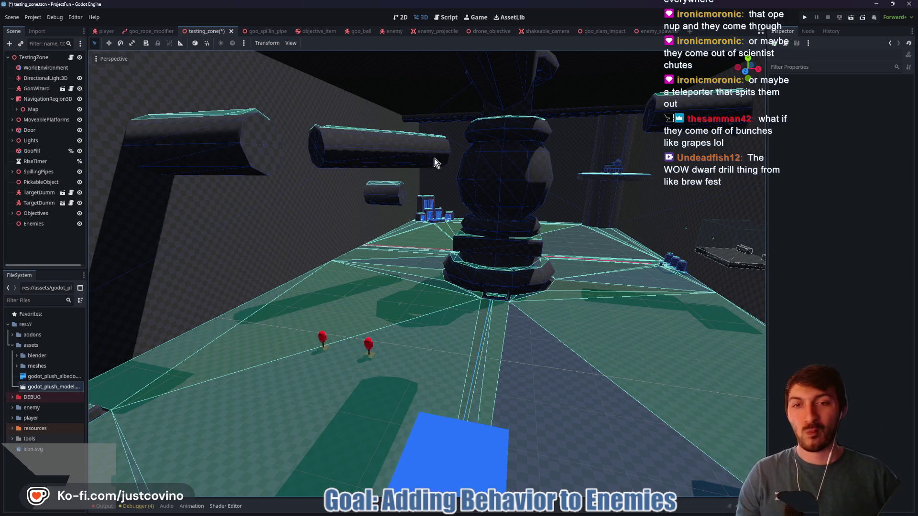
mouse_move(441, 176)
mouse_down()
mouse_move(451, 220)
mouse_move(730, 248)
mouse_move(710, 201)
mouse_move(720, 277)
mouse_move(698, 242)
mouse_move(658, 222)
mouse_move(310, 212)
mouse_up()
click(35, 226)
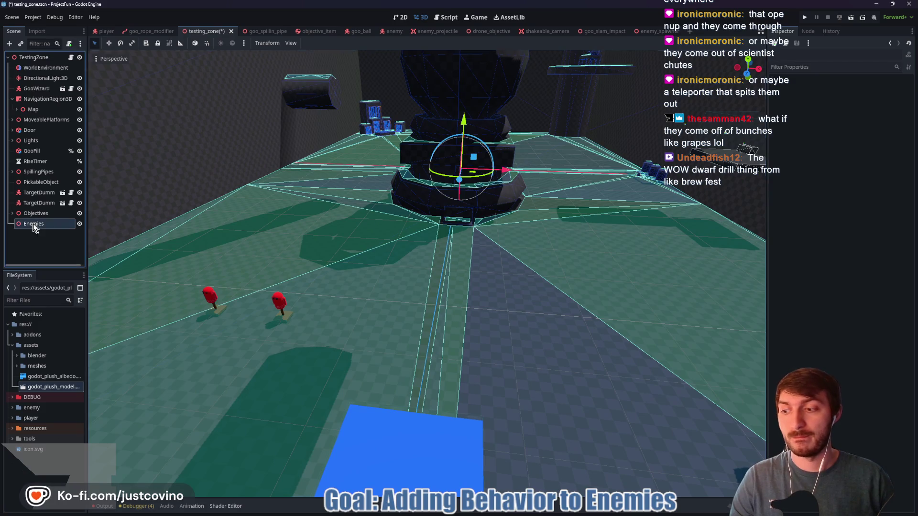
drag(391, 226, 326, 193)
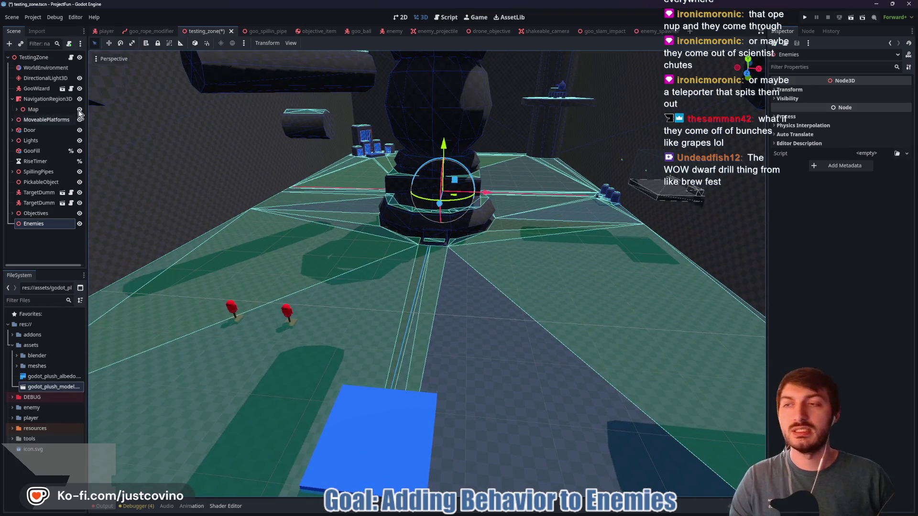
click(36, 57)
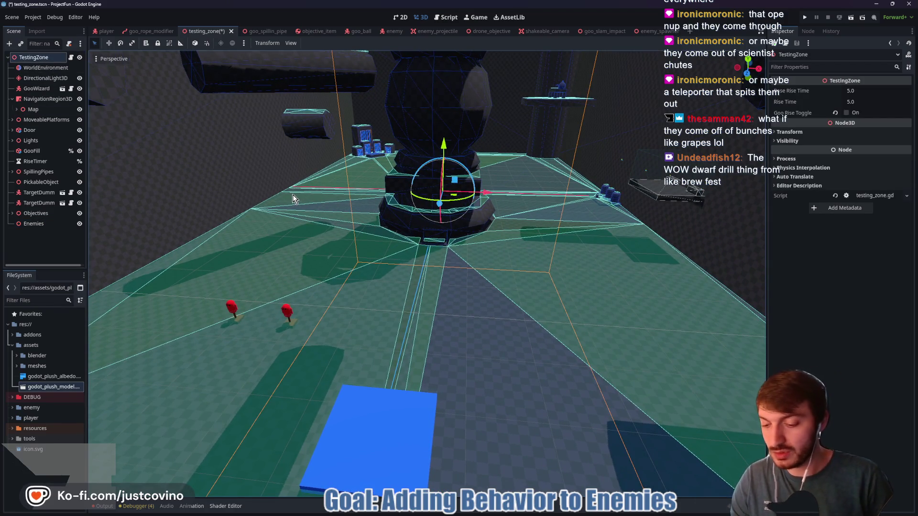
key(ctrl+a)
key(Escape)
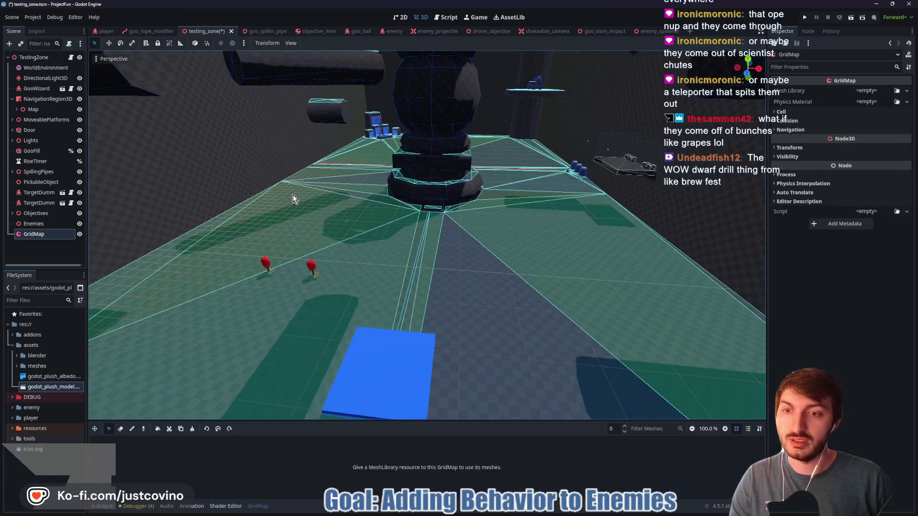
click(57, 250)
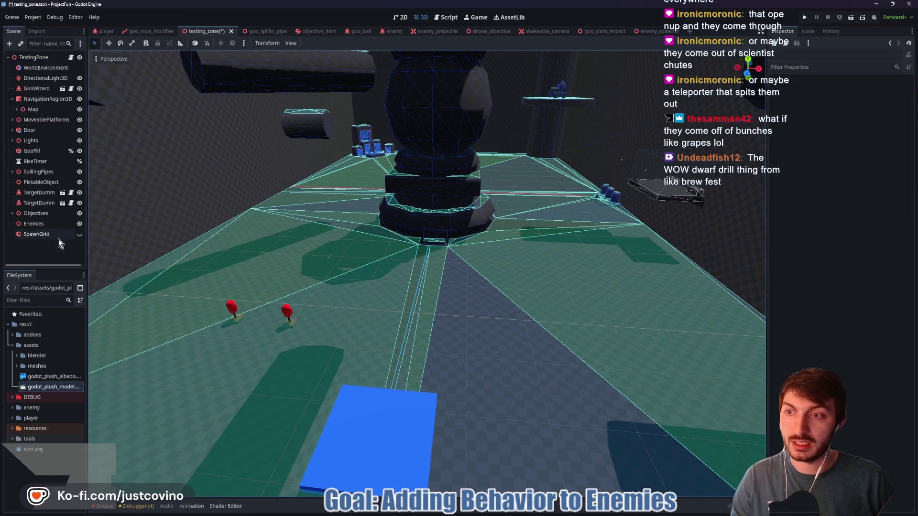
Make the SpawnGrid visible again and select it for cell editing.
click(80, 234)
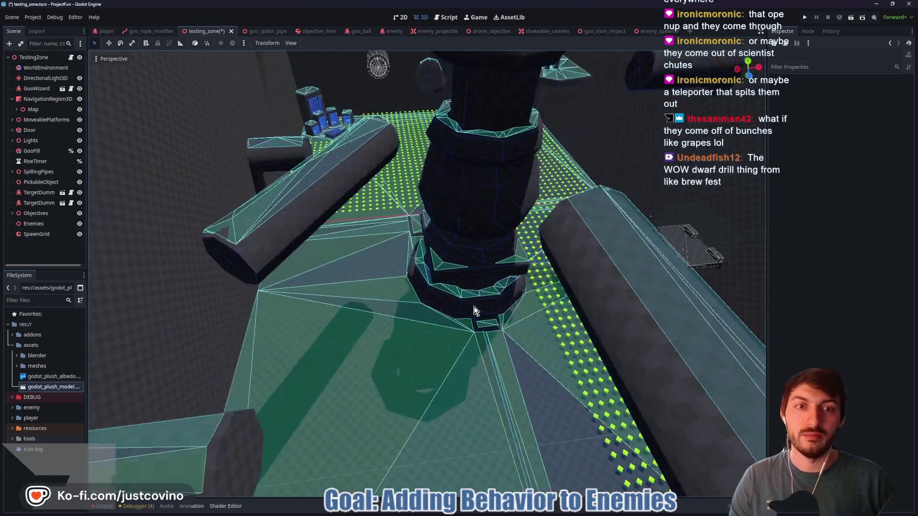
drag(474, 309, 485, 320)
scroll(448, 354, up, 5)
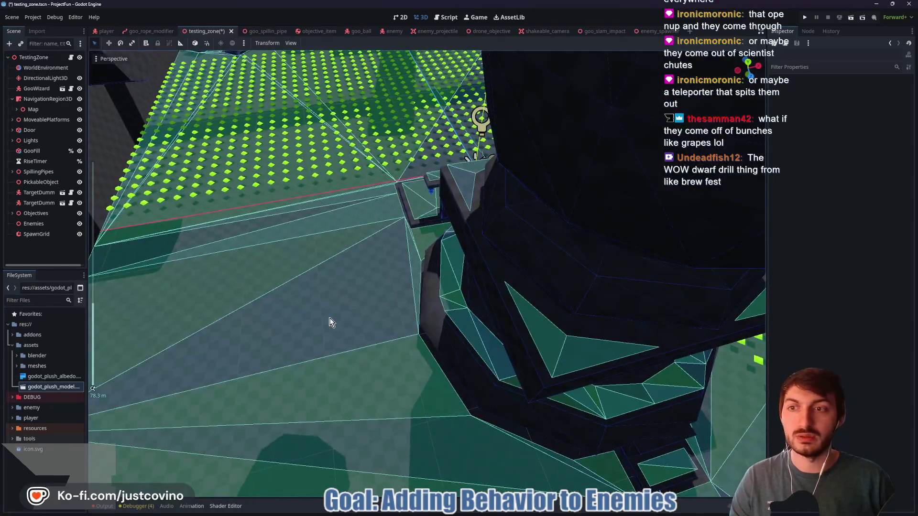
scroll(330, 322, down, 5)
click(62, 234)
mouse_move(428, 337)
mouse_down()
mouse_move(412, 342)
mouse_move(419, 360)
mouse_up()
Erase the spawn cells hugging the wall beside the central column.
mouse_move(302, 238)
mouse_down()
mouse_move(346, 278)
mouse_move(424, 383)
mouse_move(430, 409)
mouse_up()
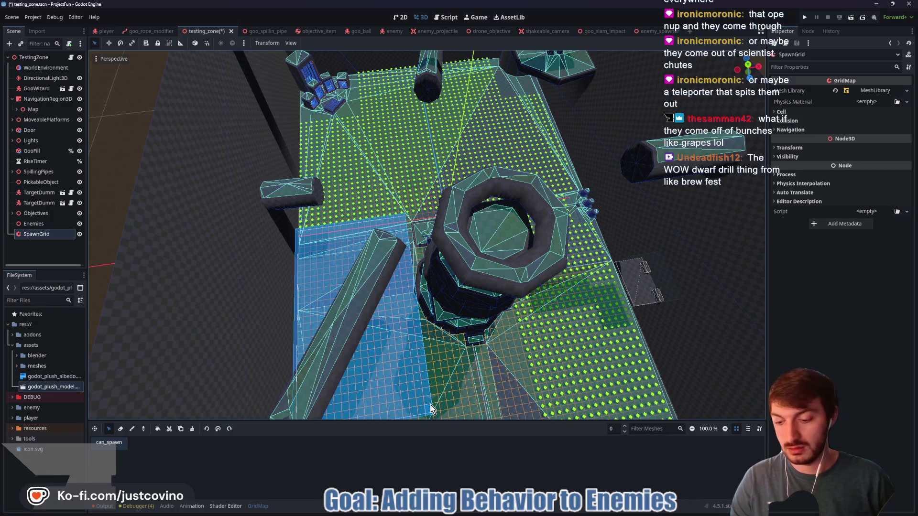
drag(496, 389, 470, 291)
scroll(471, 292, up, 5)
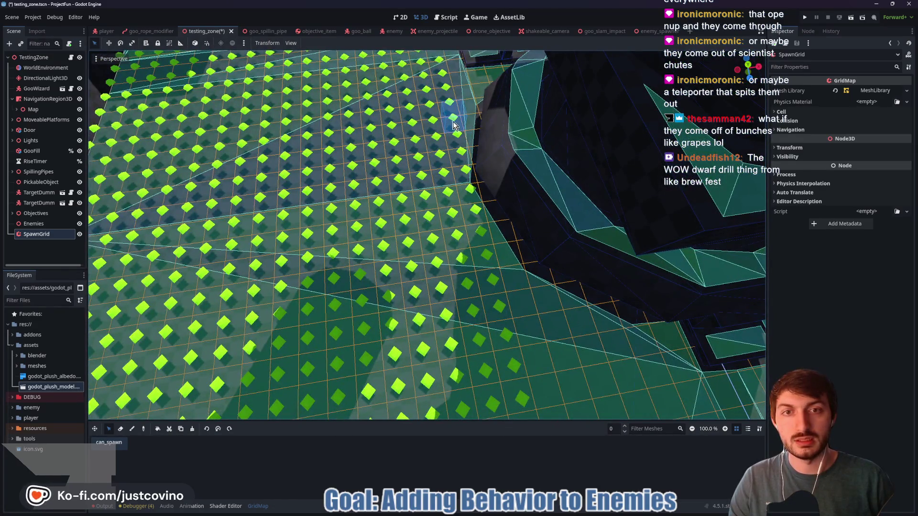
drag(447, 90, 489, 280)
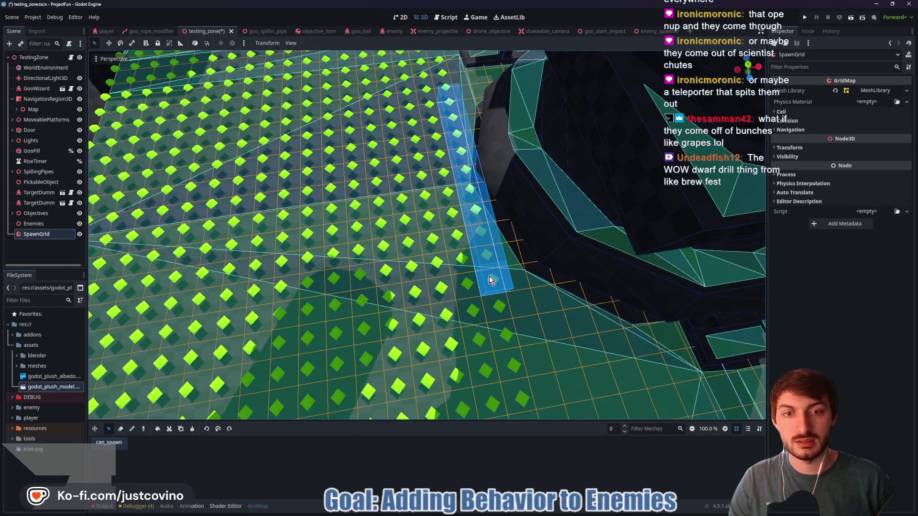
click(120, 429)
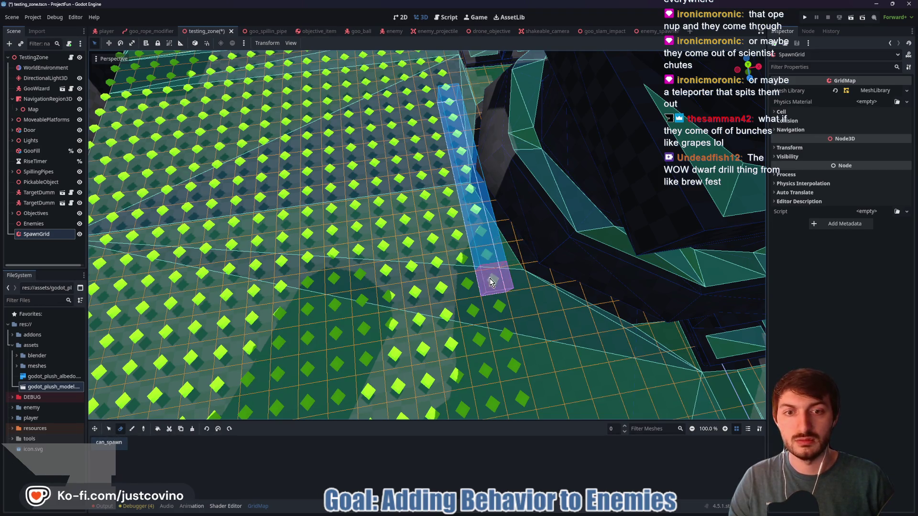
mouse_move(451, 98)
mouse_down()
mouse_move(488, 253)
mouse_move(471, 301)
mouse_up()
key(q)
Fill the empty floor on the left with can_spawn cells and erase a row along the far edge.
scroll(416, 297, up, 3)
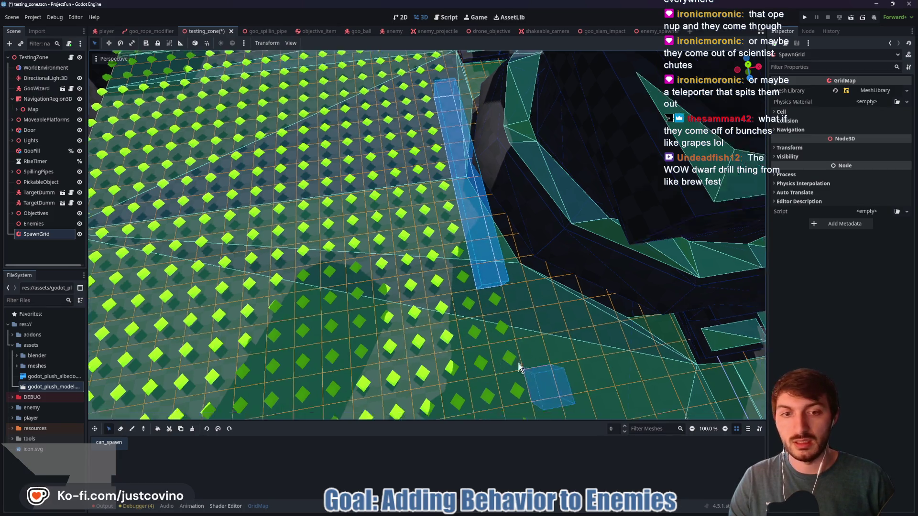
scroll(416, 296, down, 5)
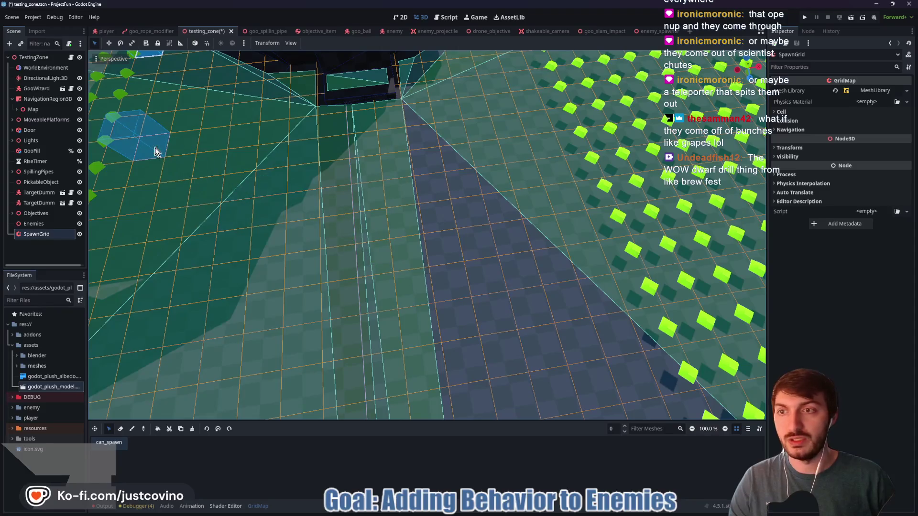
drag(155, 151, 575, 257)
key(z)
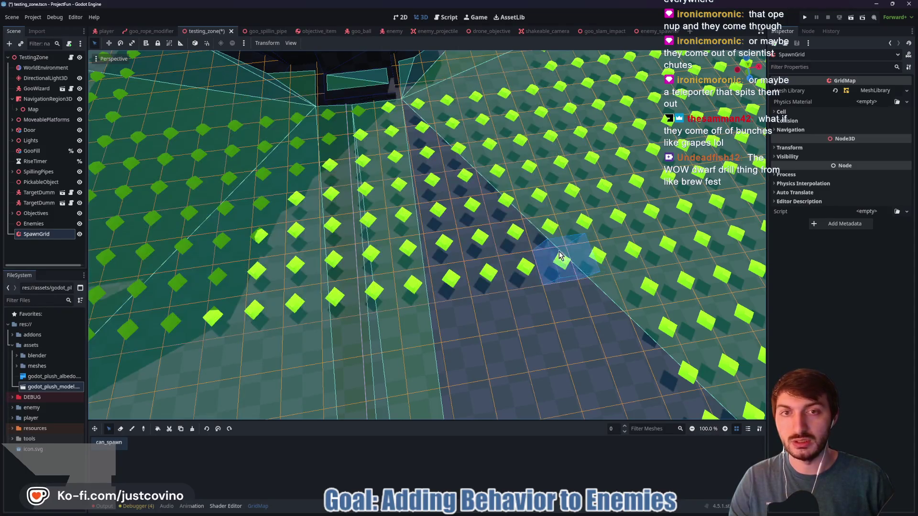
mouse_move(410, 114)
mouse_down()
mouse_move(299, 119)
mouse_move(412, 110)
mouse_move(418, 123)
mouse_up()
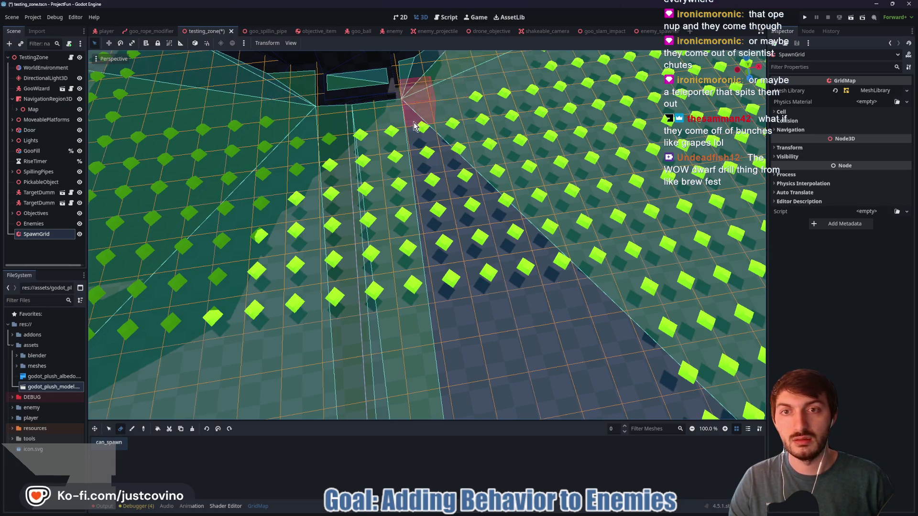
key(q)
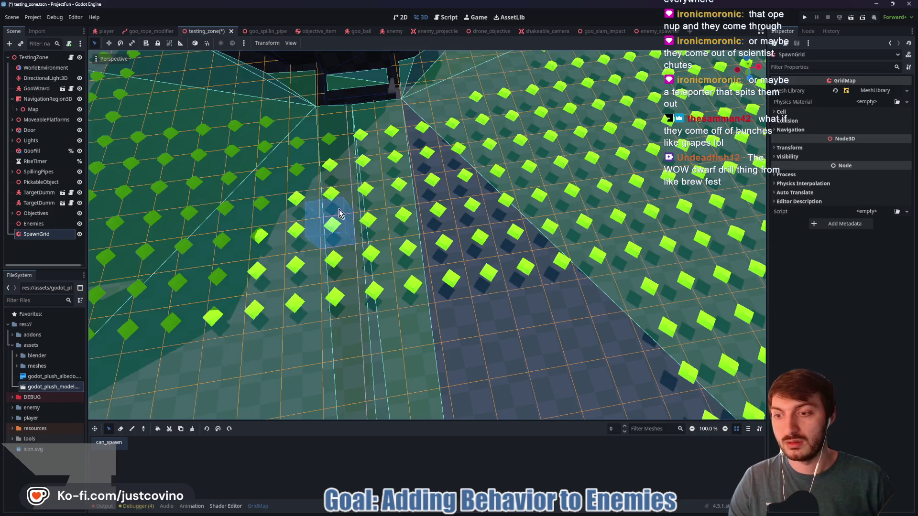
Fill another outlined floor area near the green light with can_spawn cells.
scroll(377, 186, down, 5)
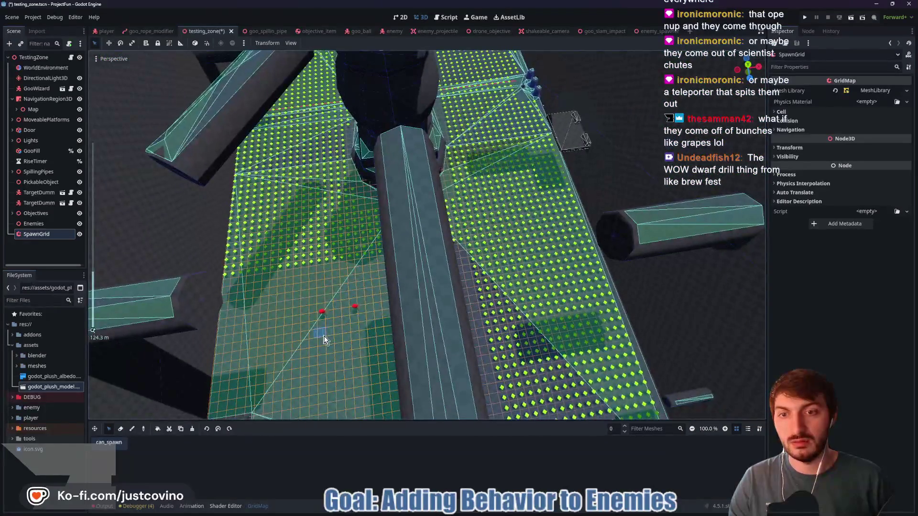
scroll(337, 283, up, 4)
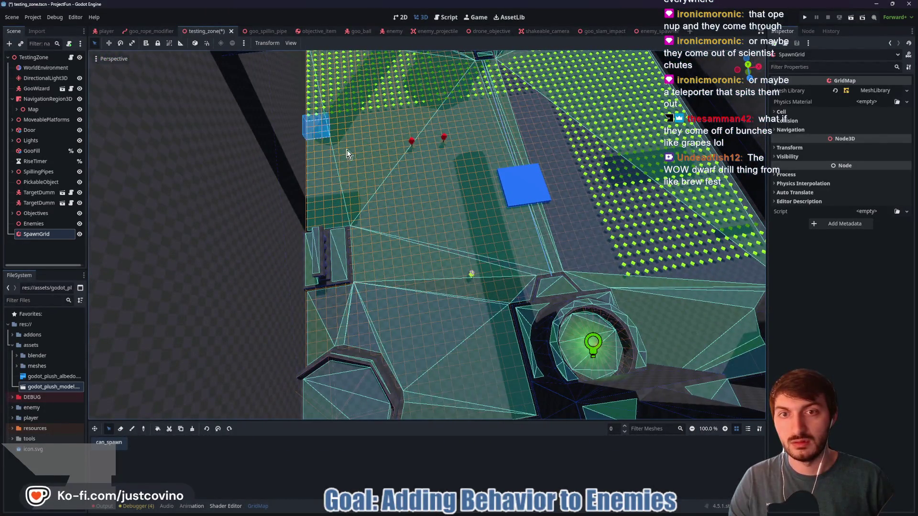
mouse_move(317, 126)
mouse_down()
mouse_move(429, 205)
mouse_move(491, 199)
mouse_move(477, 201)
mouse_up()
click(477, 200)
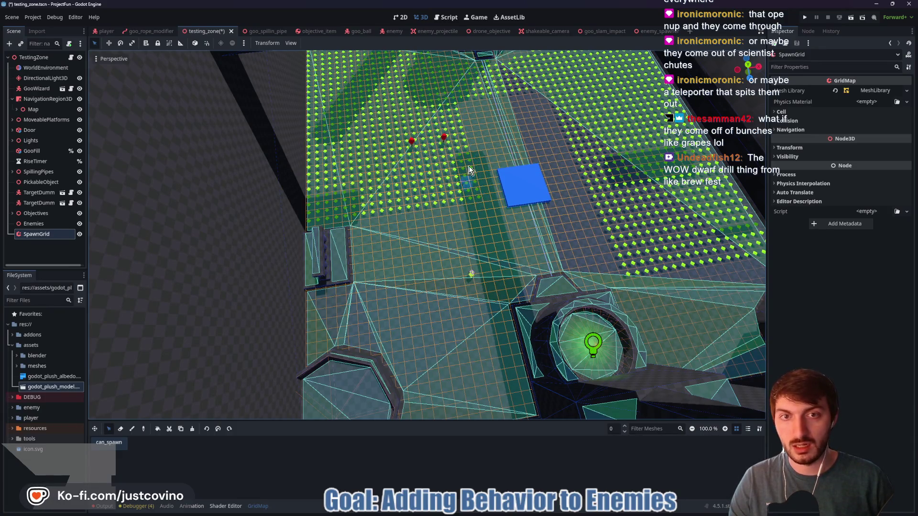
mouse_move(461, 101)
mouse_down()
mouse_move(562, 140)
mouse_move(568, 161)
mouse_up()
click(567, 155)
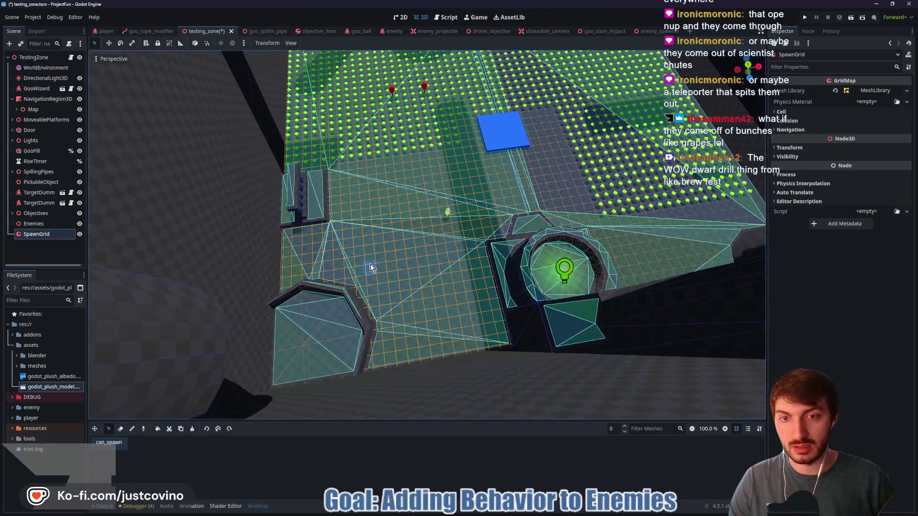
mouse_move(371, 262)
mouse_down()
mouse_move(477, 328)
mouse_move(472, 300)
mouse_up()
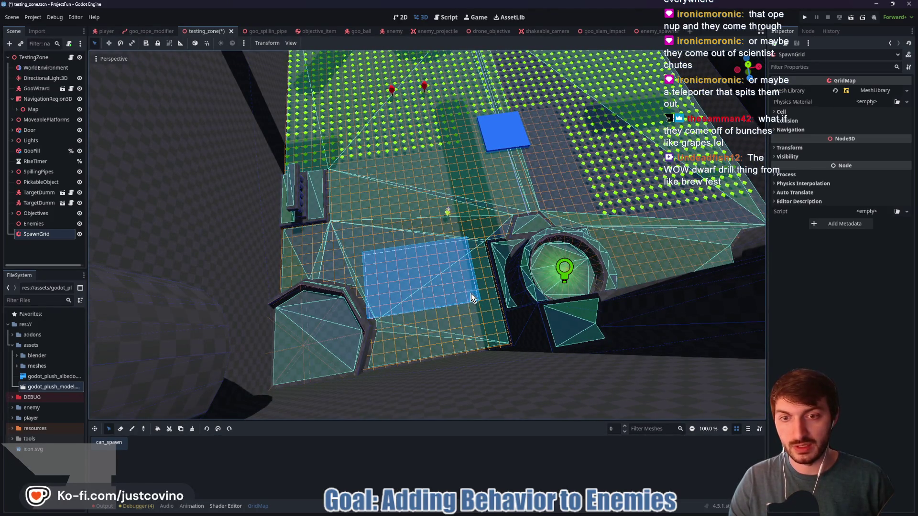
click(375, 256)
mouse_move(373, 234)
mouse_down()
mouse_move(384, 287)
mouse_move(470, 336)
mouse_move(493, 333)
mouse_up()
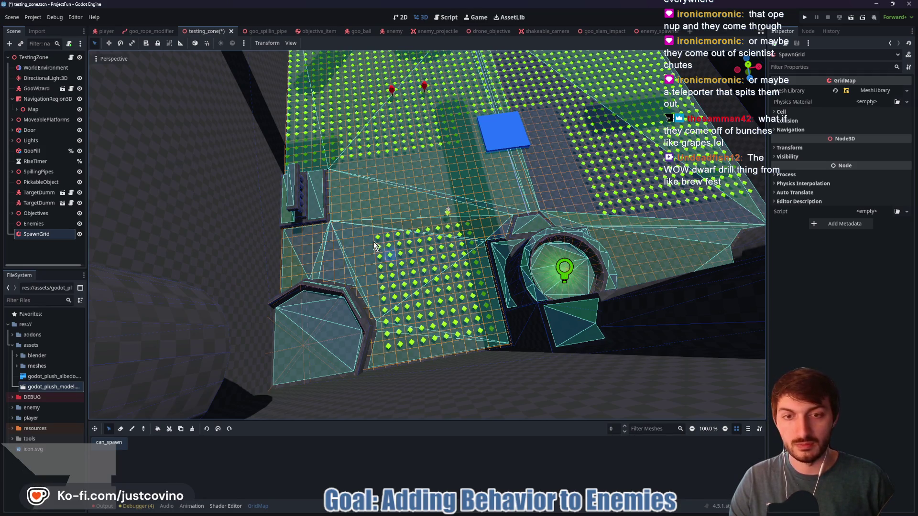
mouse_move(349, 188)
mouse_down()
mouse_move(442, 221)
mouse_move(475, 214)
mouse_move(447, 221)
mouse_move(464, 219)
mouse_up()
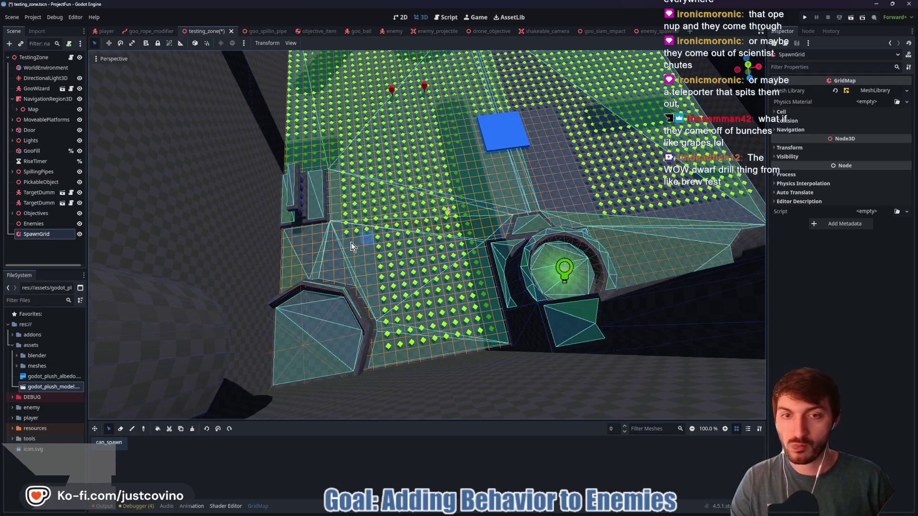
mouse_move(282, 235)
mouse_down()
mouse_move(350, 267)
mouse_move(368, 262)
mouse_up()
key(z)
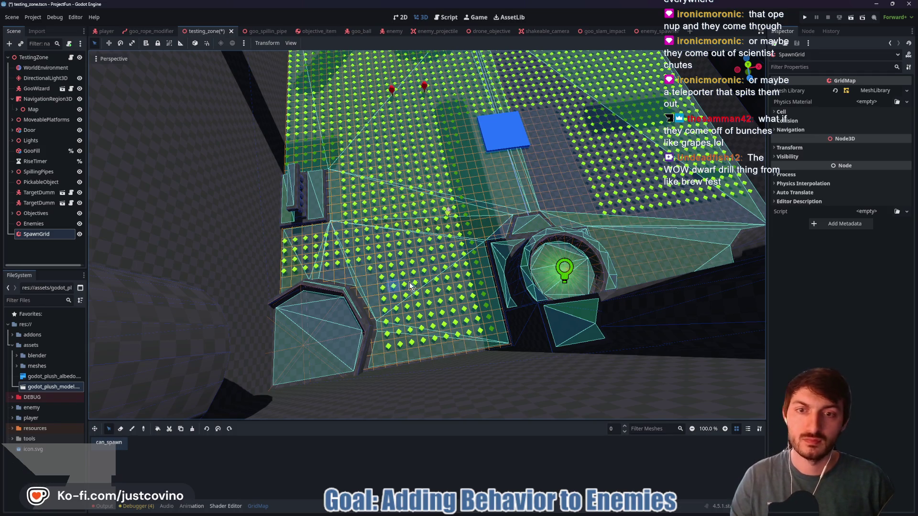
mouse_move(665, 239)
mouse_down()
mouse_move(643, 259)
mouse_move(632, 179)
mouse_move(564, 260)
mouse_move(454, 270)
mouse_move(508, 354)
mouse_up()
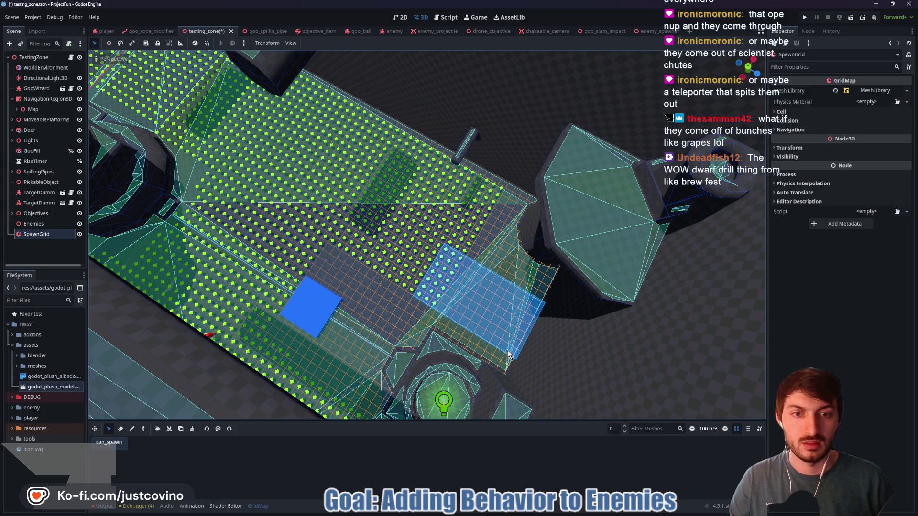
Fill two more outlined floor areas with can_spawn cells and outline strips beside the tower.
key(z)
mouse_move(476, 237)
mouse_down()
mouse_move(466, 281)
mouse_move(536, 300)
mouse_up()
key(z)
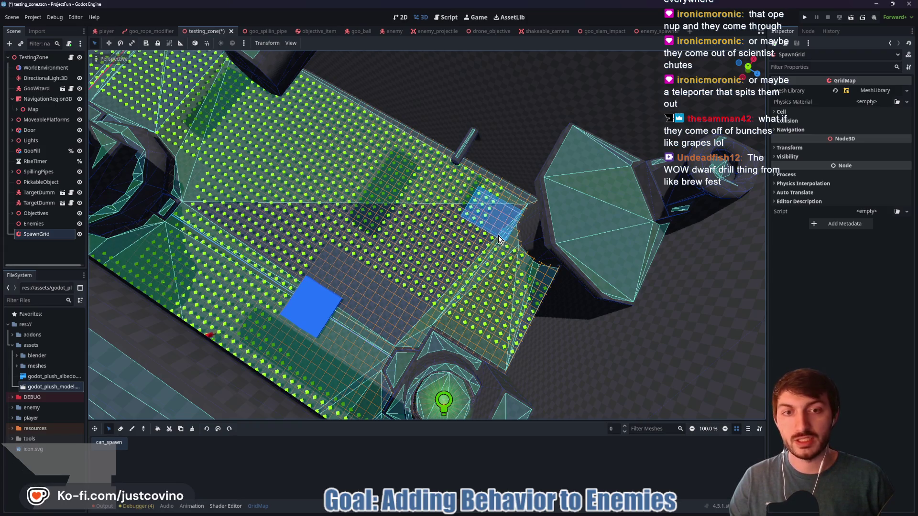
scroll(411, 306, up, 2)
drag(415, 287, 401, 114)
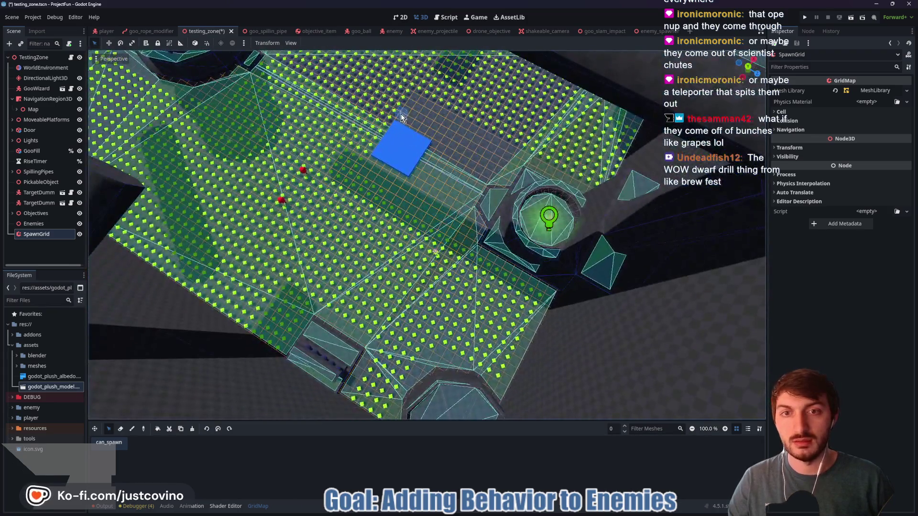
click(439, 125)
mouse_move(404, 117)
mouse_down()
mouse_move(495, 148)
mouse_move(506, 141)
mouse_up()
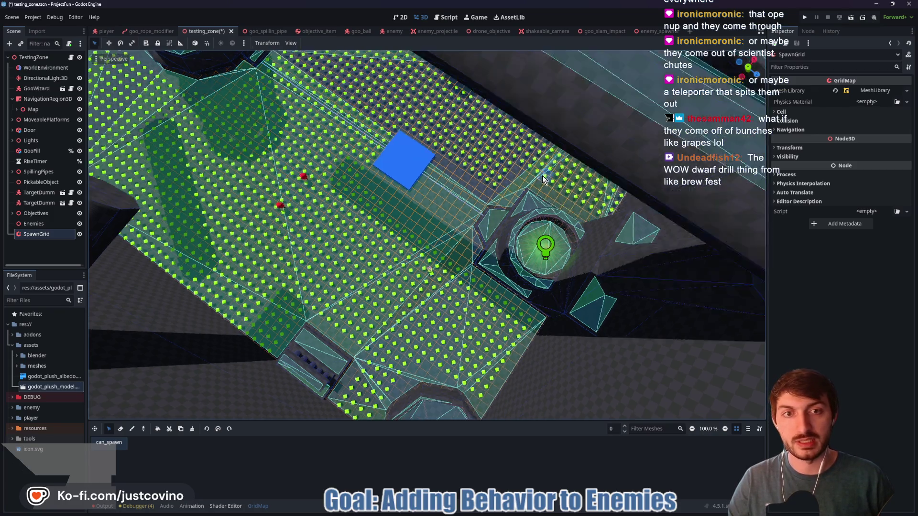
mouse_move(542, 176)
mouse_down()
mouse_move(464, 162)
mouse_move(473, 203)
mouse_move(432, 298)
mouse_up()
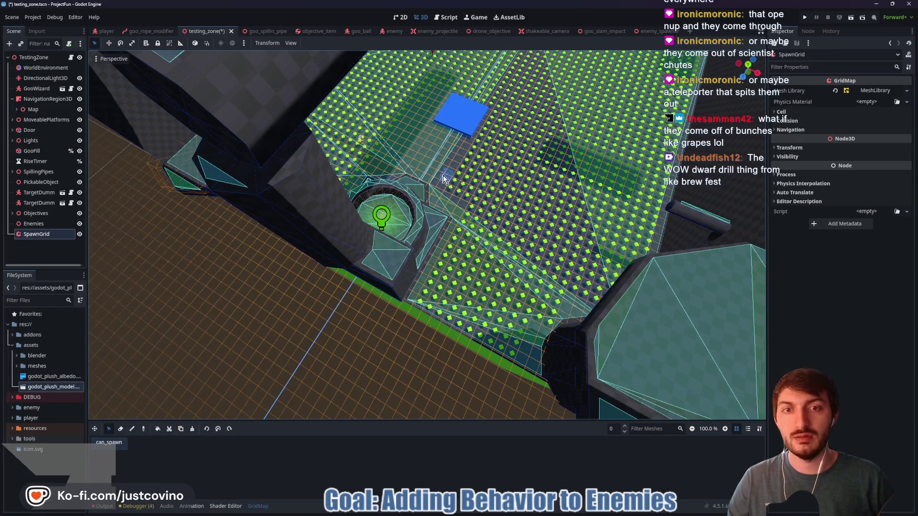
drag(439, 160, 476, 203)
Outline a column of cells near the tower, hide the SpawnGrid, and switch to the enemy_spawner scene.
key(w)
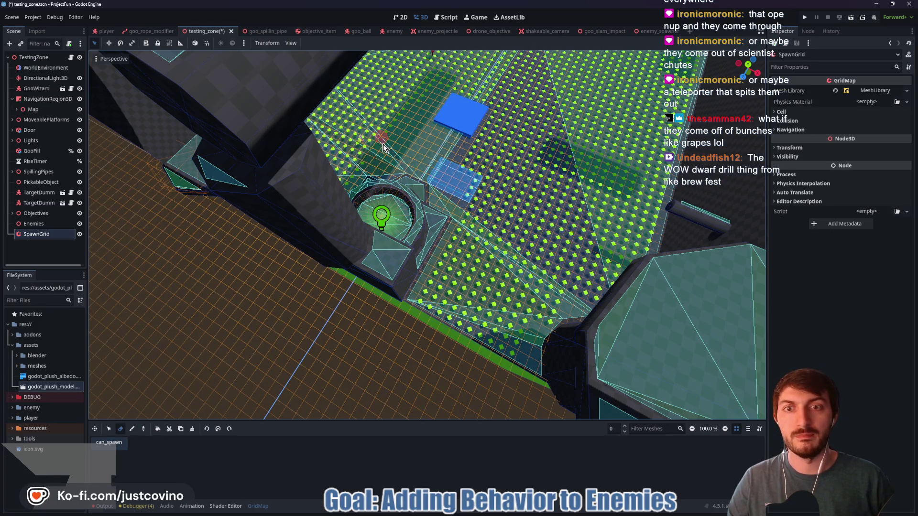
key(q)
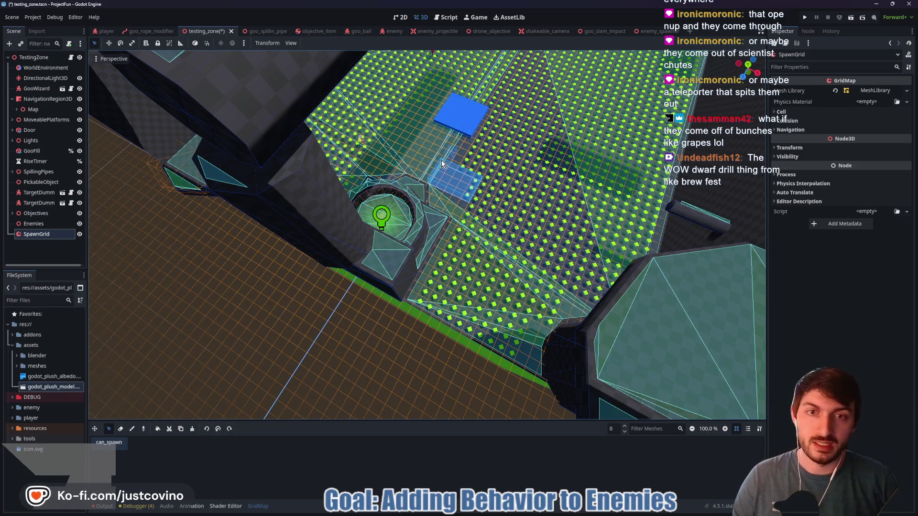
drag(443, 167, 405, 280)
scroll(406, 279, down, 5)
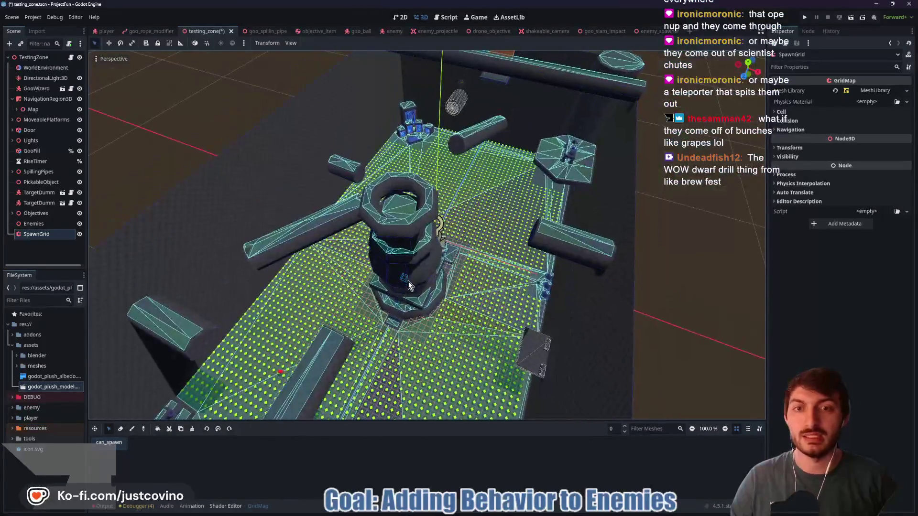
drag(388, 324, 414, 371)
scroll(414, 371, up, 6)
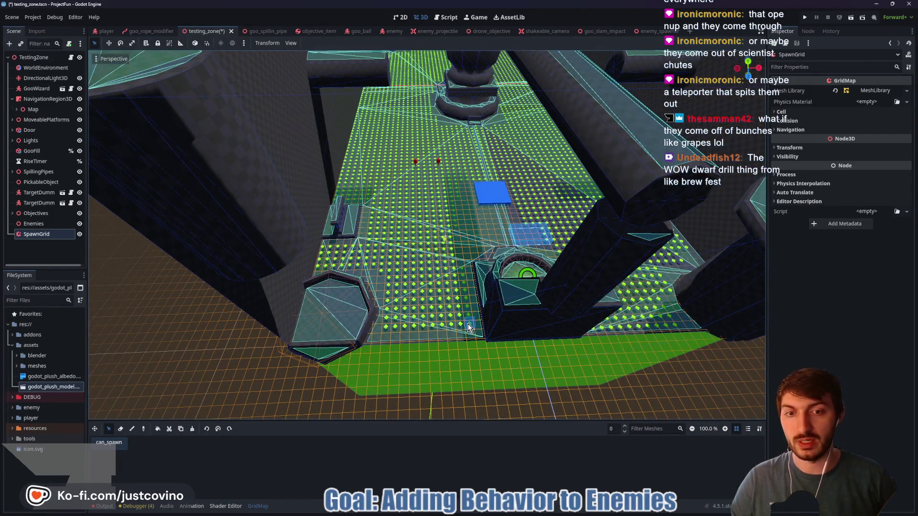
drag(469, 328, 465, 266)
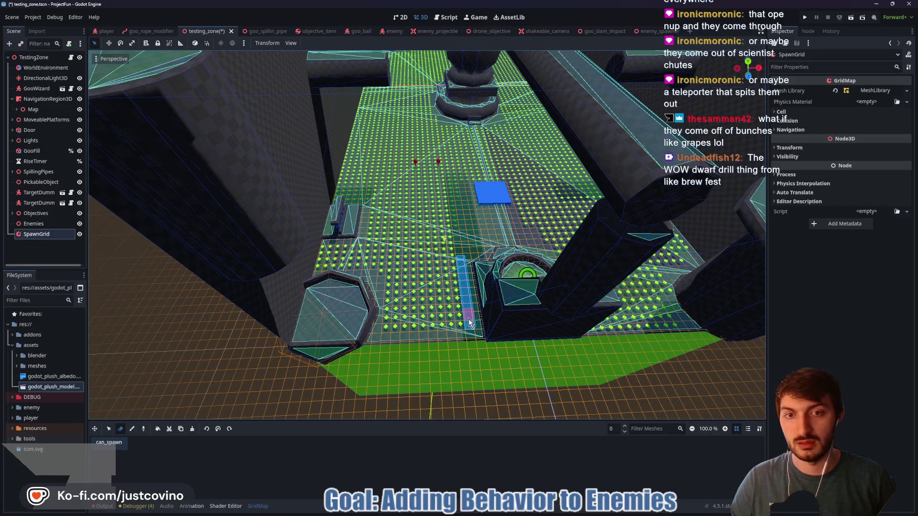
key(q)
click(79, 234)
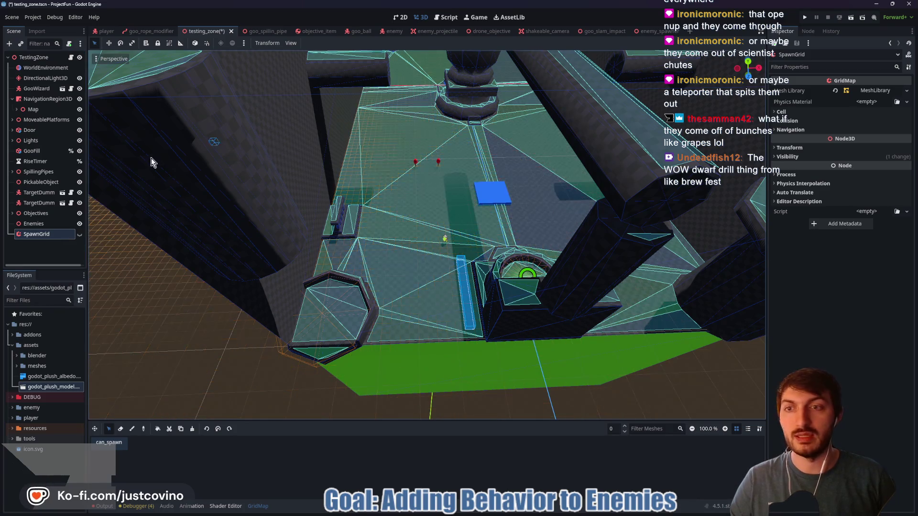
click(648, 31)
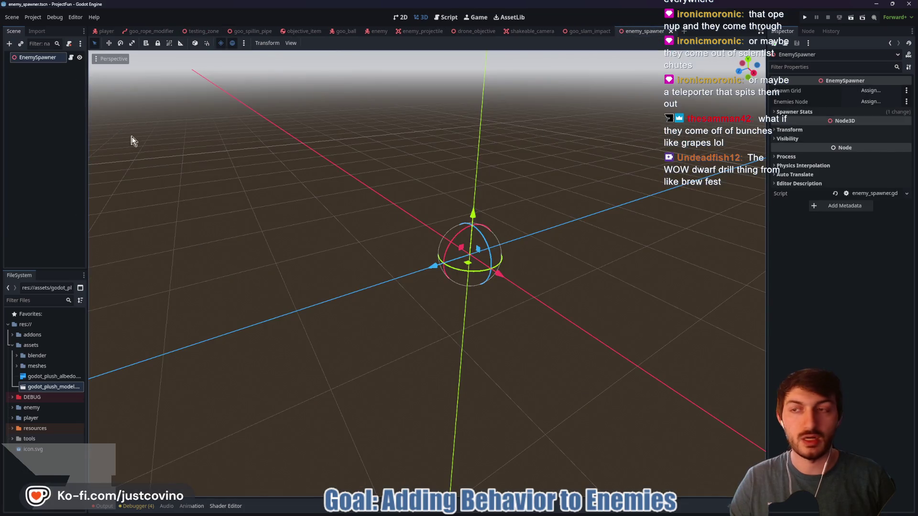
Open enemy_spawner.gd and rename spawn_enemies to _initial_enemy_spawn.
click(71, 57)
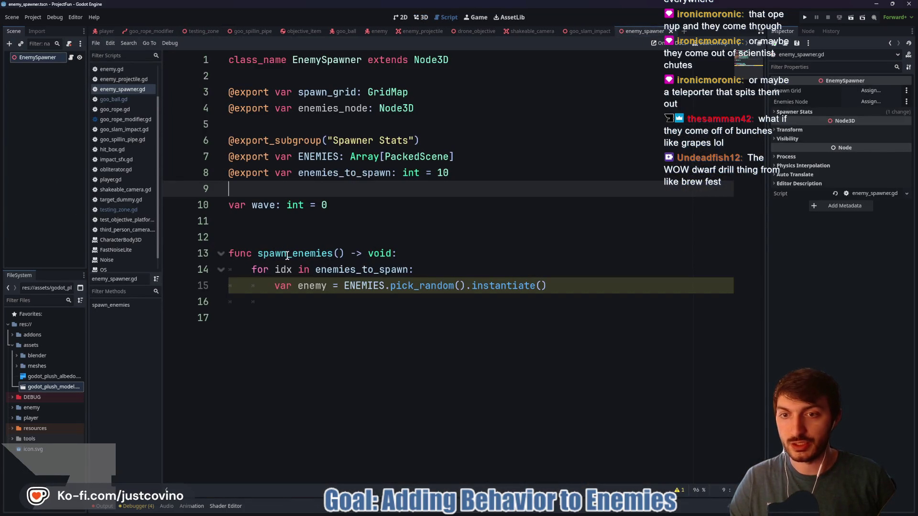
drag(334, 254, 256, 253)
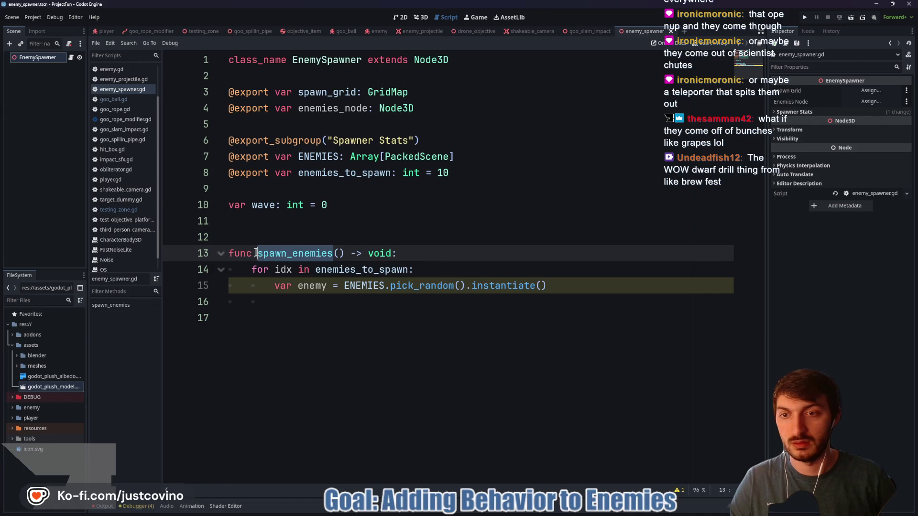
text(_initial_enem)
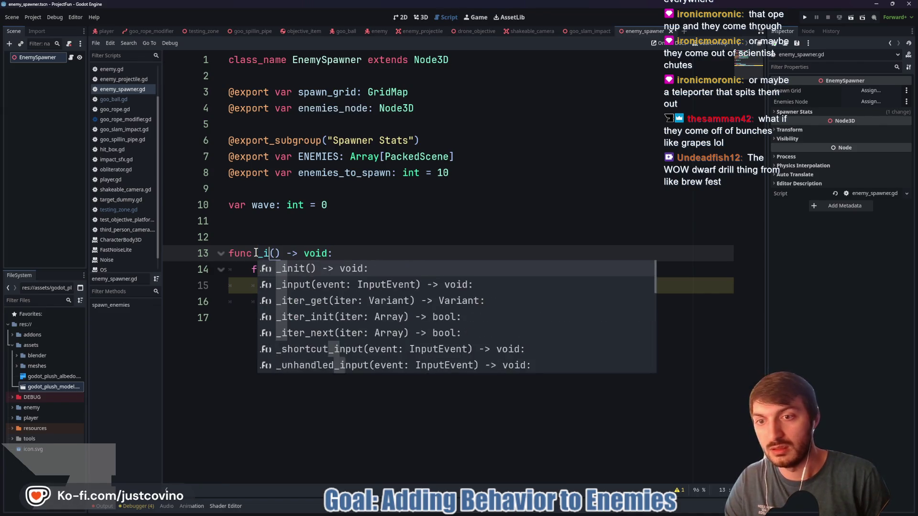
text(y_spawn)
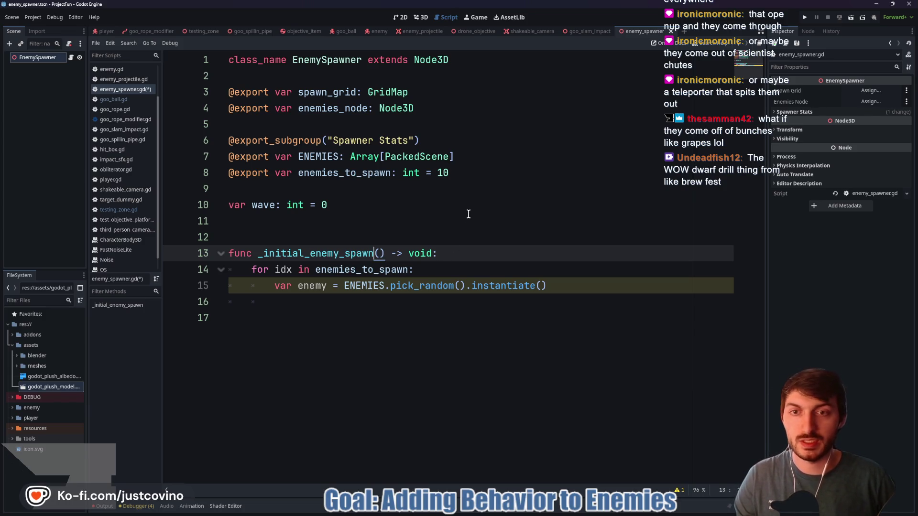
click(330, 304)
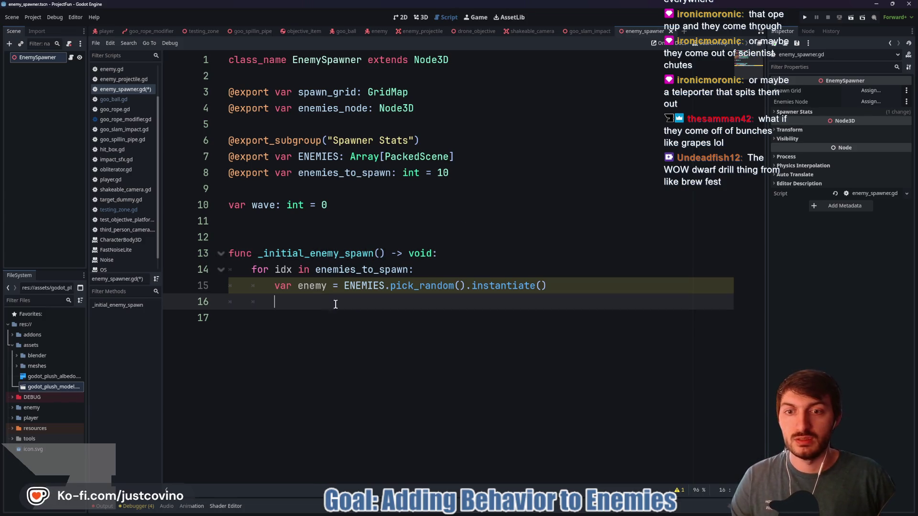
drag(550, 286, 342, 291)
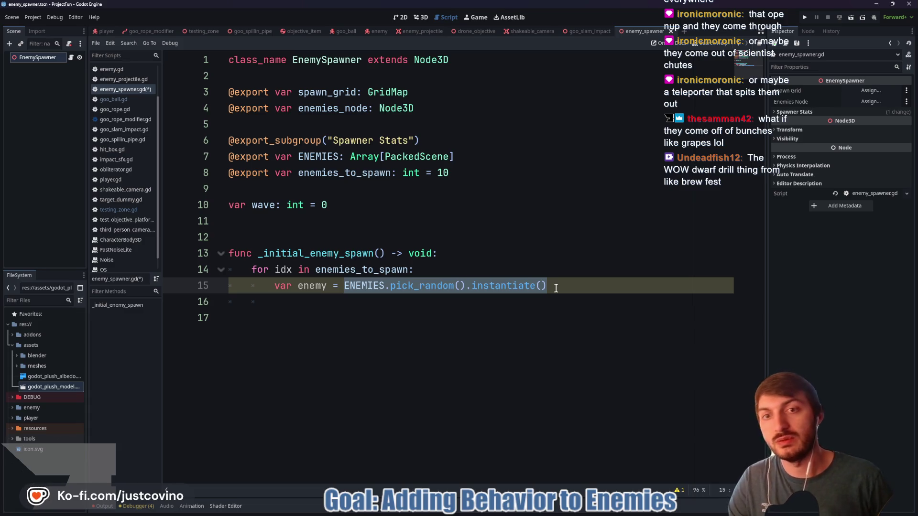
click(471, 156)
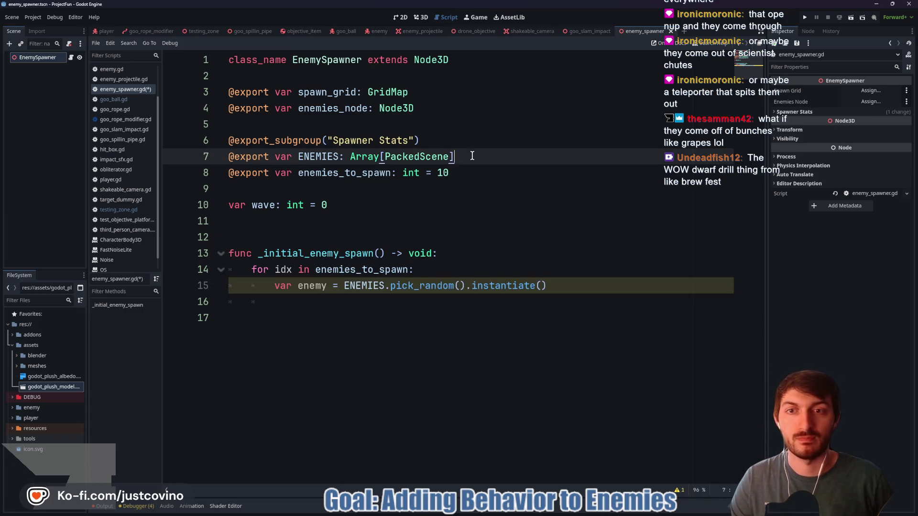
Add an exported INITIAL_SCIENTIST PackedScene variable below the ENEMIES export.
key(Return)
text(export var IINIT)
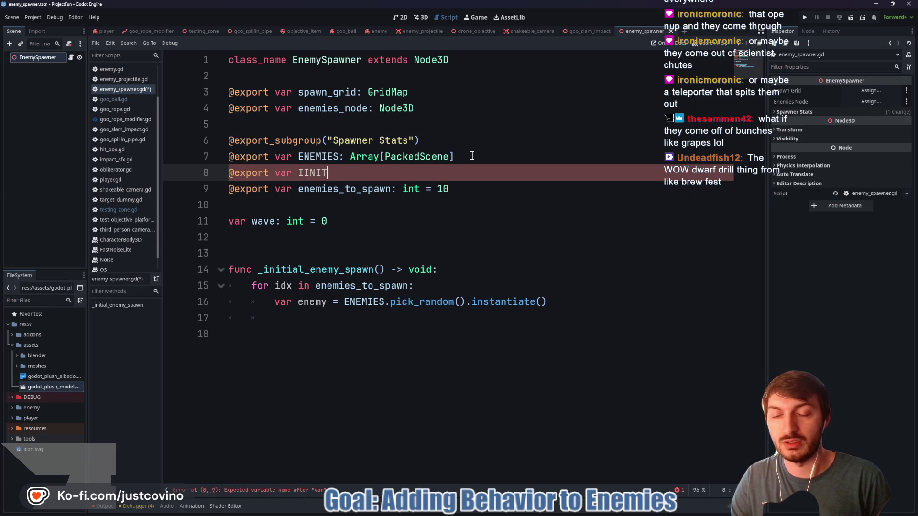
text(IAL_SCI)
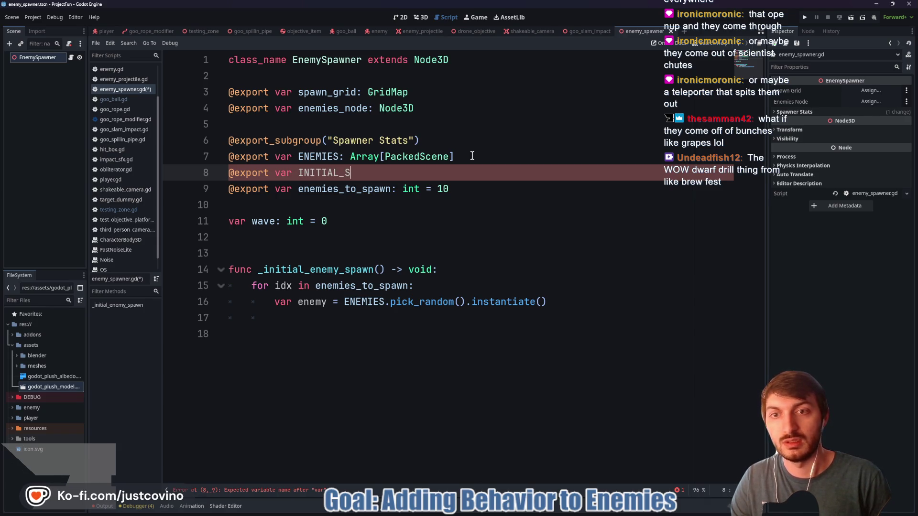
text(ENTIST:)
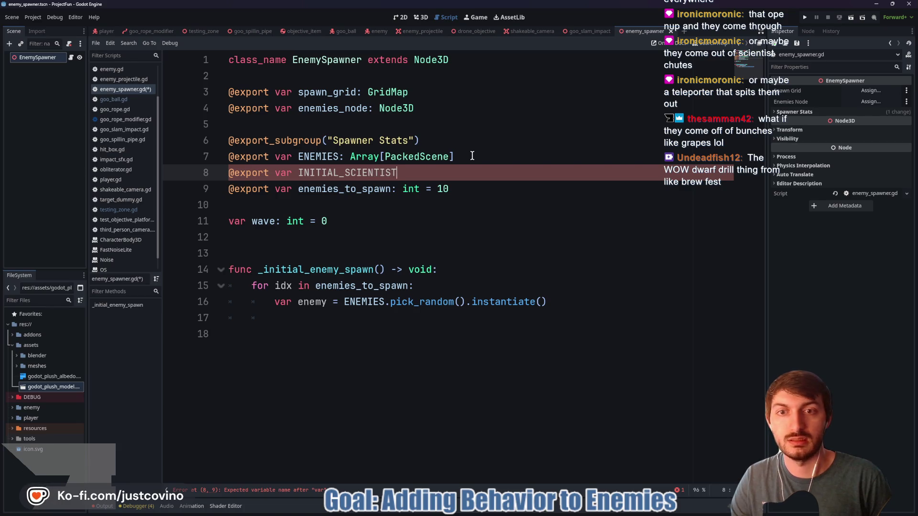
text( PackedSc)
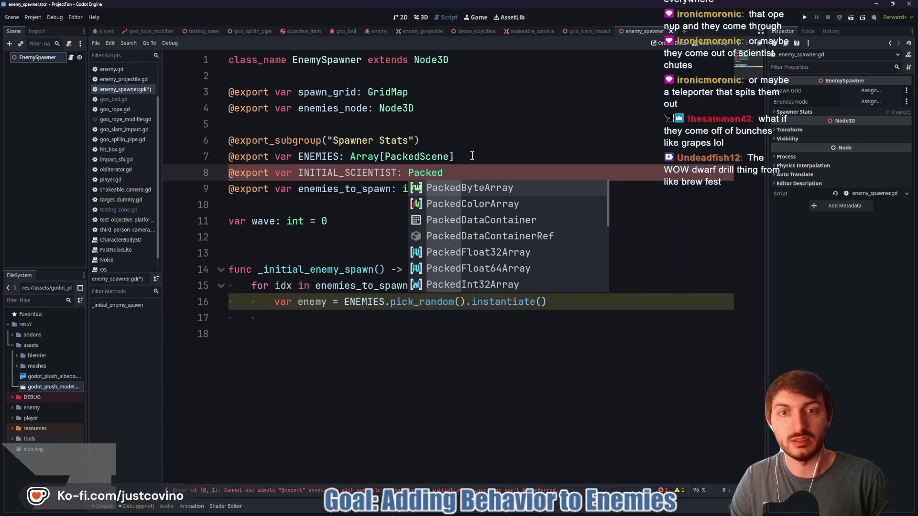
key(Return)
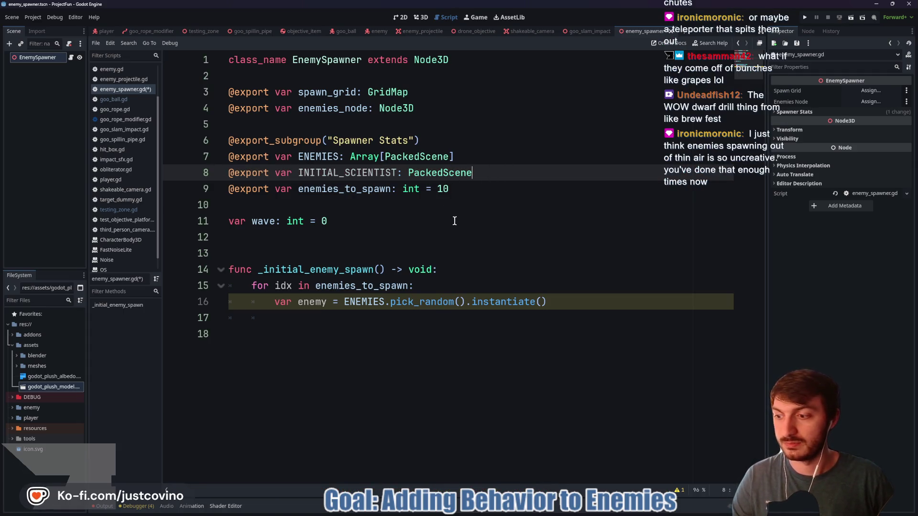
click(460, 206)
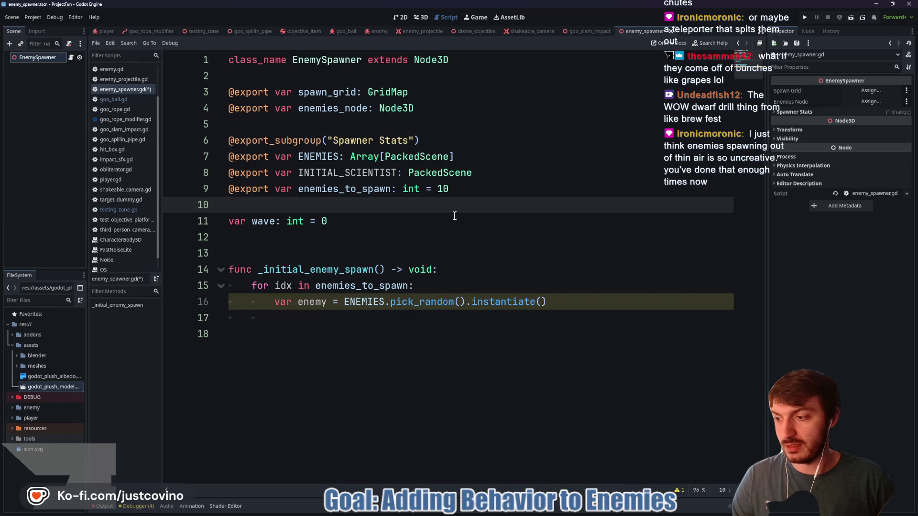
Make the loop call INITIAL_SCIENTIST.instantiate() instead of a random enemy, save, and return to 3D view.
click(297, 320)
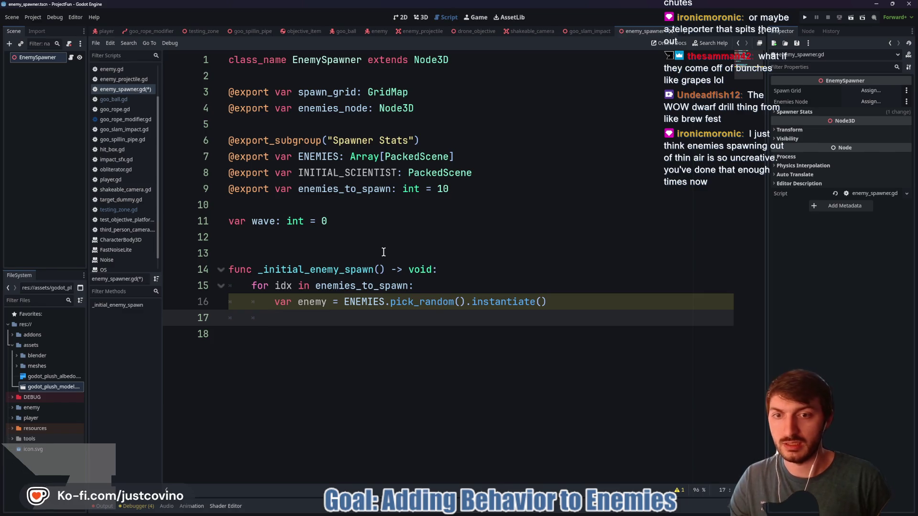
drag(344, 302, 550, 304)
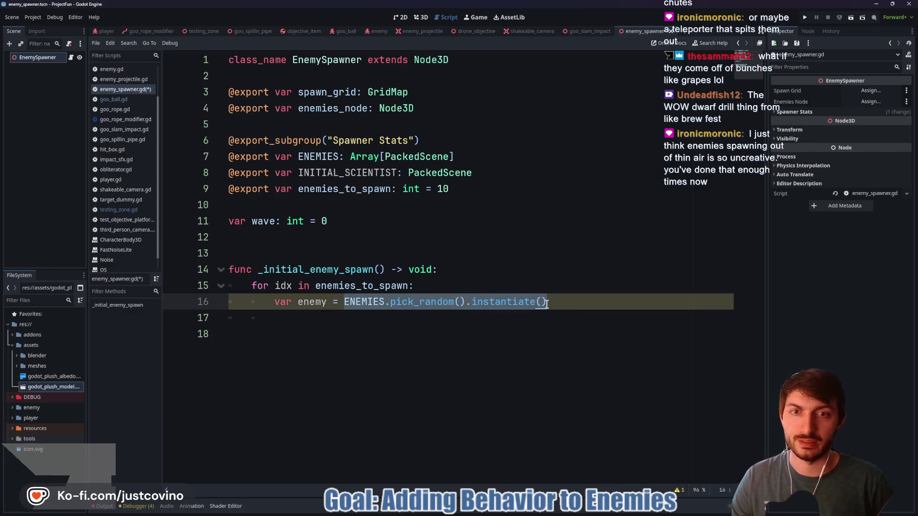
text(IN)
key(Return)
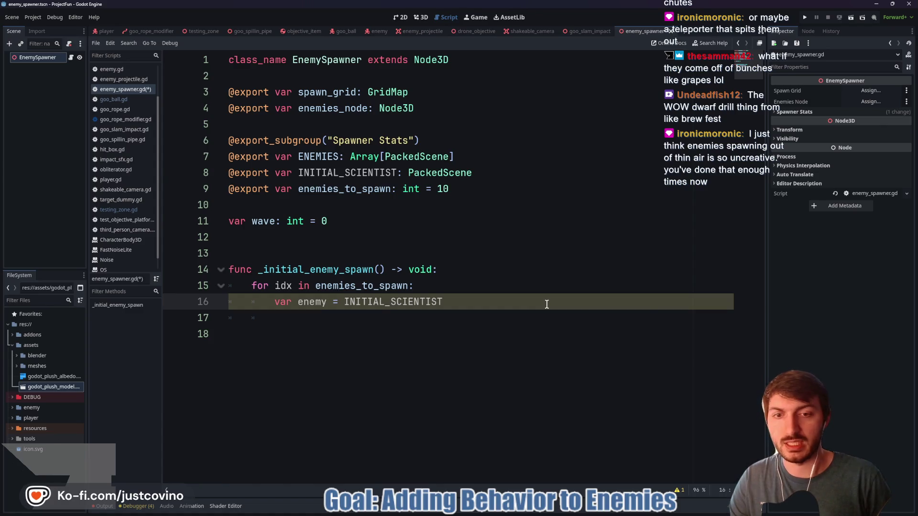
text(.ins)
key(Return)
key(Escape)
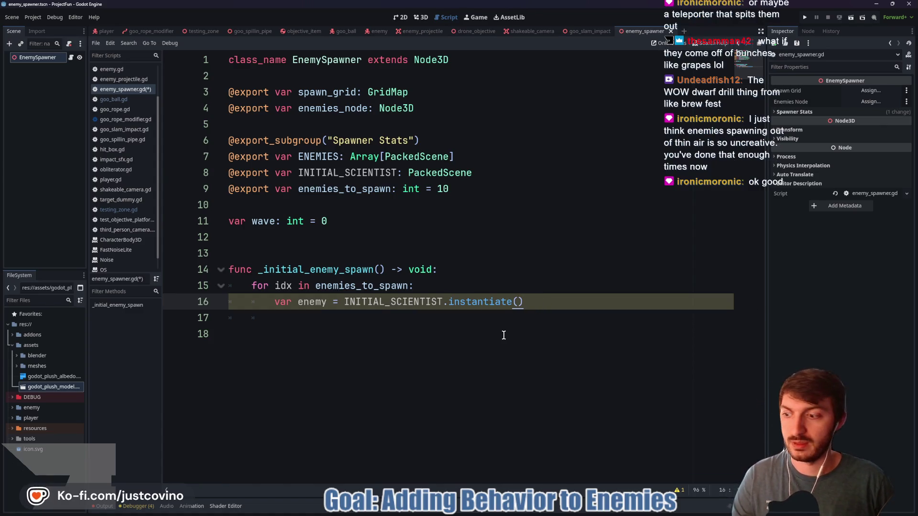
key(ctrl+s)
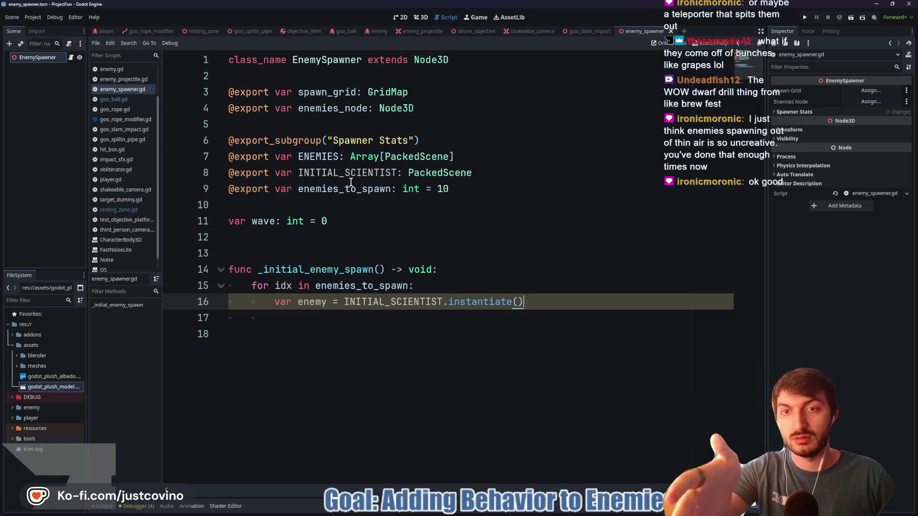
click(421, 17)
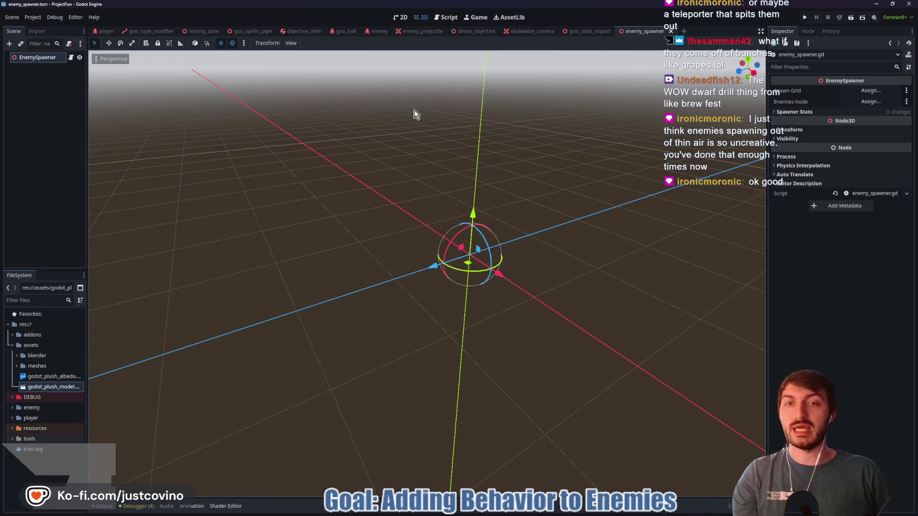
Reopen the testing_zone scene and select its TestingZone root node to check the spawn area.
click(201, 31)
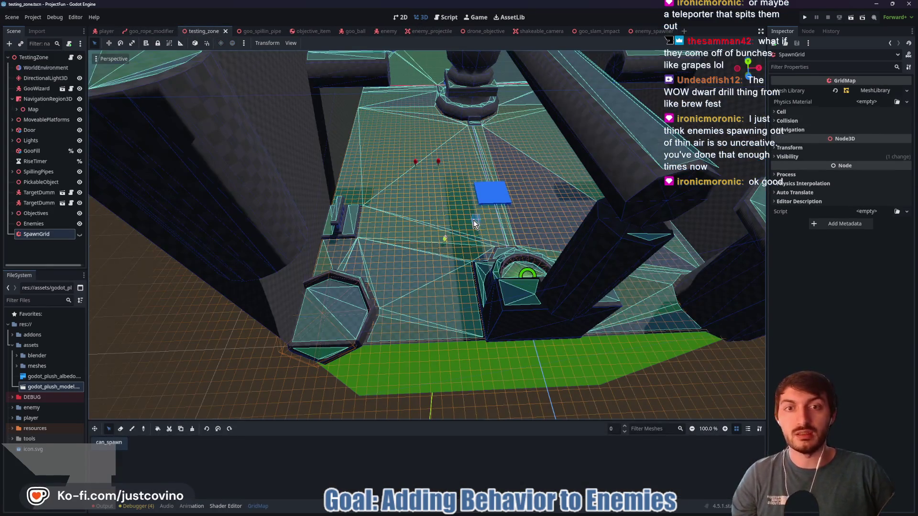
click(33, 57)
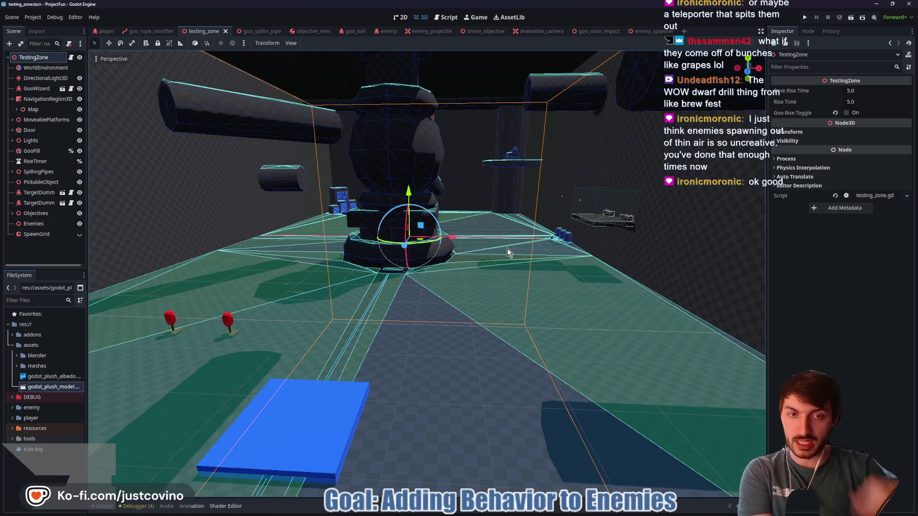
click(510, 514)
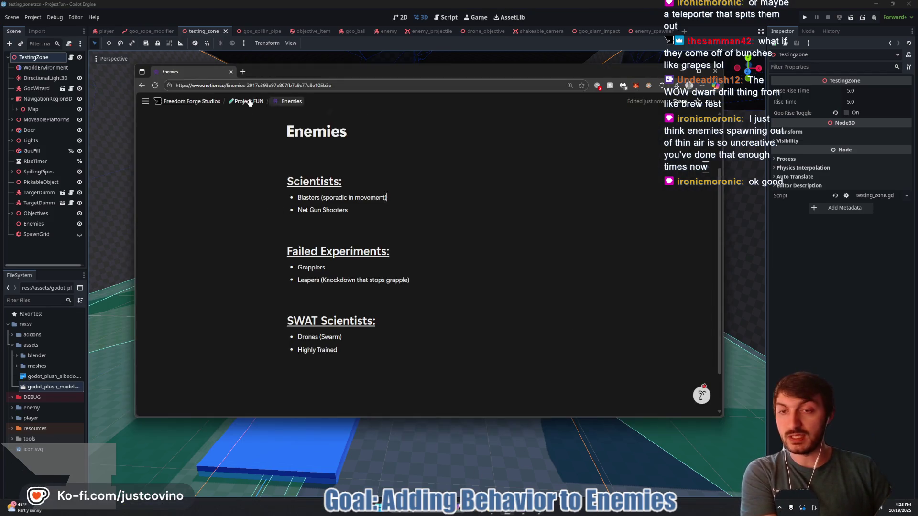
Review the Net Gun Shooters, SWAT Scientists and Failed Experiments entries in Notion, then return to Godot.
triple_click(376, 213)
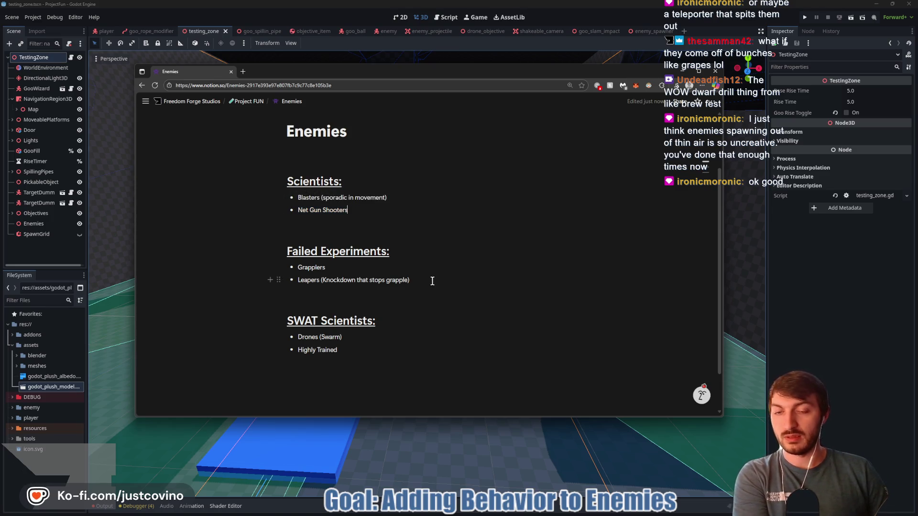
drag(369, 356, 242, 312)
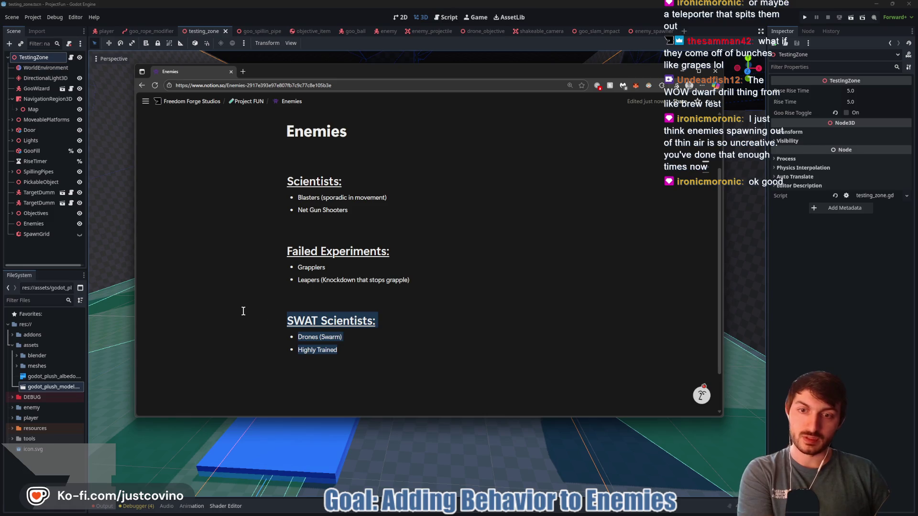
click(365, 340)
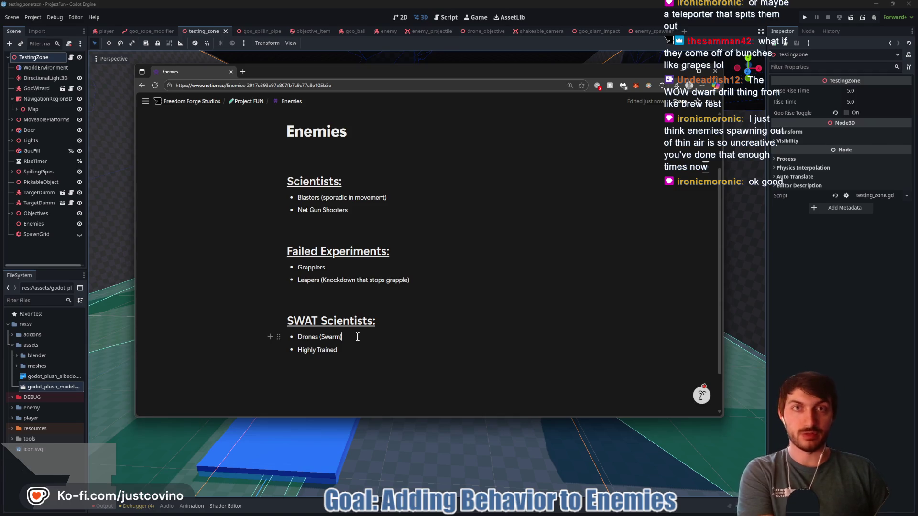
drag(439, 289, 254, 244)
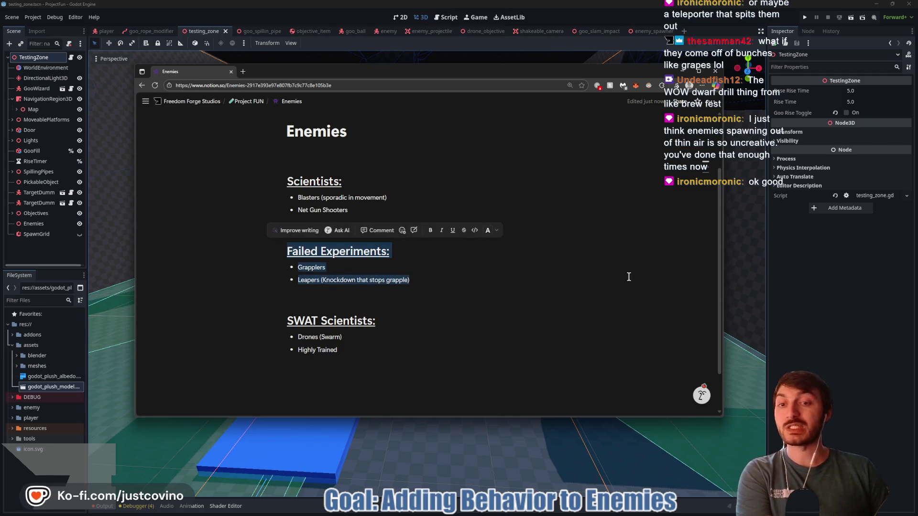
click(861, 308)
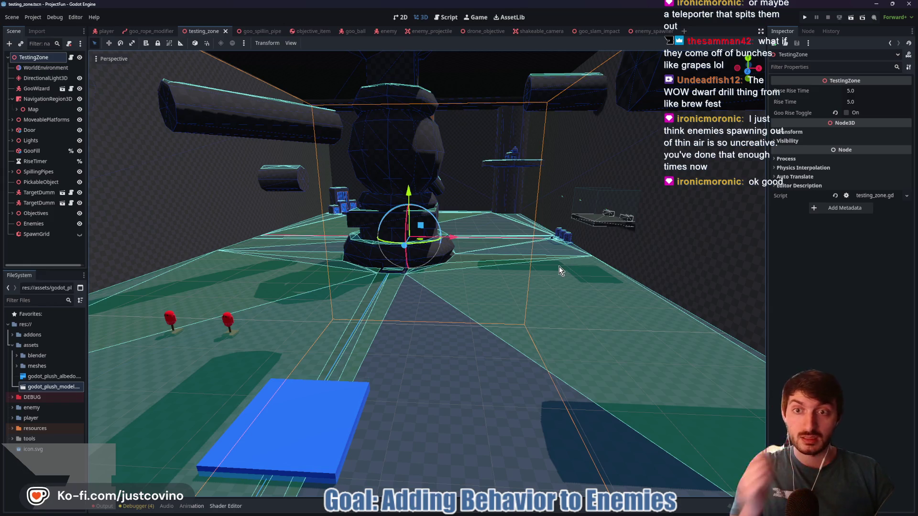
key(w)
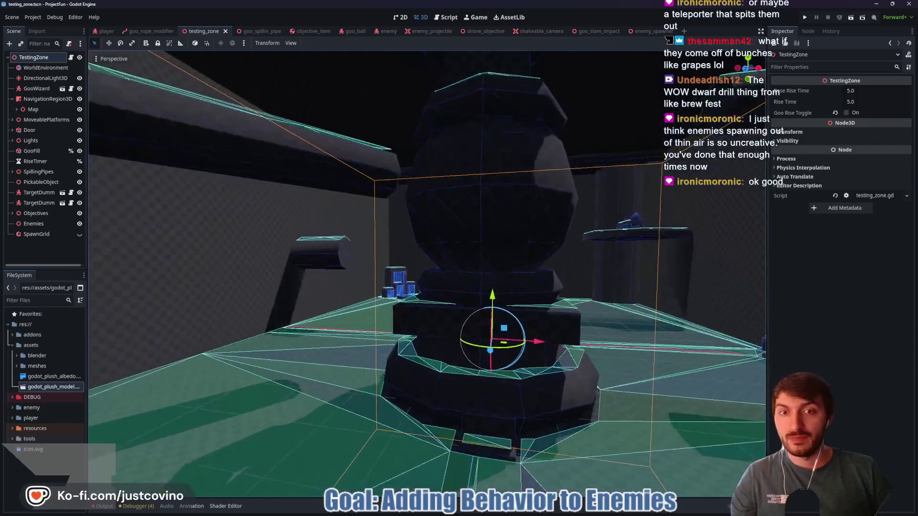
key(s)
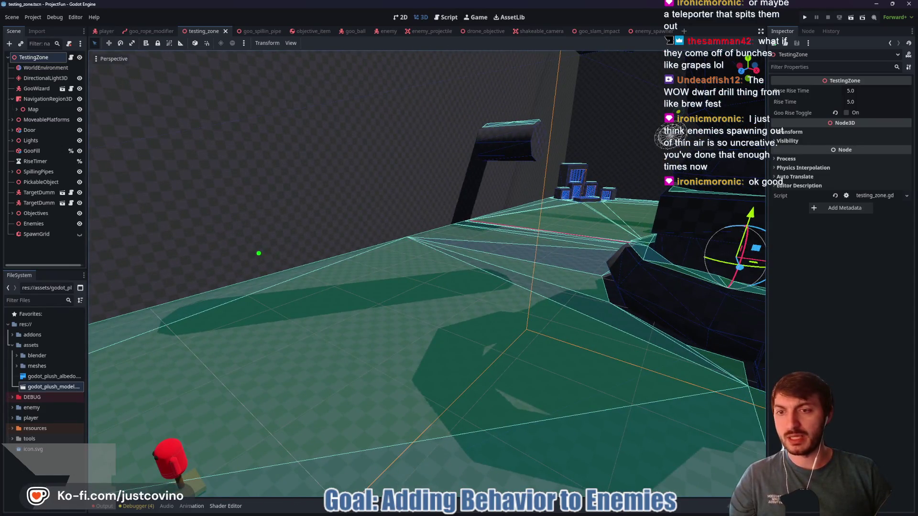
mouse_move(385, 202)
mouse_down()
mouse_move(435, 256)
mouse_move(320, 308)
mouse_up()
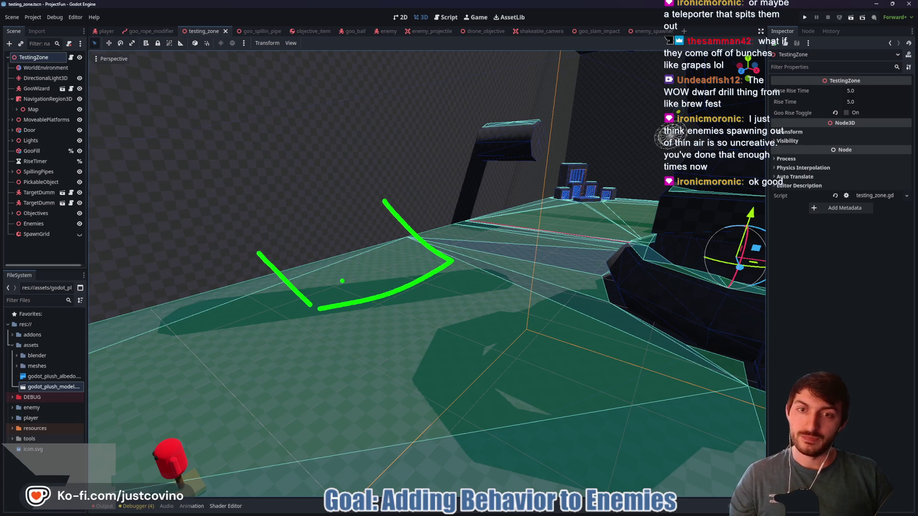
mouse_move(234, 350)
mouse_down()
mouse_move(292, 287)
mouse_move(333, 268)
mouse_up()
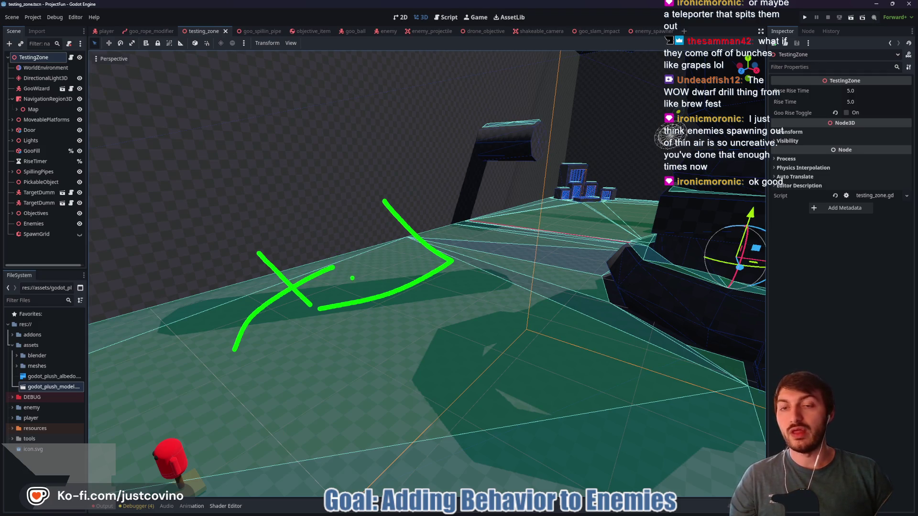
mouse_move(349, 246)
mouse_down()
mouse_move(222, 304)
mouse_move(242, 390)
mouse_move(297, 455)
mouse_up()
key(Escape)
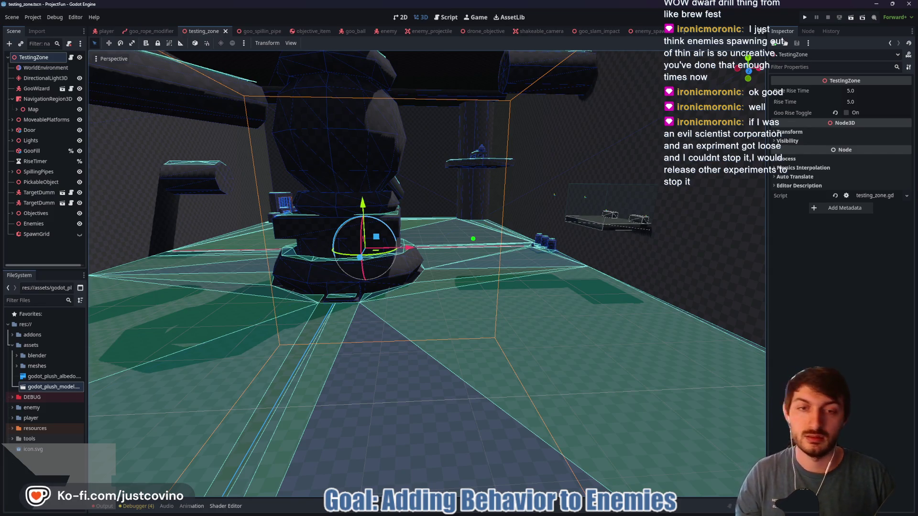
mouse_move(471, 238)
mouse_down()
mouse_move(479, 250)
mouse_move(462, 274)
mouse_up()
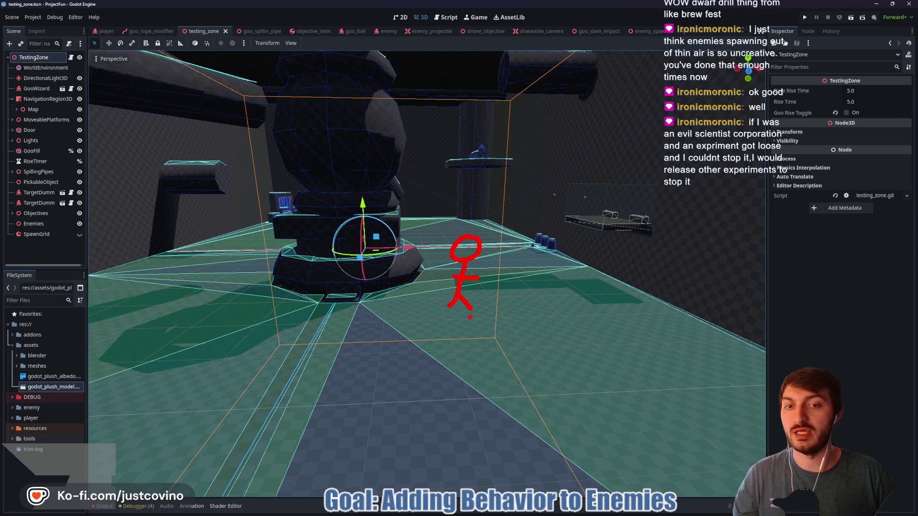
drag(529, 249, 535, 262)
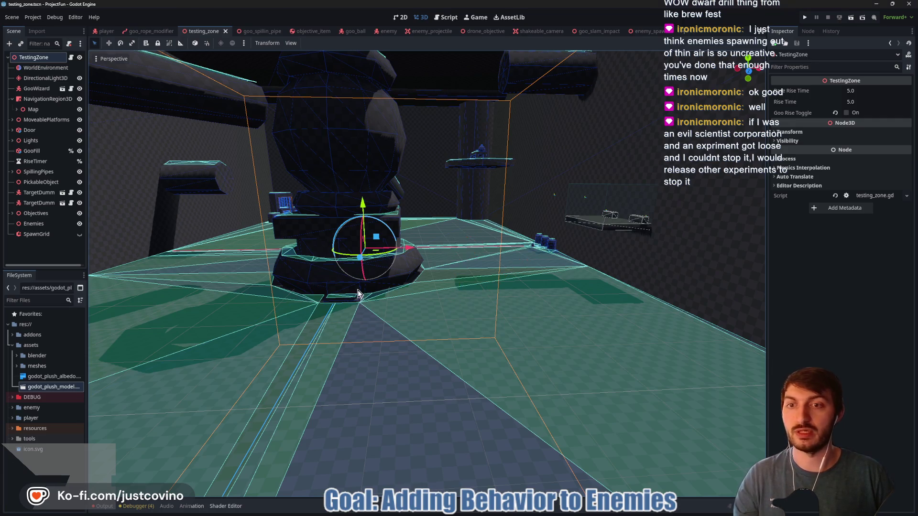
key(w)
scroll(368, 285, up, 3)
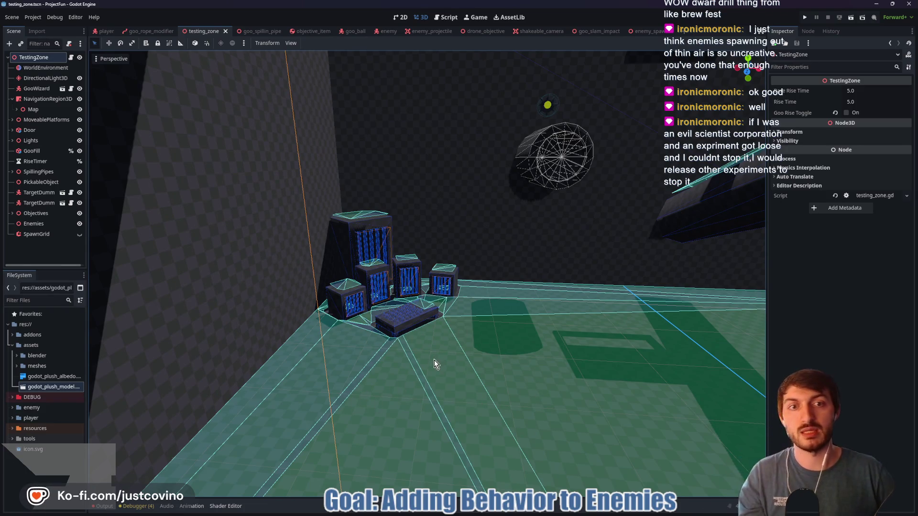
key(w)
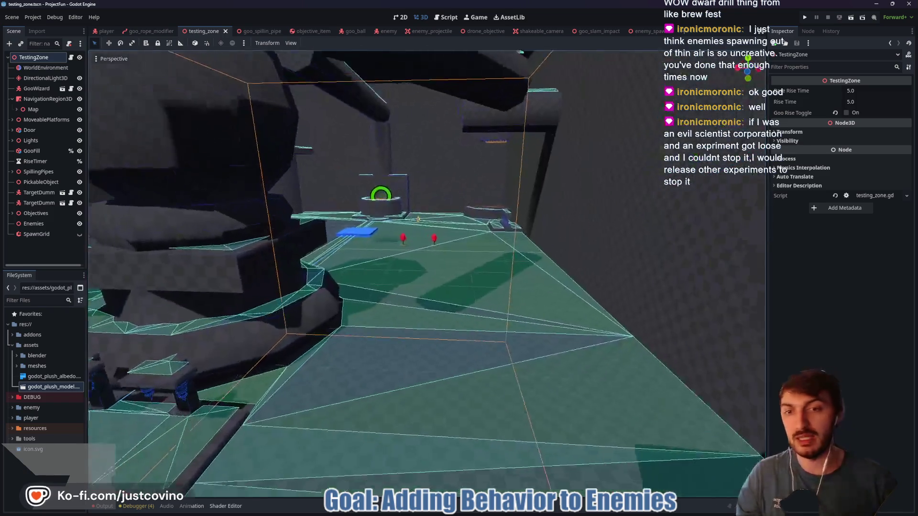
key(s)
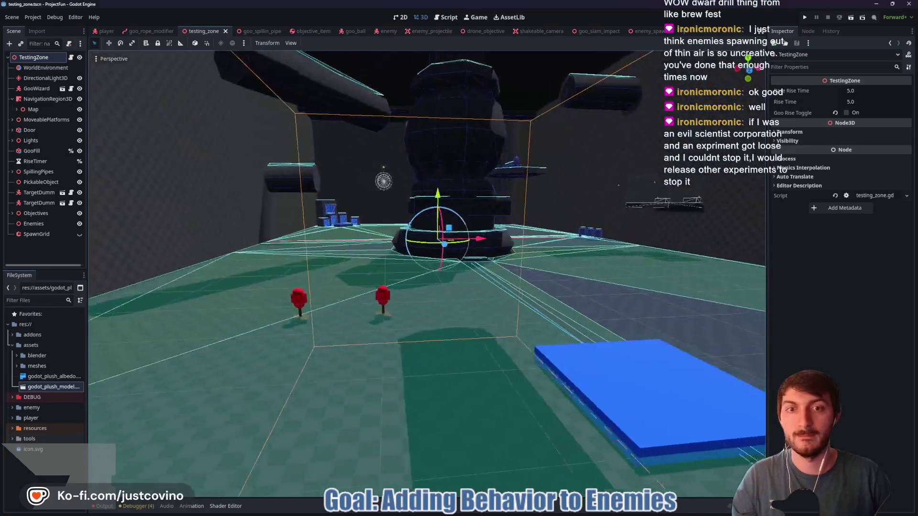
key(w)
key(a)
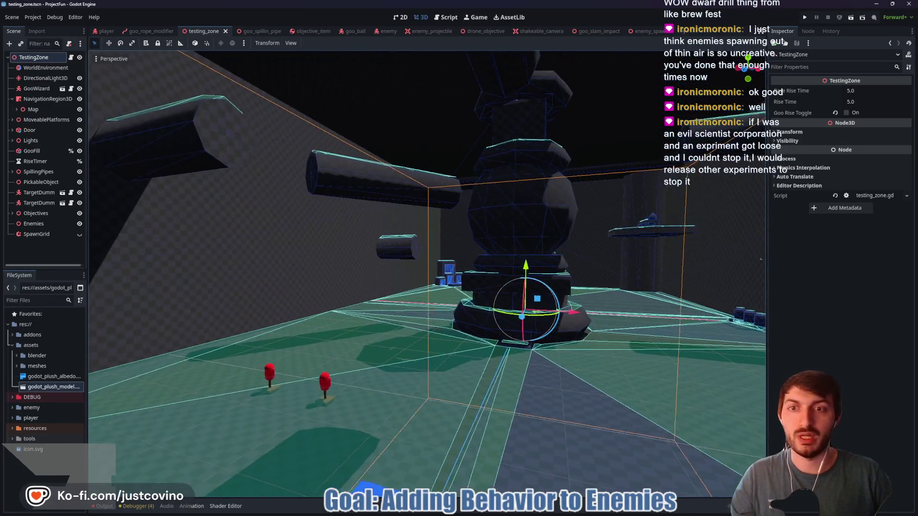
key(e)
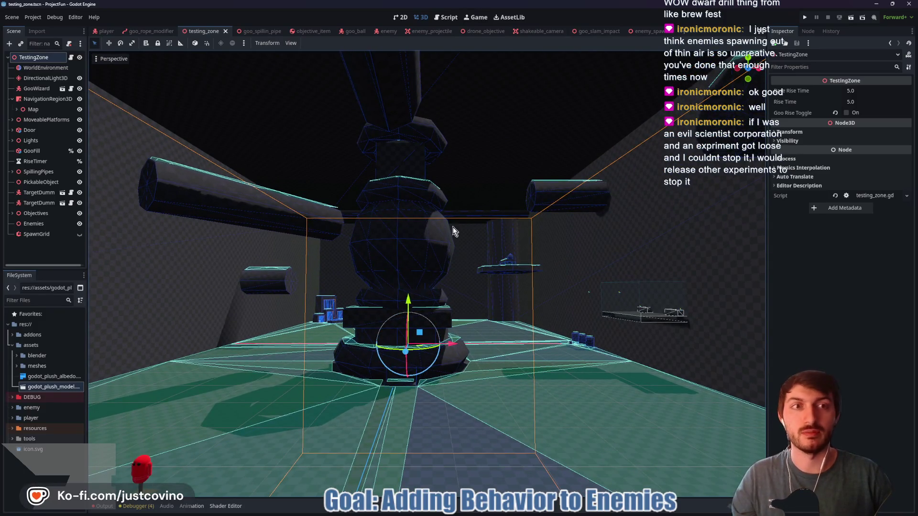
right_click(466, 307)
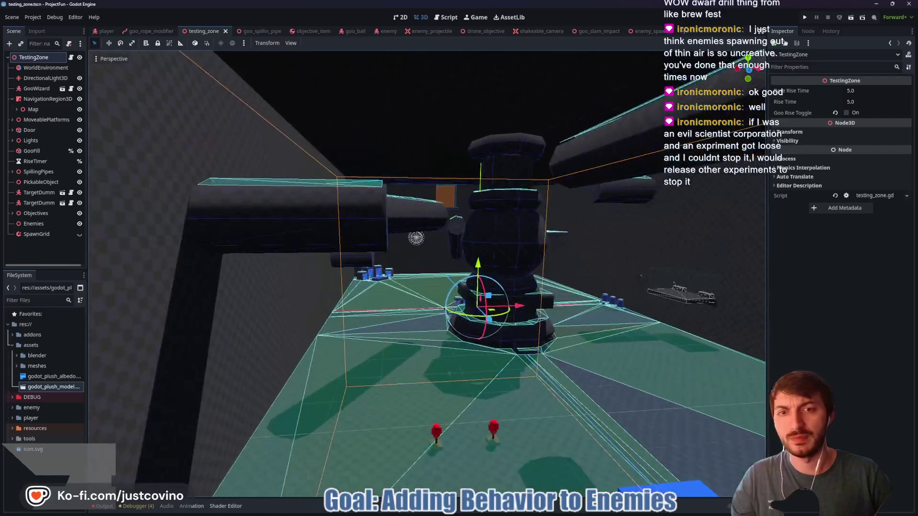
key(w)
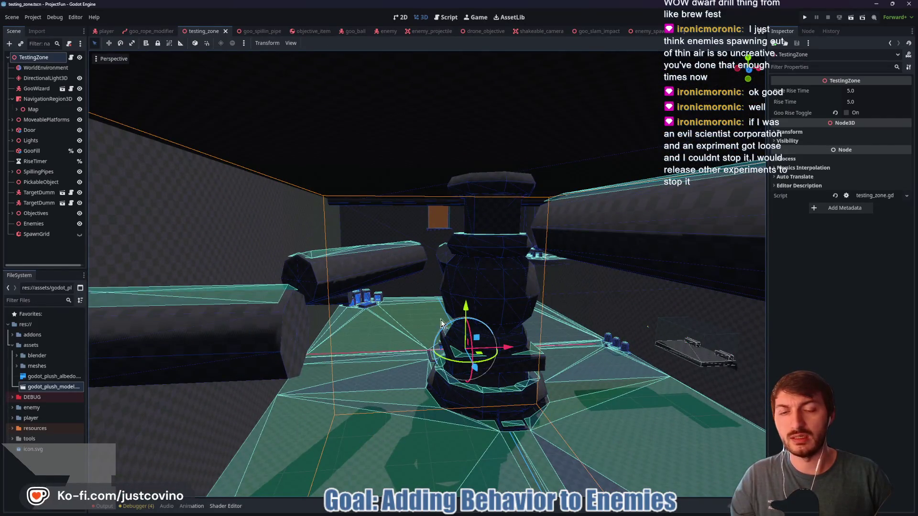
mouse_move(419, 228)
mouse_down()
mouse_move(271, 236)
mouse_move(364, 313)
mouse_move(435, 222)
mouse_up()
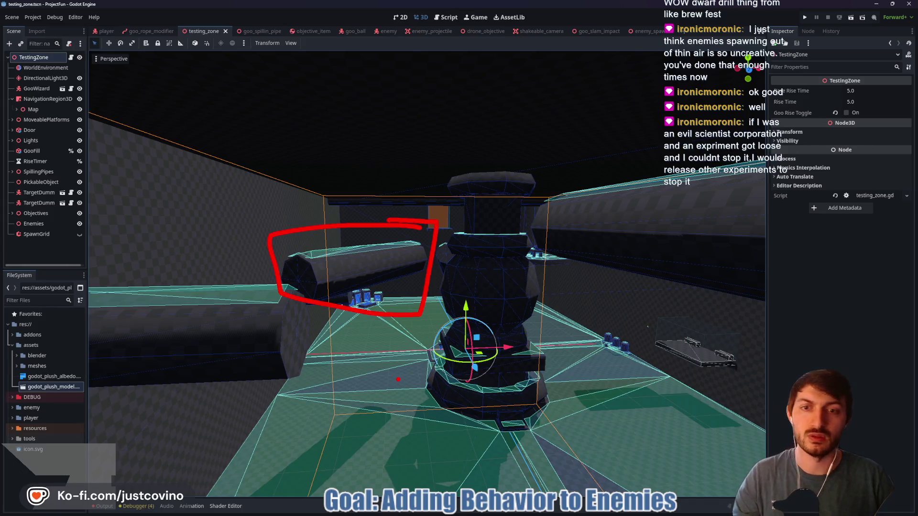
key(Escape)
drag(375, 320, 296, 224)
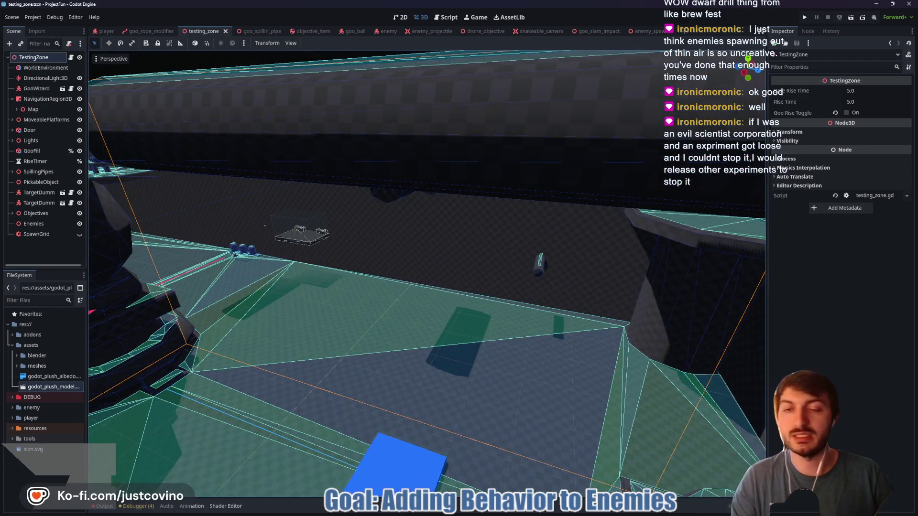
mouse_move(396, 300)
mouse_down()
mouse_move(383, 316)
mouse_move(373, 287)
mouse_move(348, 294)
mouse_move(315, 280)
mouse_move(396, 295)
mouse_up()
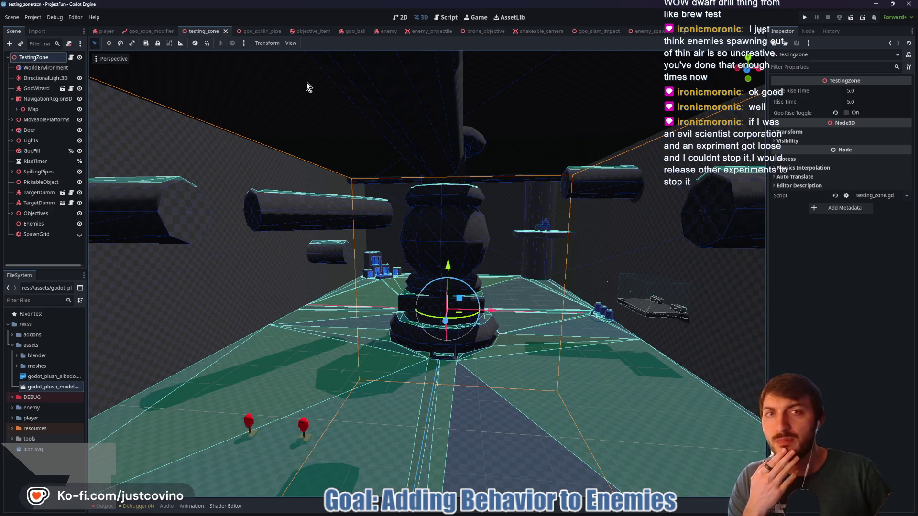
click(641, 34)
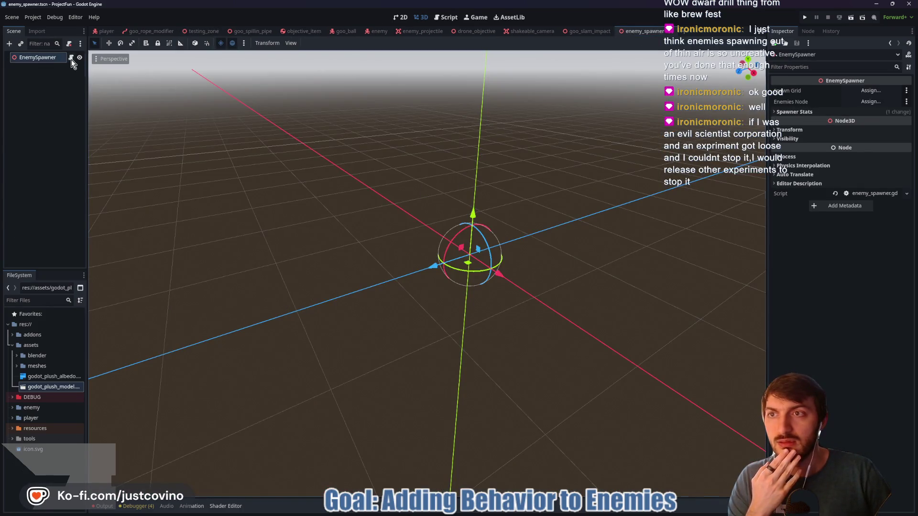
Add a new line after the INITIAL_SCIENTIST instantiate call in enemy_spawner.gd, then look over enemy.gd.
click(70, 58)
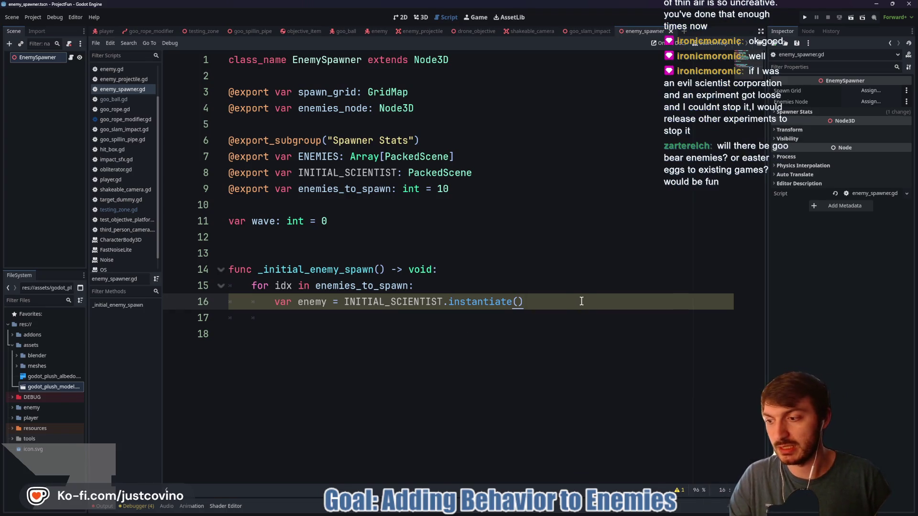
key(Return)
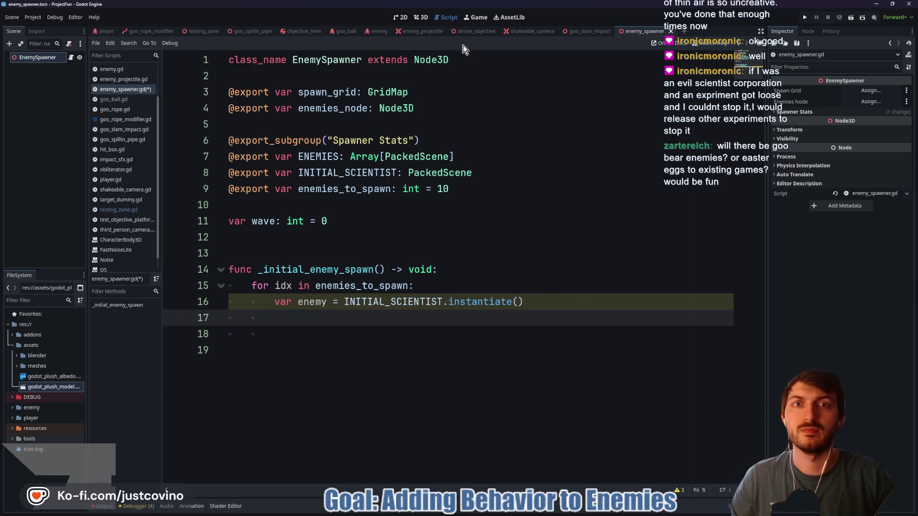
click(379, 31)
scroll(411, 238, up, 10)
scroll(411, 237, up, 8)
scroll(406, 235, up, 2)
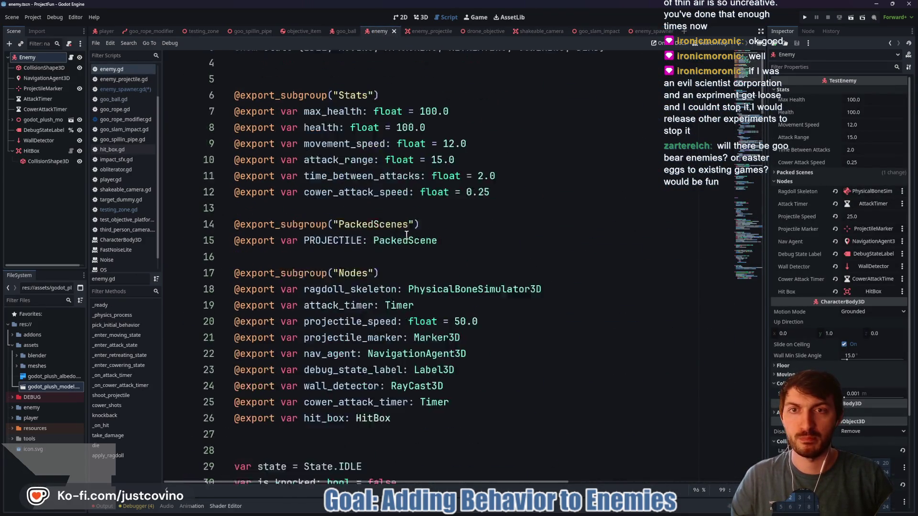
scroll(406, 235, up, 1)
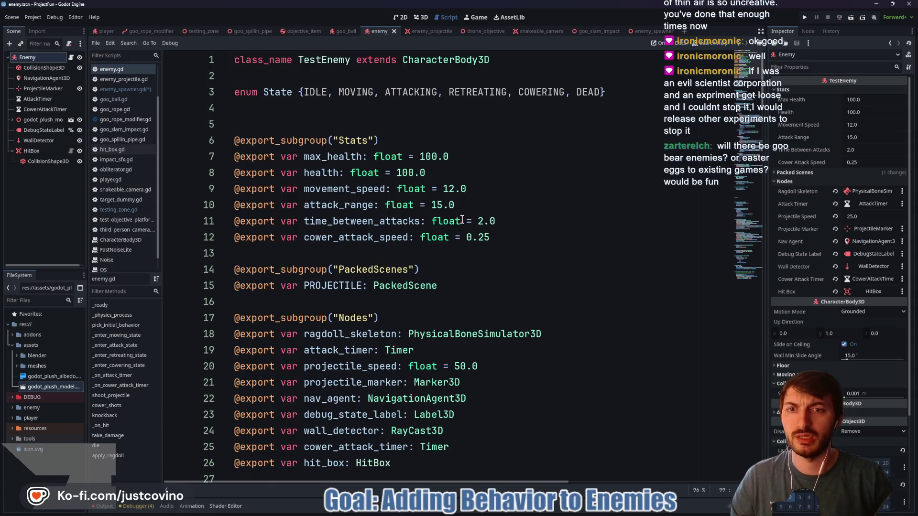
scroll(462, 219, down, 8)
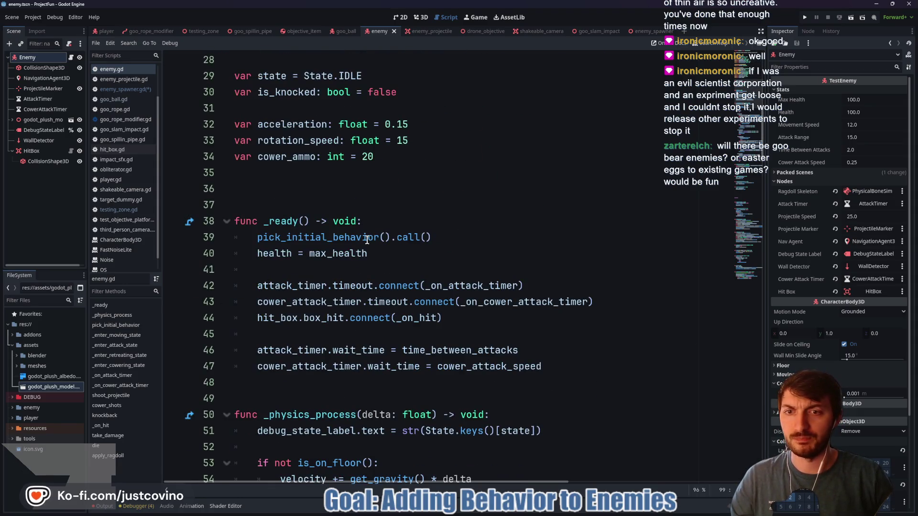
scroll(362, 230, down, 1)
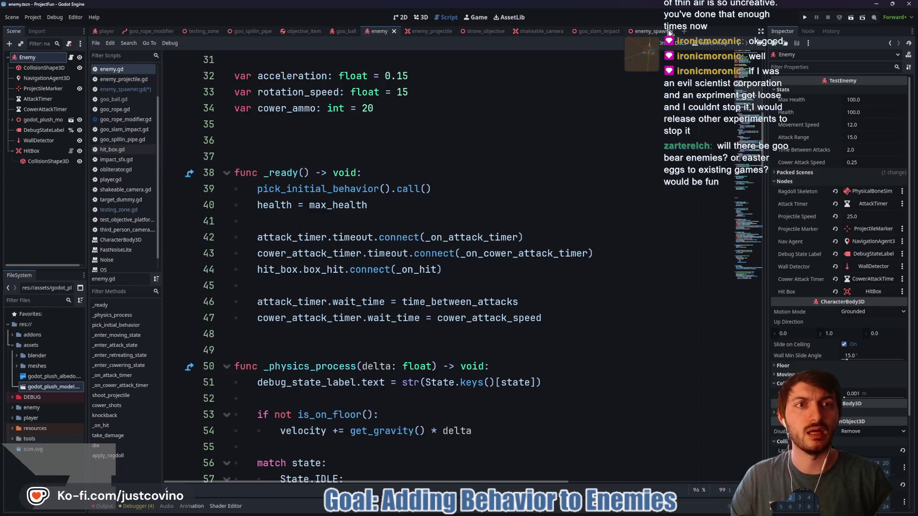
Declare 'var random_position' on line 17 of enemy_spawner.gd and show the testing_zone scene in 3D.
click(643, 31)
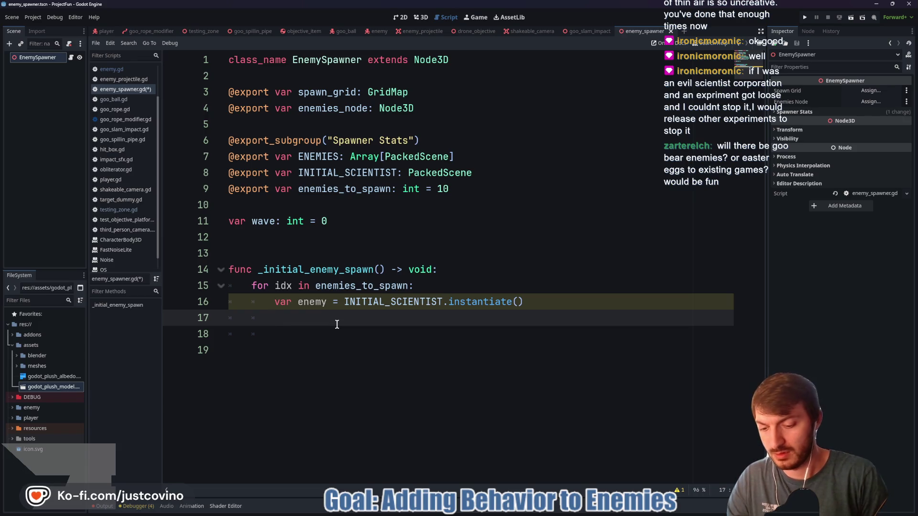
text(r random_pos)
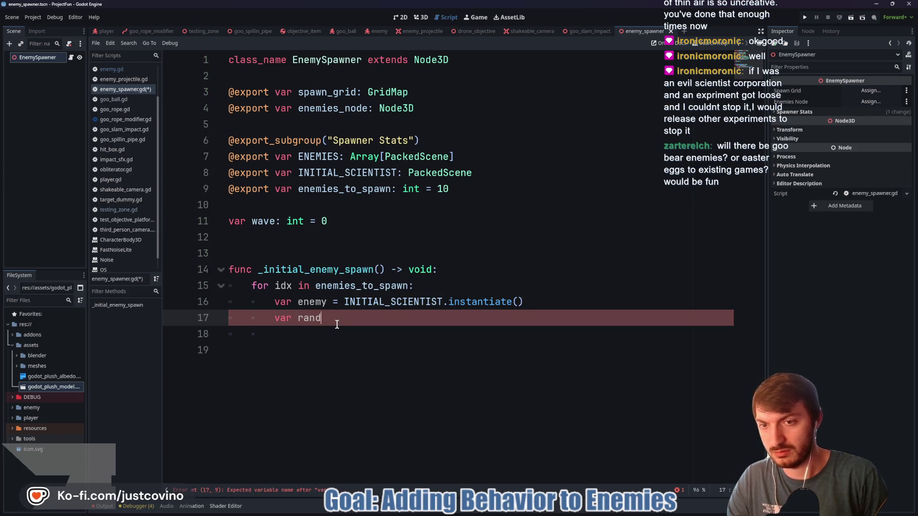
text(ition)
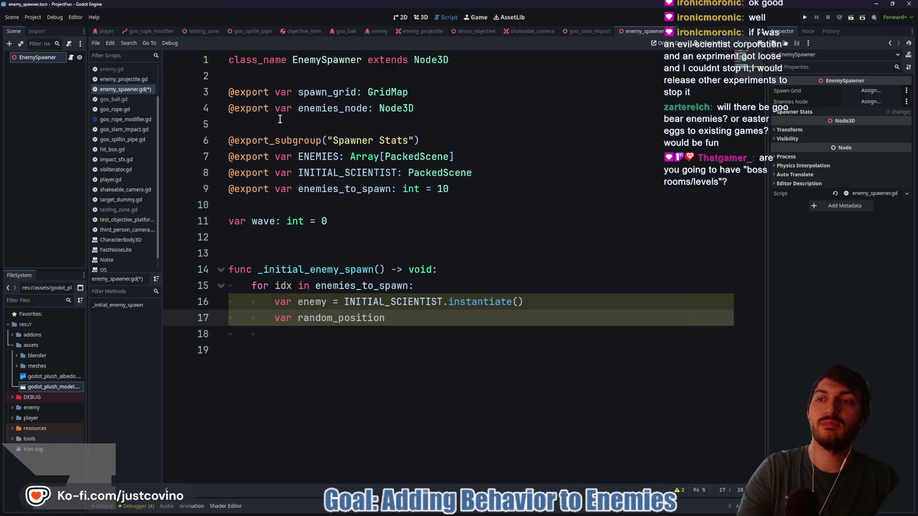
click(205, 32)
click(422, 17)
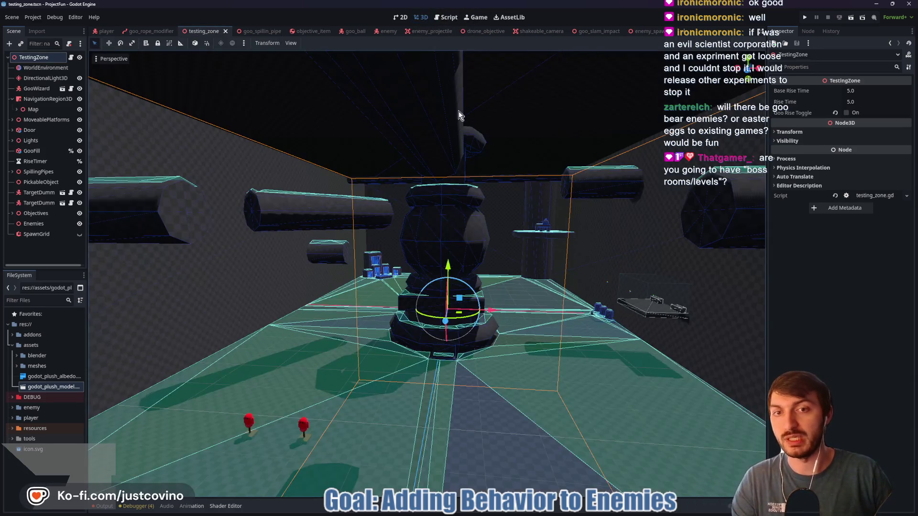
mouse_move(441, 158)
mouse_down()
mouse_move(502, 161)
mouse_move(512, 189)
mouse_move(631, 83)
mouse_up()
drag(541, 180, 644, 179)
drag(470, 77, 510, 159)
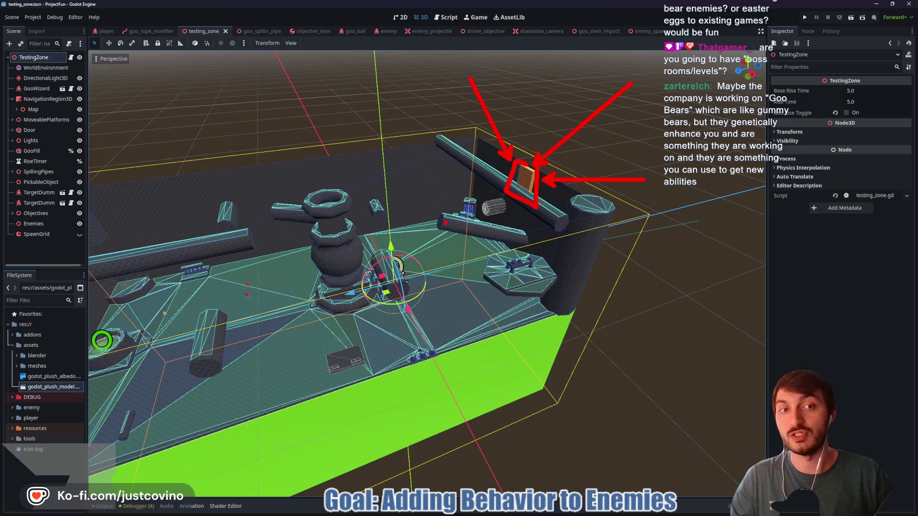
drag(632, 172, 616, 56)
key(w)
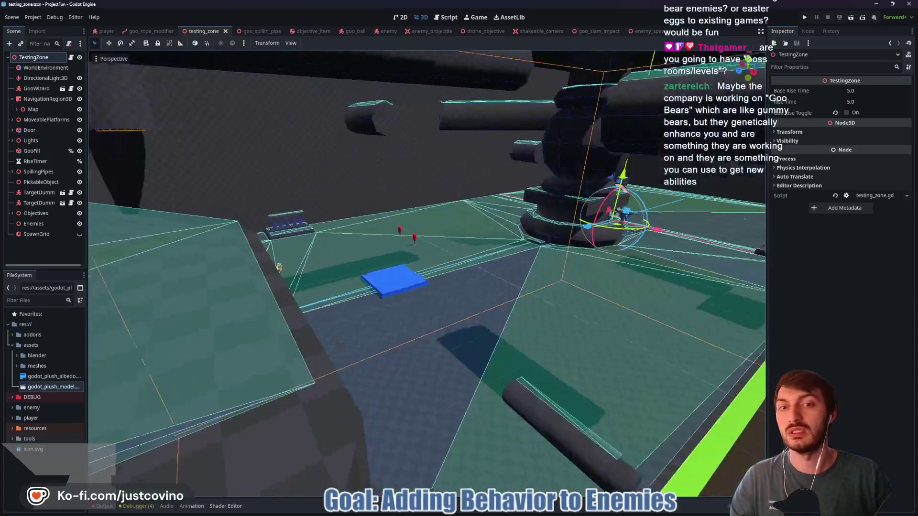
key(w)
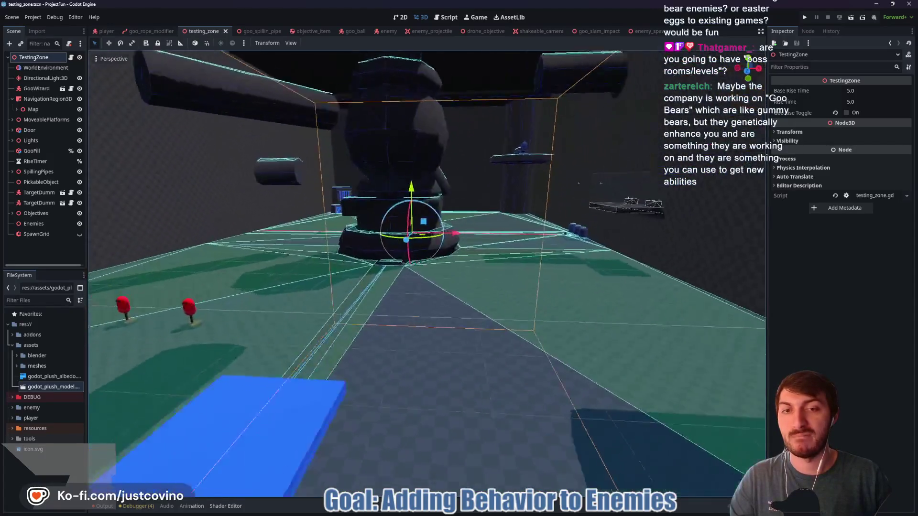
key(s)
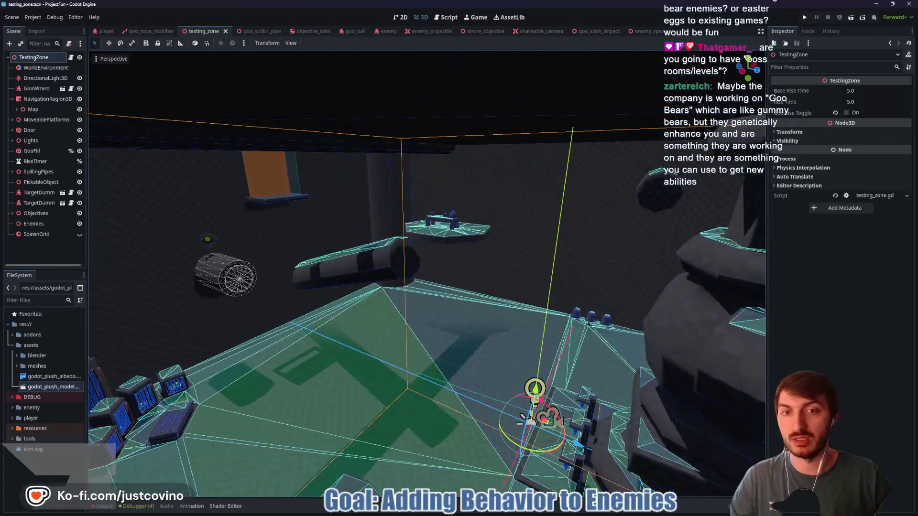
key(w)
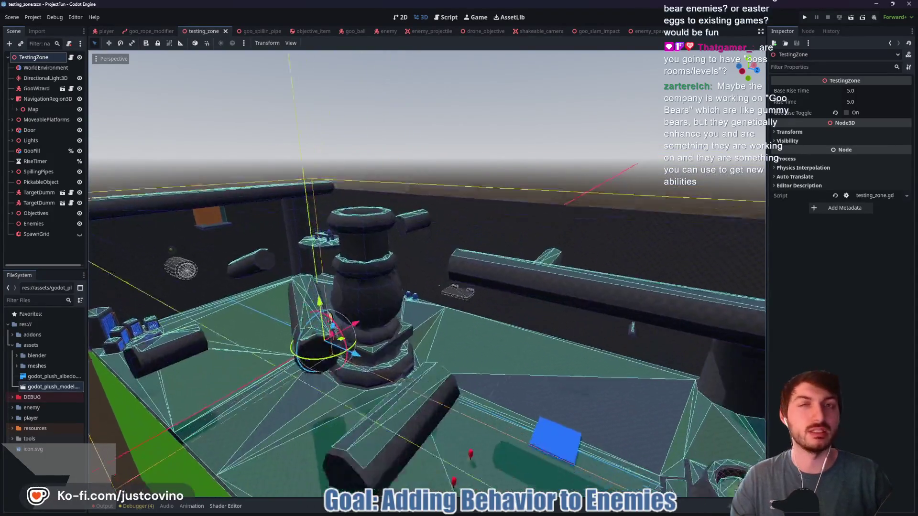
key(a)
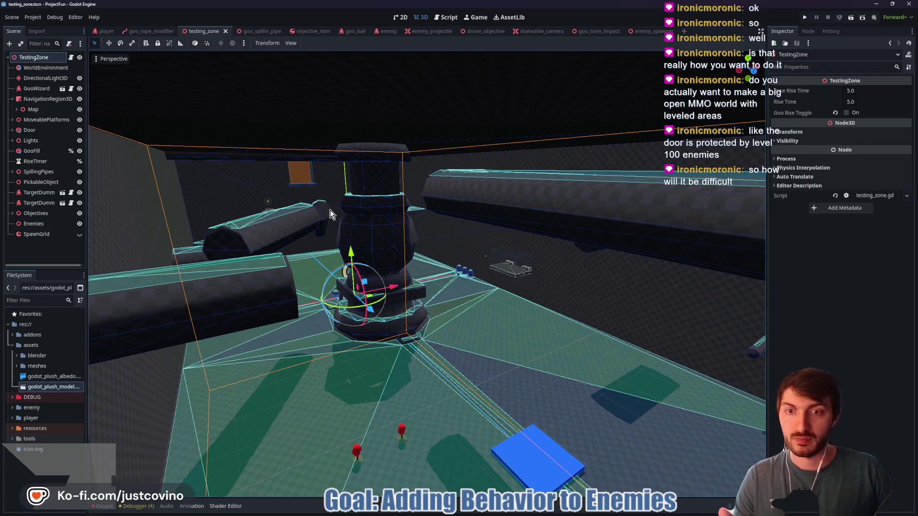
key(F5)
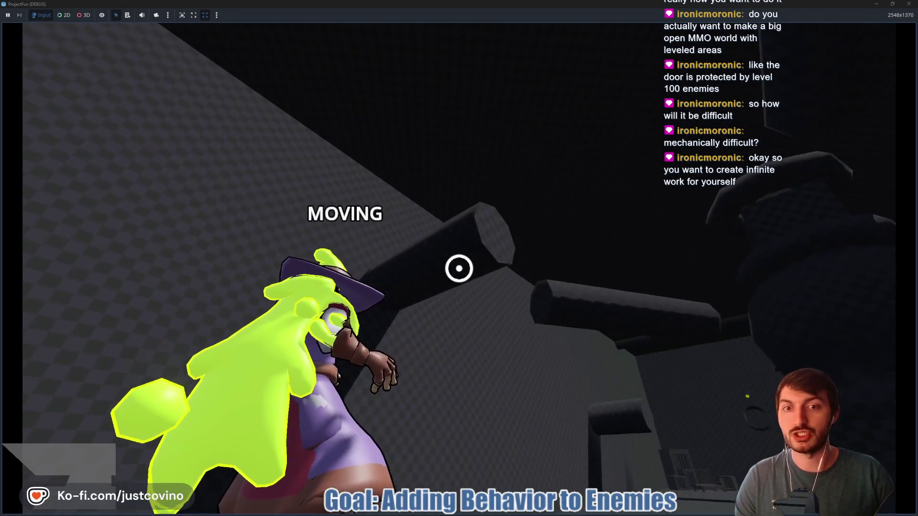
Chain grapple swings through the testing zone, latching onto walls, the tower and a pipe.
click(459, 268)
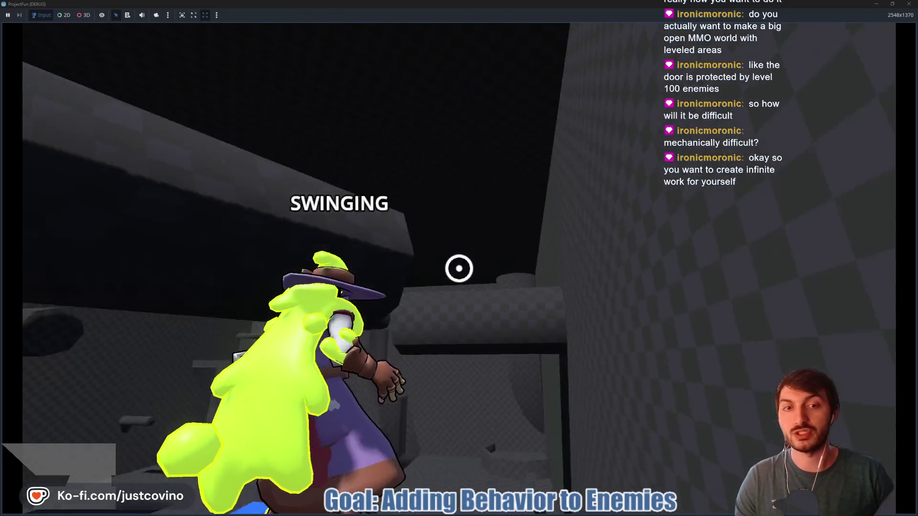
click(459, 268)
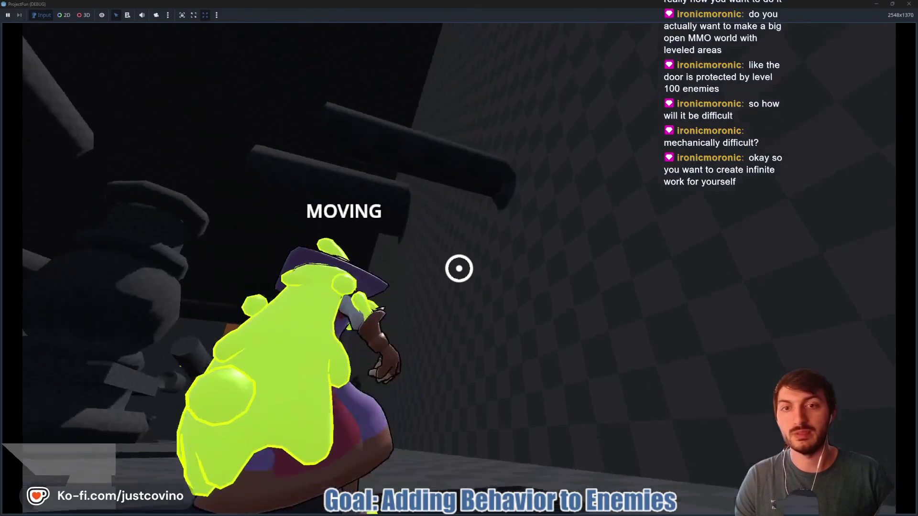
click(459, 268)
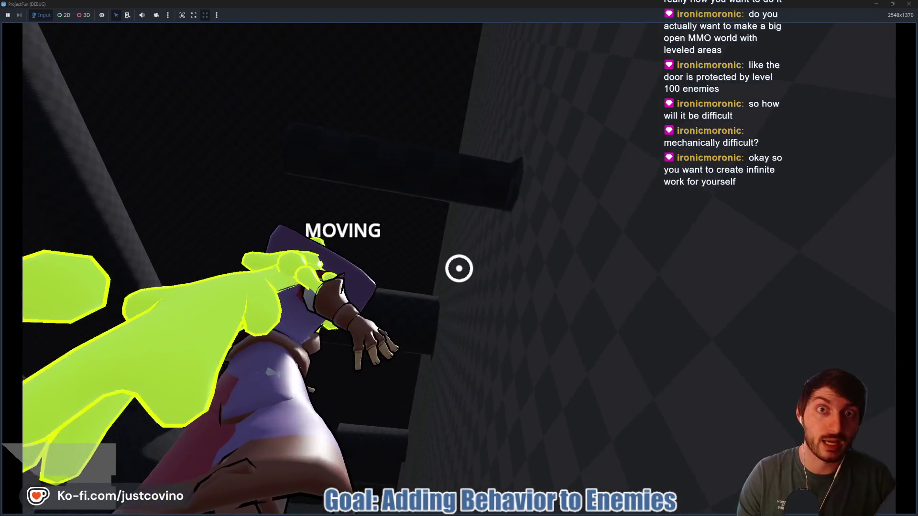
click(459, 268)
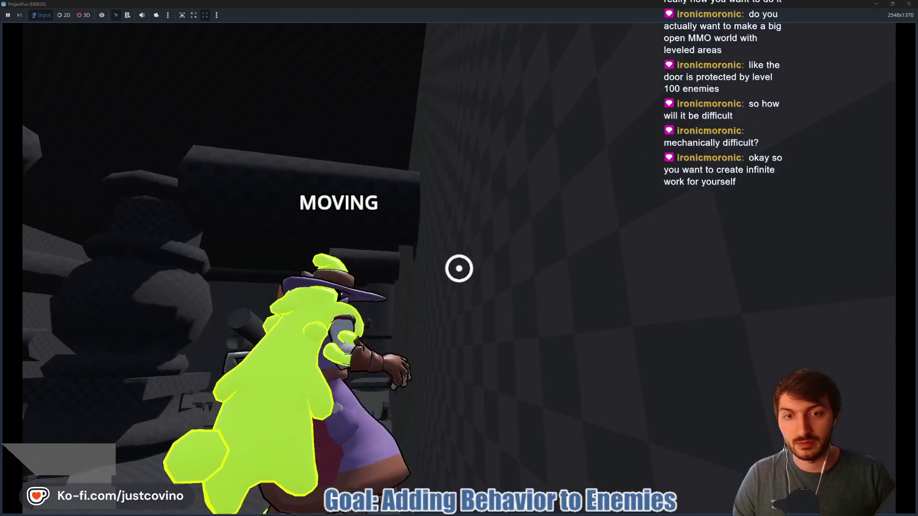
click(459, 268)
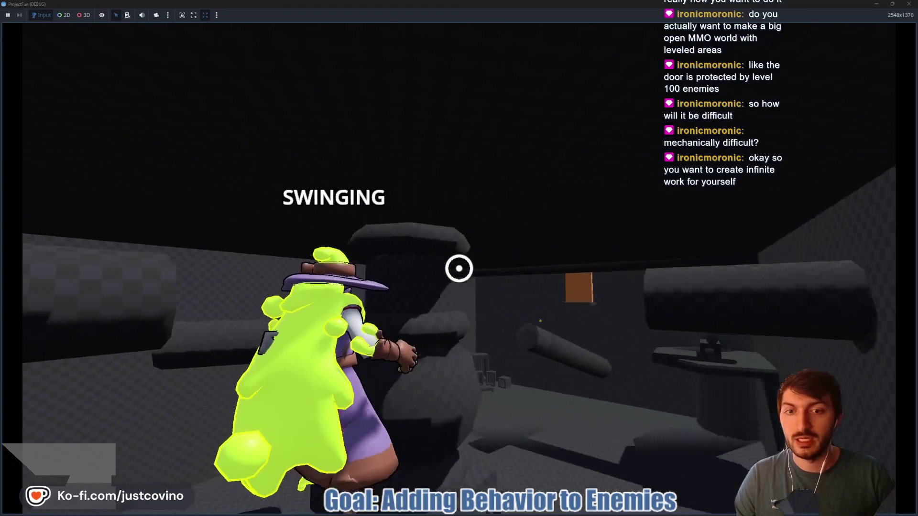
click(459, 269)
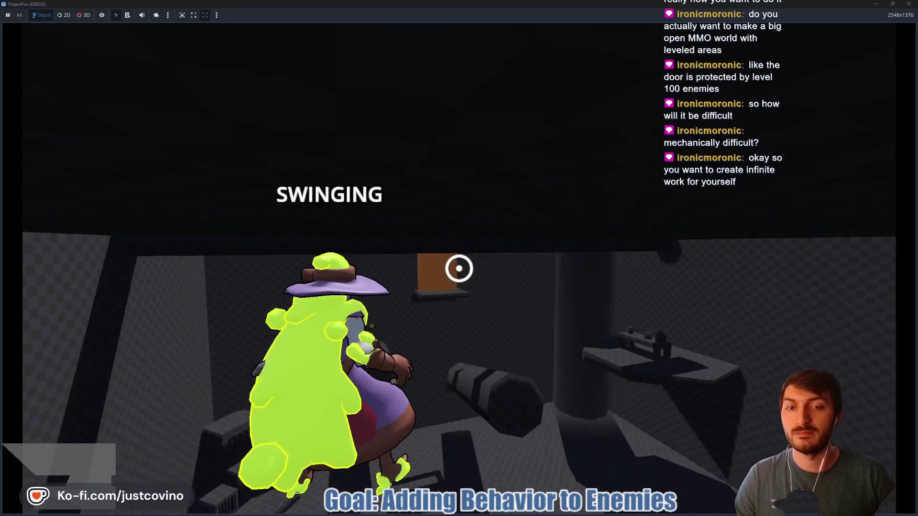
click(459, 269)
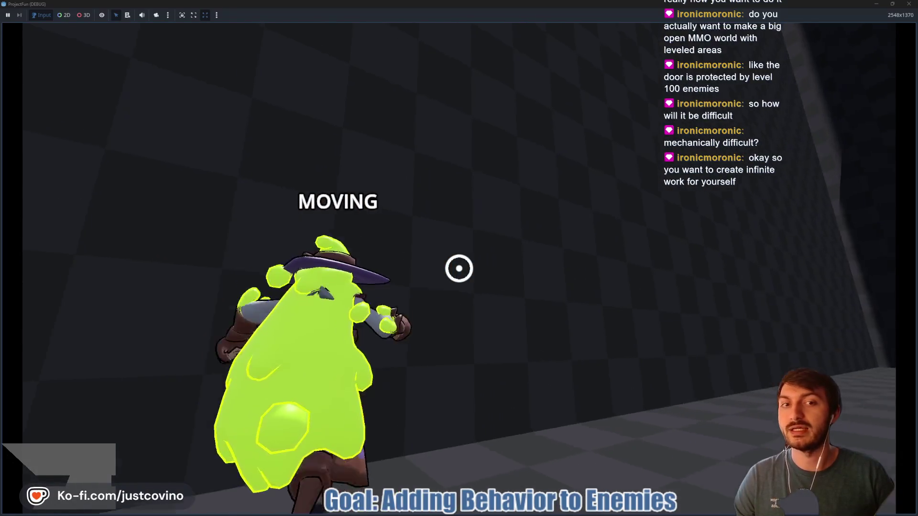
click(459, 268)
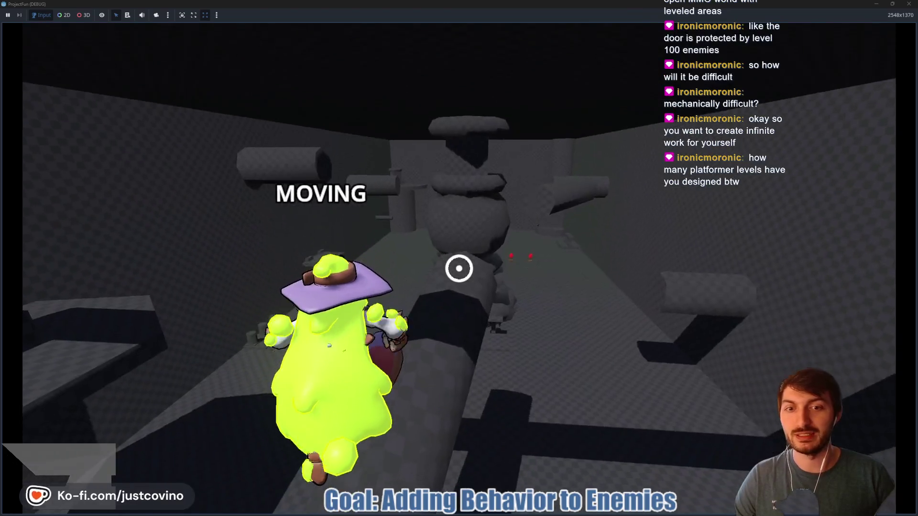
click(459, 268)
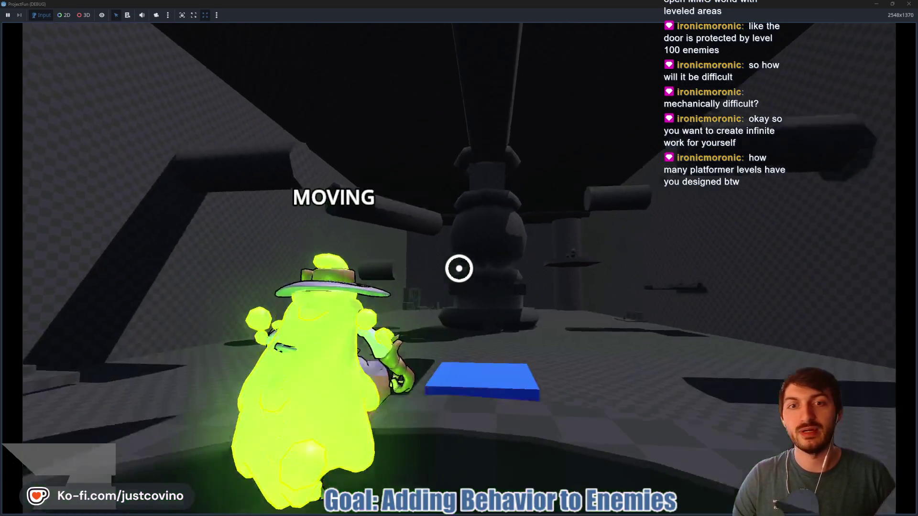
click(459, 268)
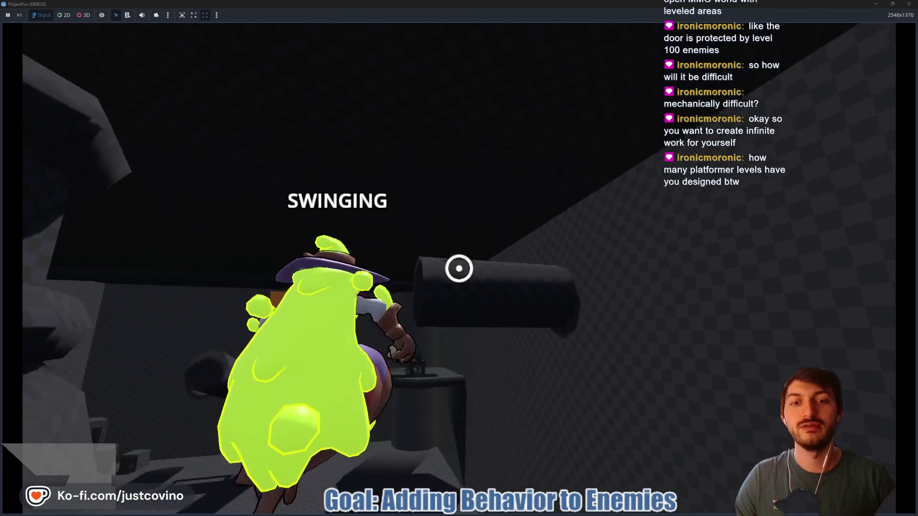
click(459, 268)
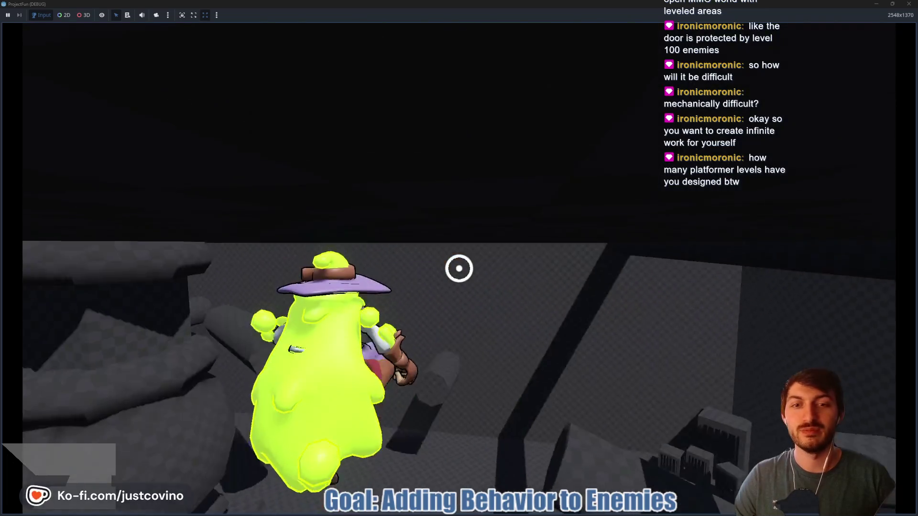
click(459, 268)
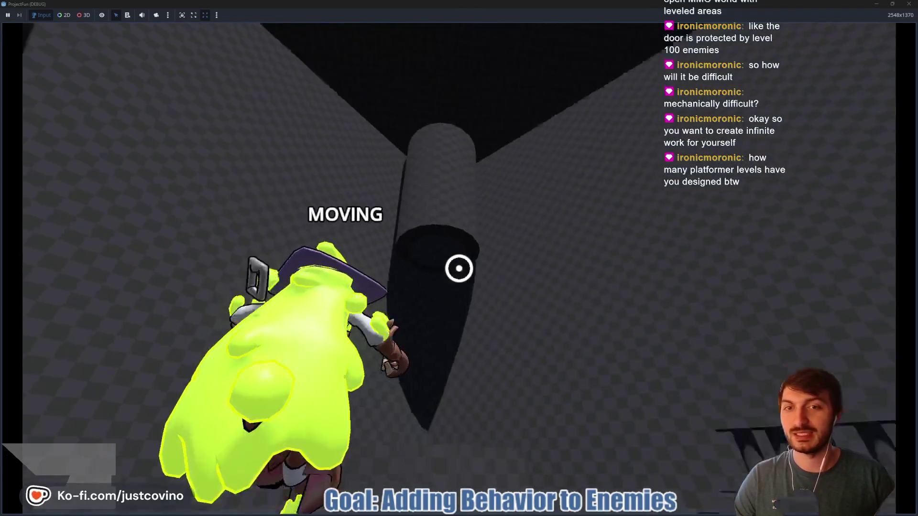
click(459, 268)
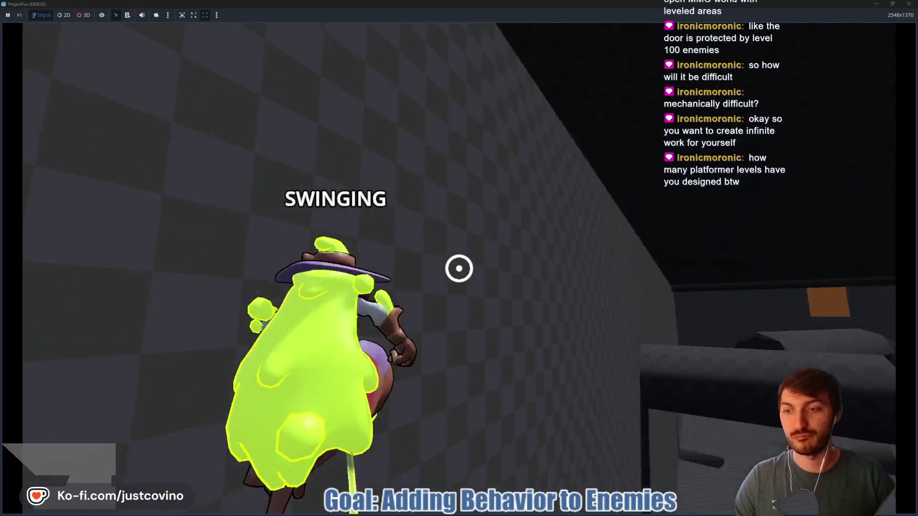
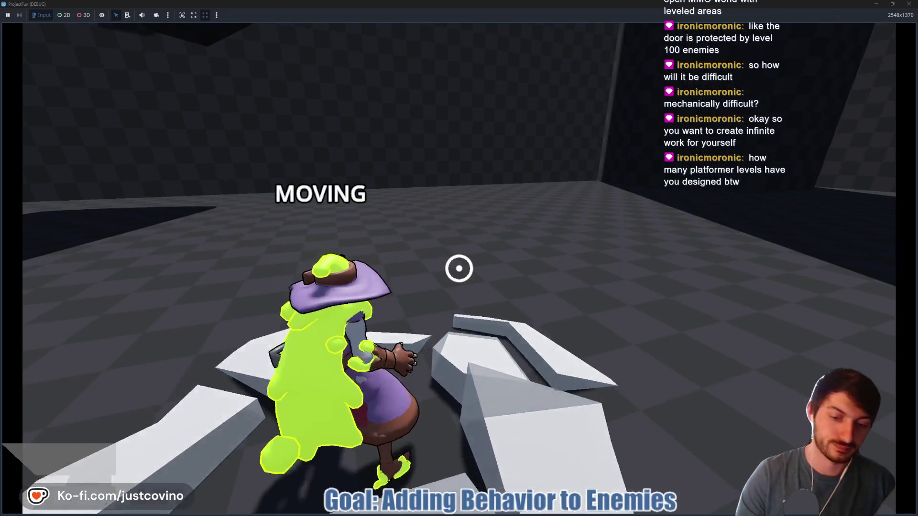
Stop the running game and show enemy_spawner.gd in the Script workspace.
key(F8)
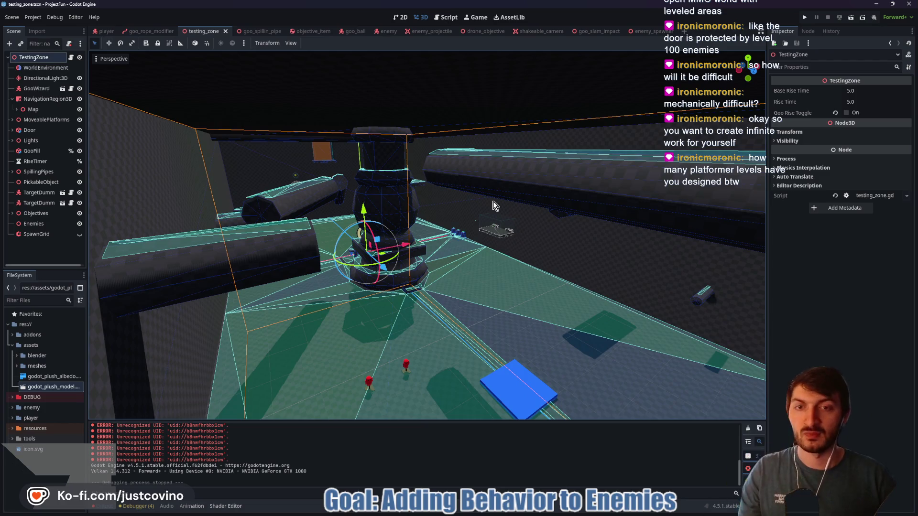
click(650, 32)
click(71, 58)
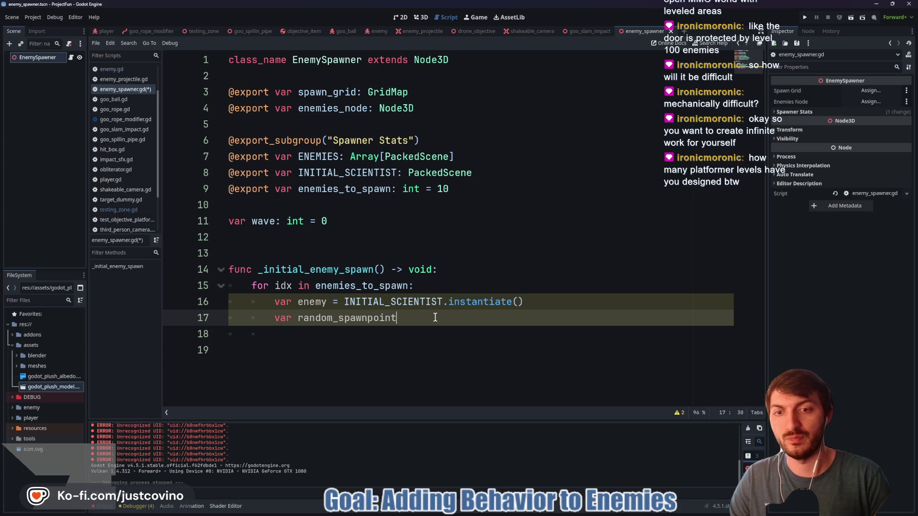
On line 17, assign random_cell = spawn_grid.get_used_cells_by_item(0).pick_random().
text(= spaw)
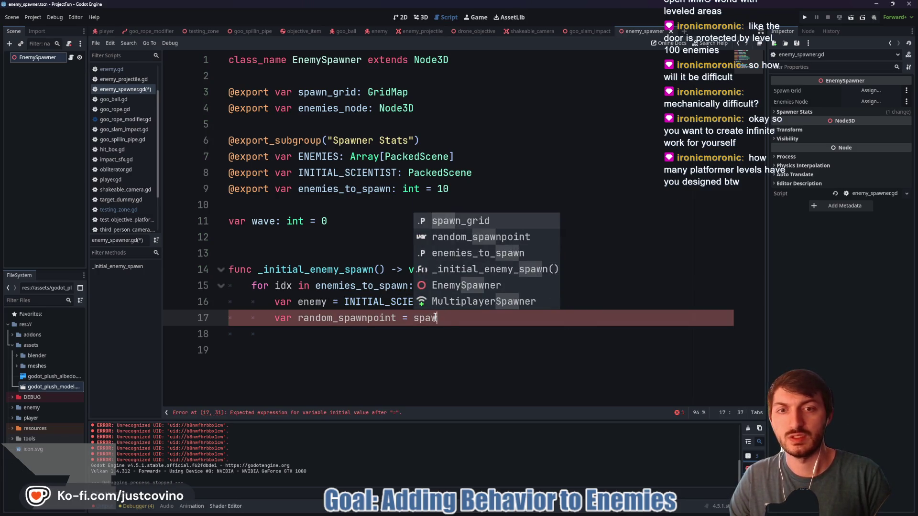
key(Return)
text(.get_use)
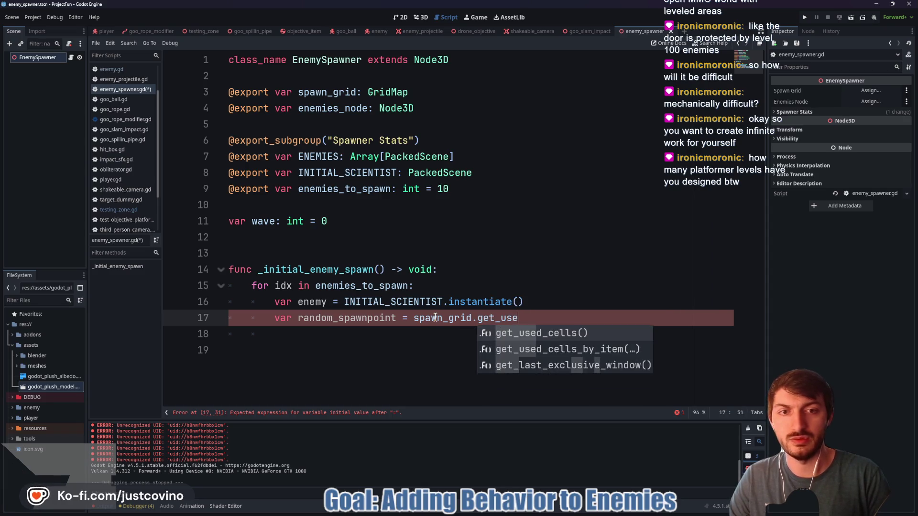
key(Return)
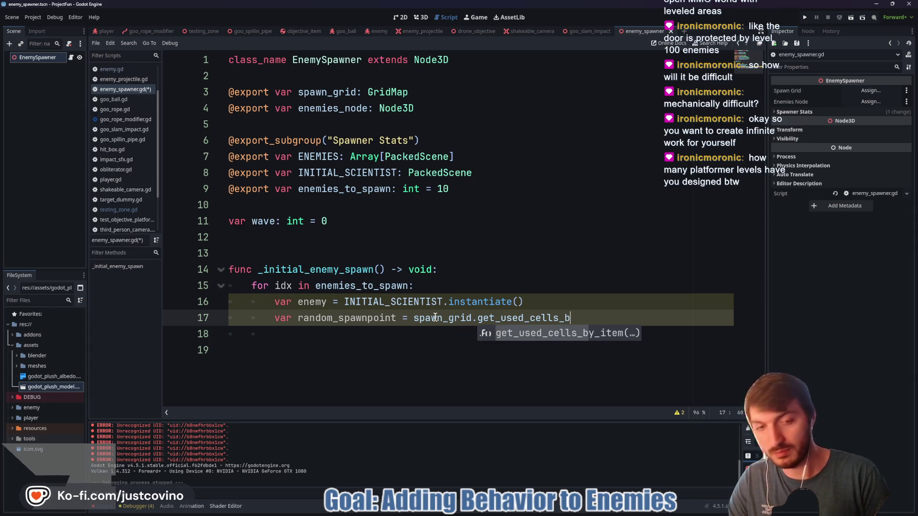
key(Return)
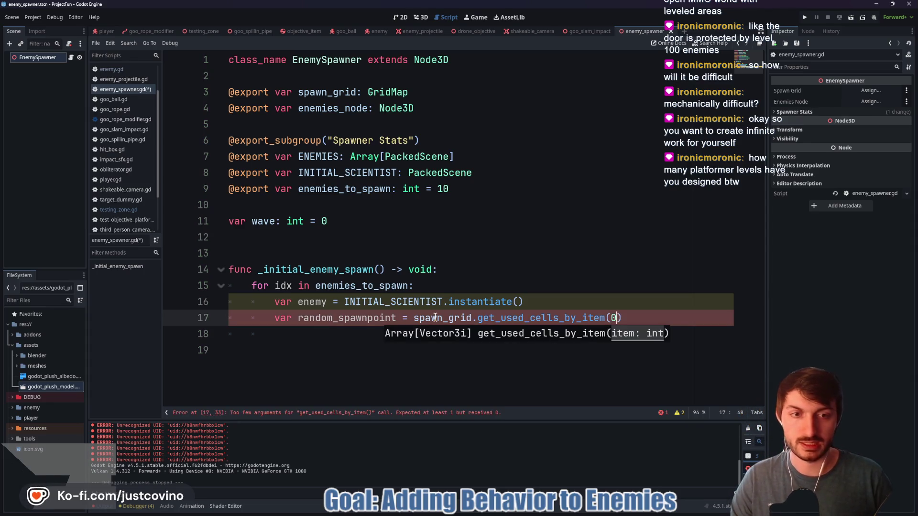
text(.pi)
key(Return)
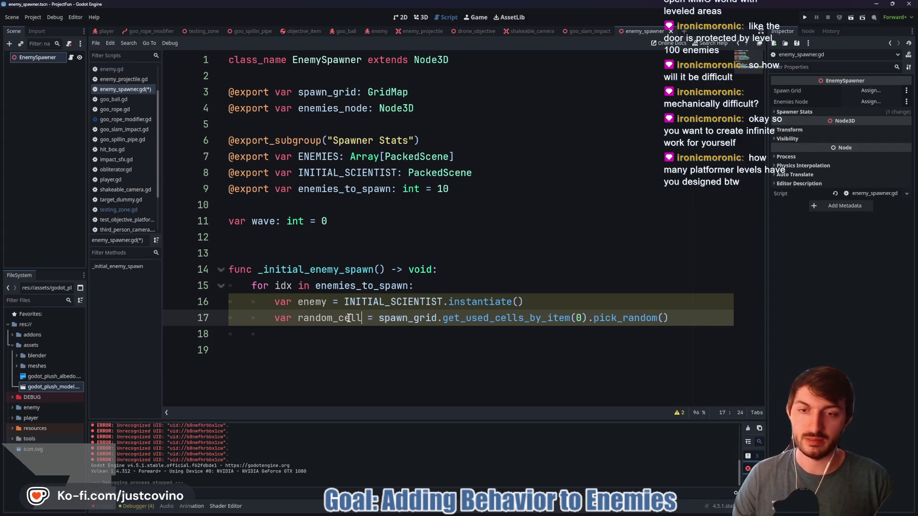
On line 18, set spawnpoint = spawn_grid.local_to_map(random_cell.global_position).
key(Return)
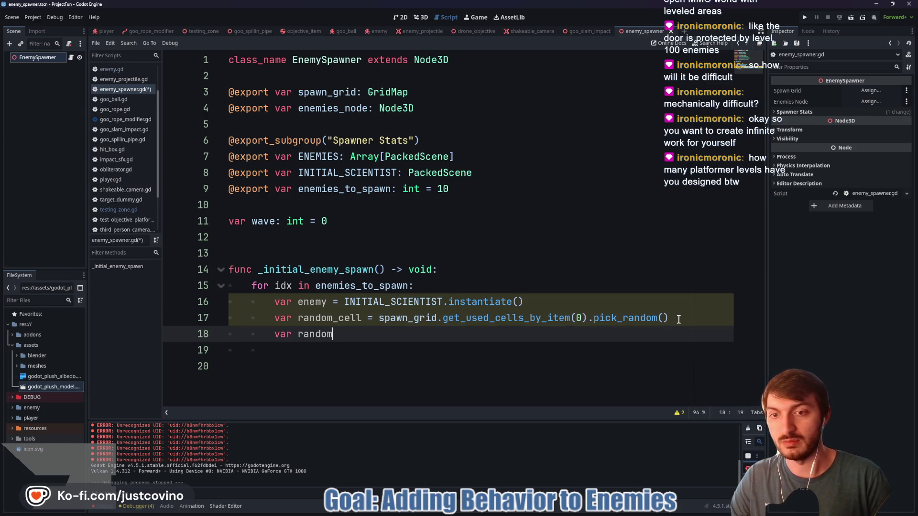
key(BackSpace)
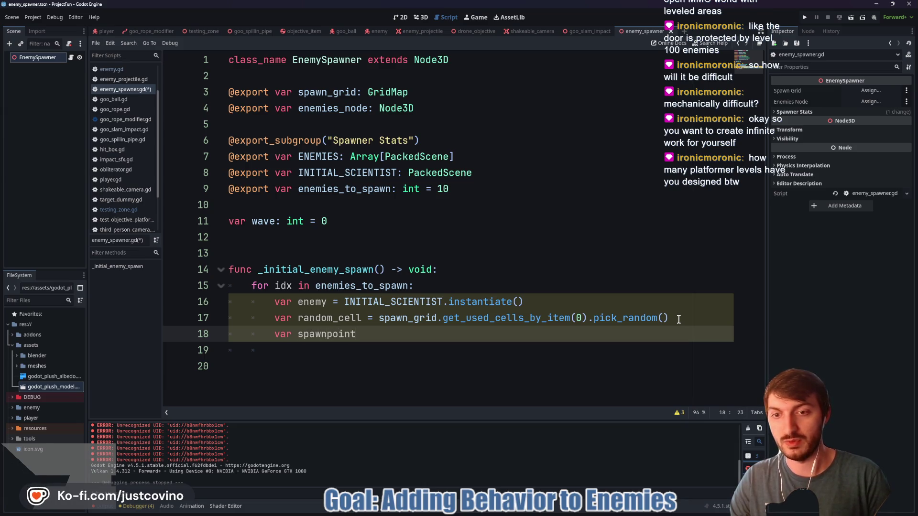
text(=)
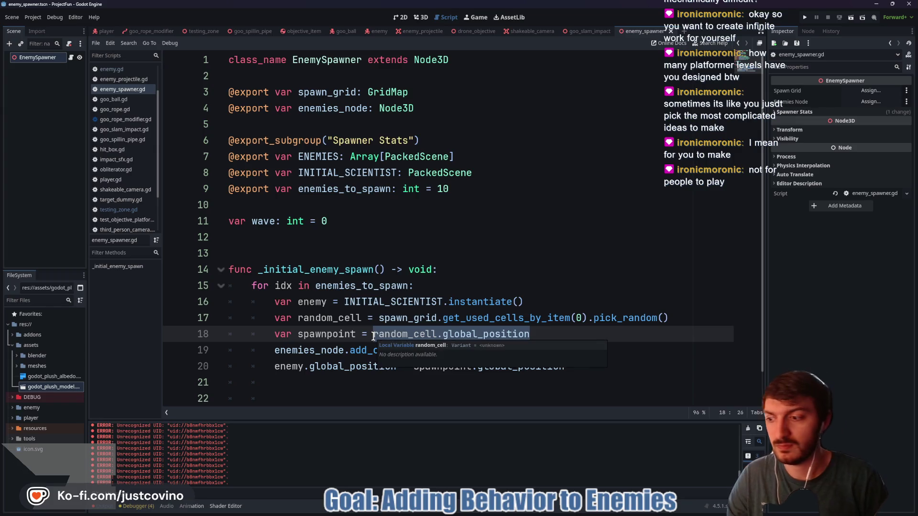
text(spawnpoint = spawn)
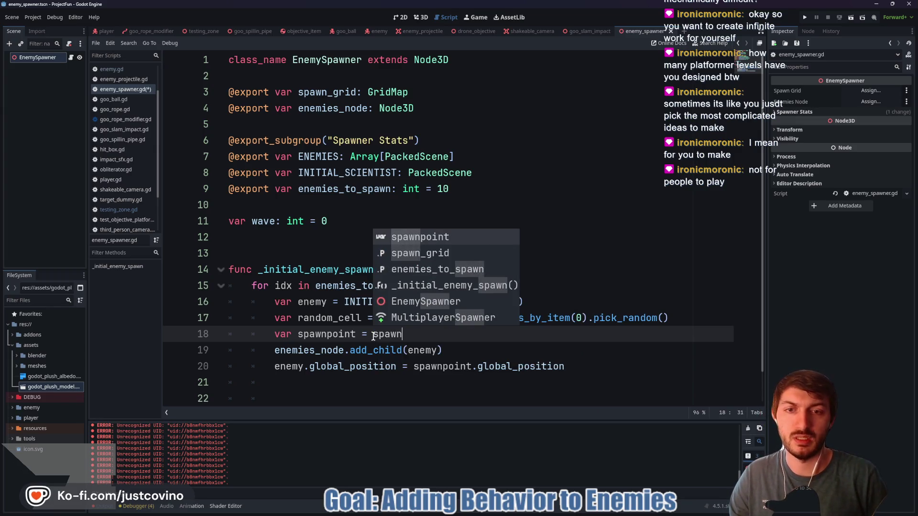
key(Down)
key(Return)
text(.)
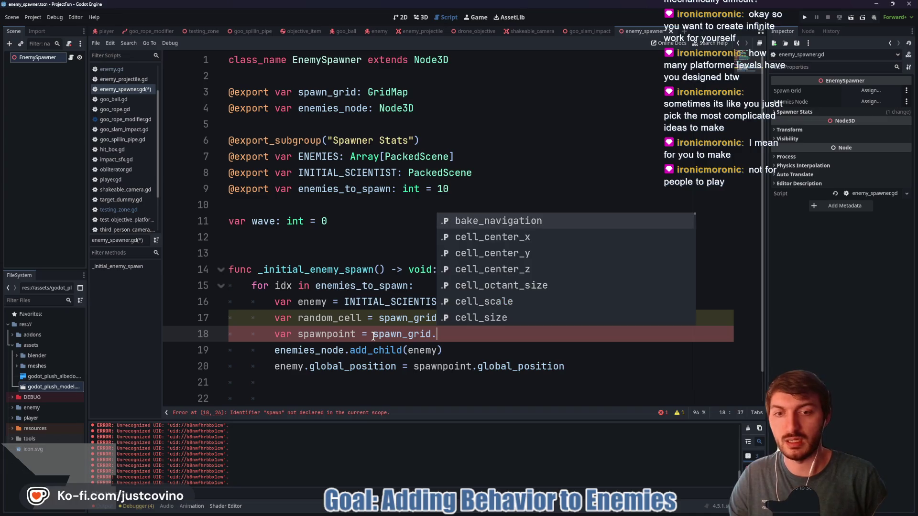
text(map)
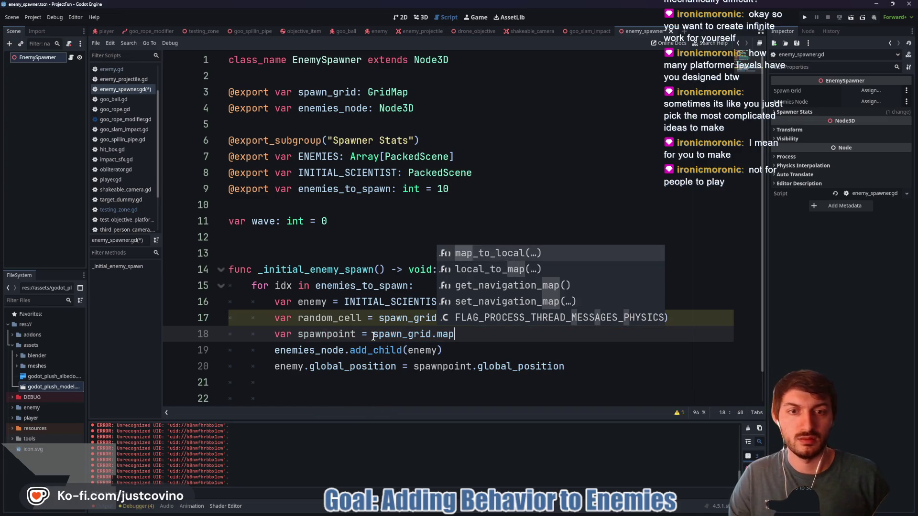
key(Down)
key(Return)
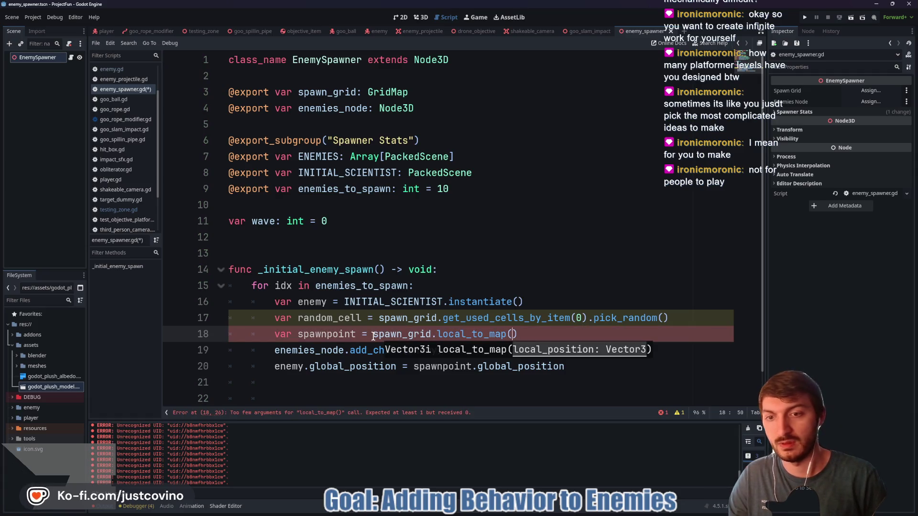
text(rand)
key(Return)
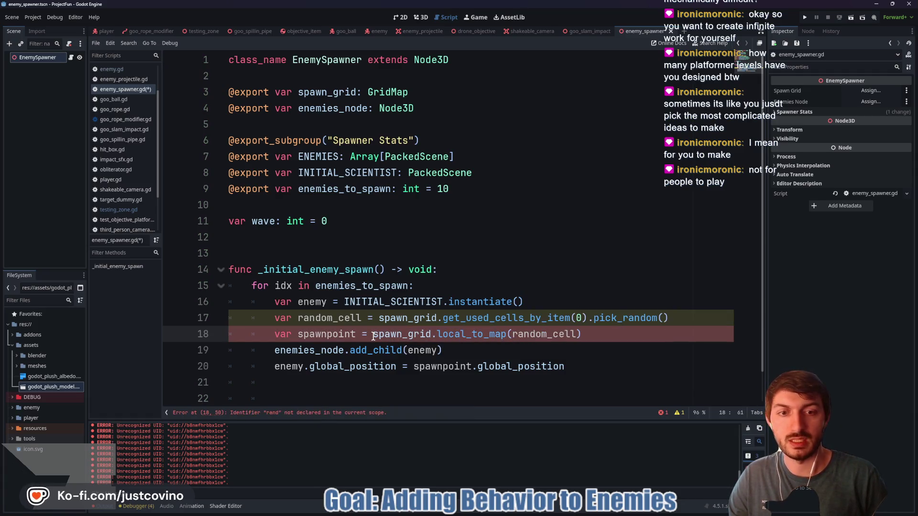
text(global_position)
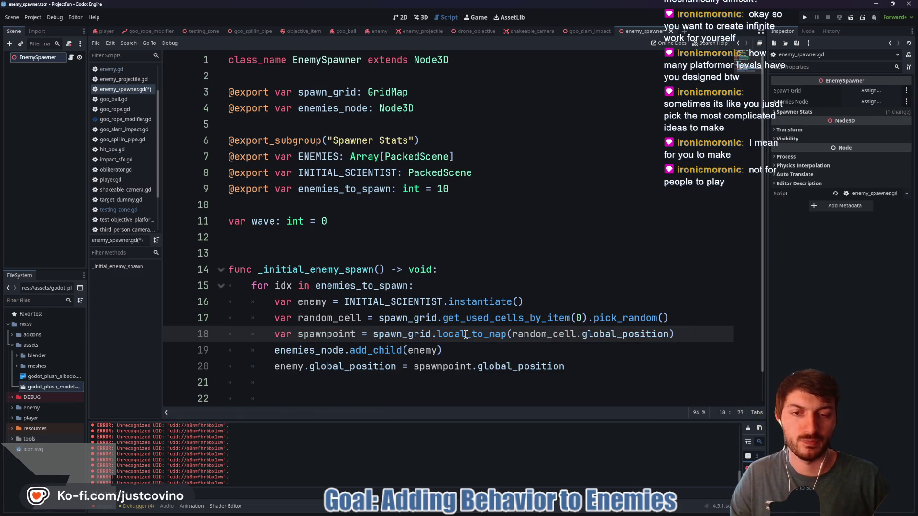
Replace local_to_map with map_to_local(random_cell.global_position) on line 18 and save.
mouse_move(465, 334)
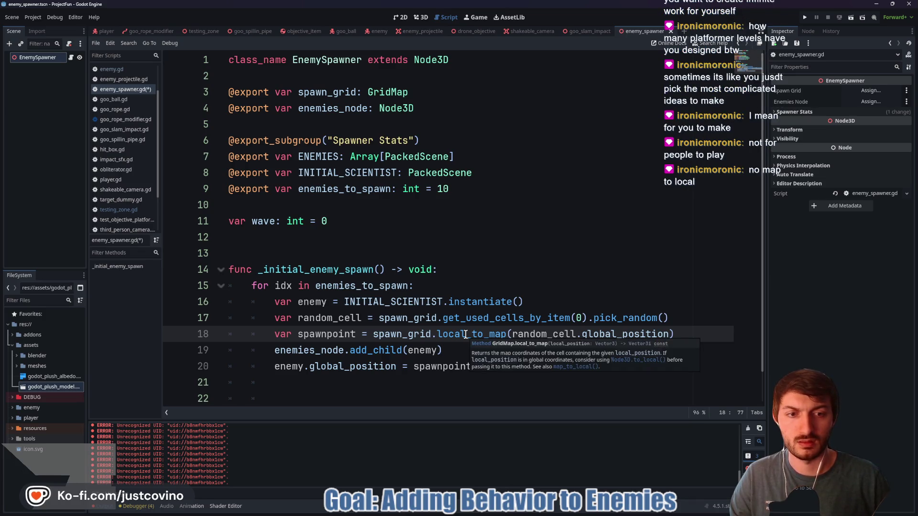
click(673, 336)
key(ctrl+s)
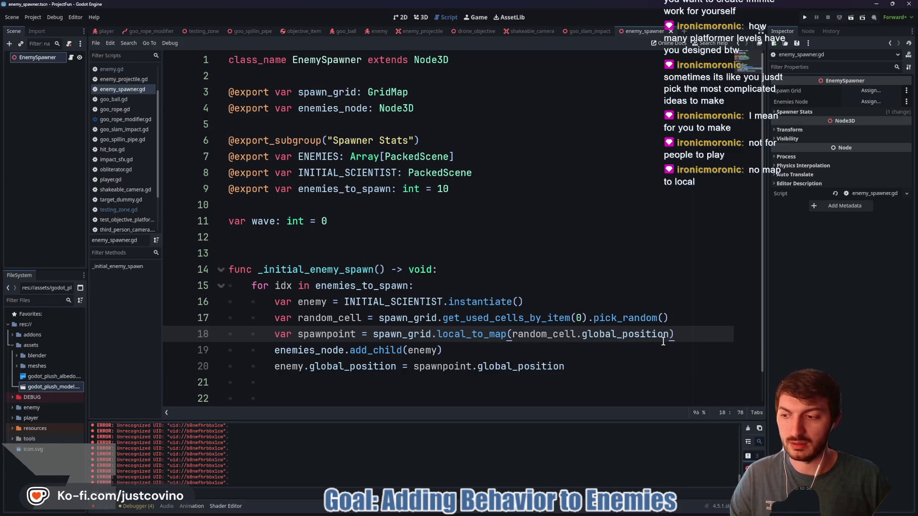
drag(680, 333, 438, 334)
text(map_)
key(Return)
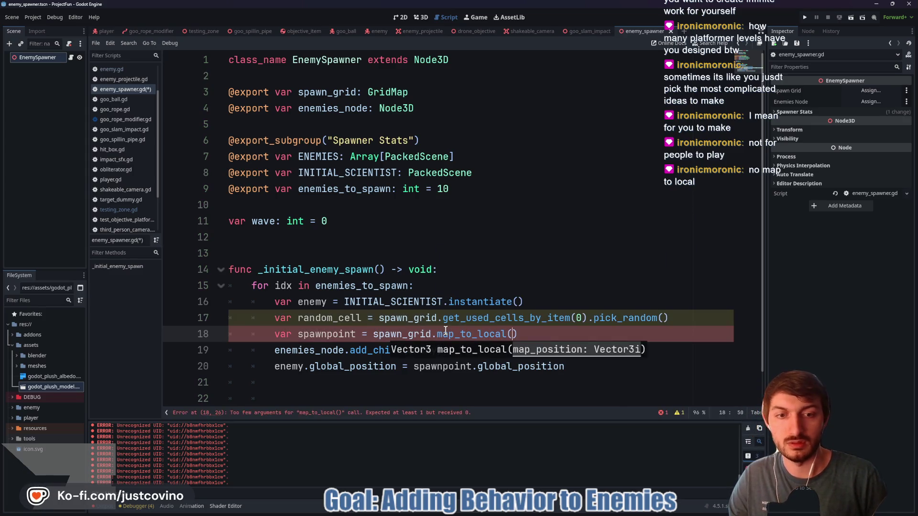
text(ndom_cell.gl)
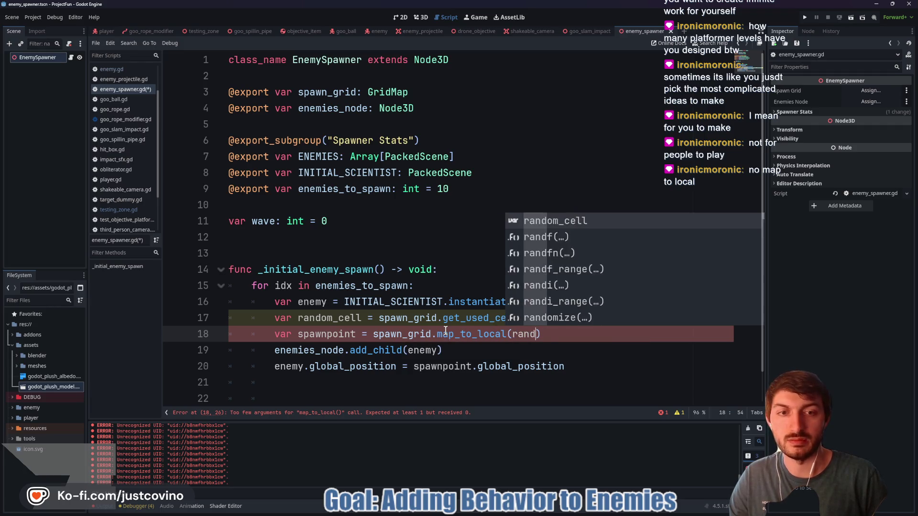
text(obal_position)
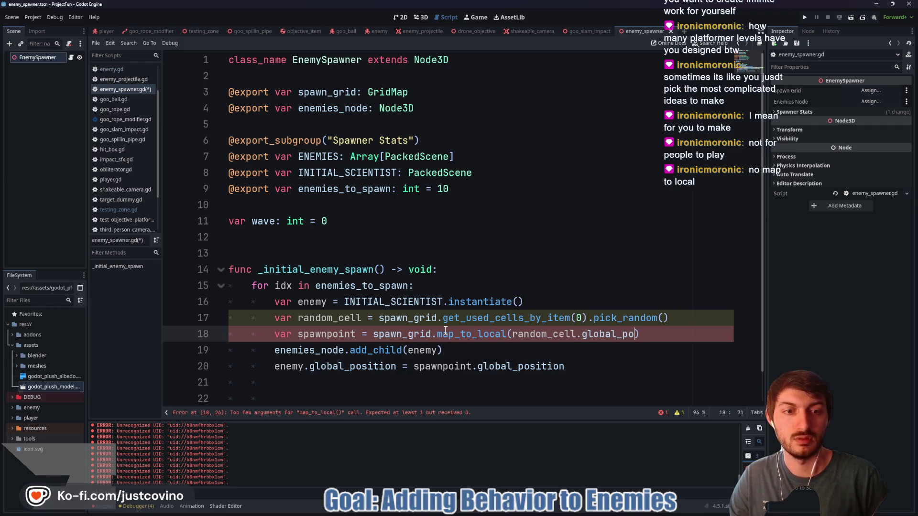
text())
key(ctrl+s)
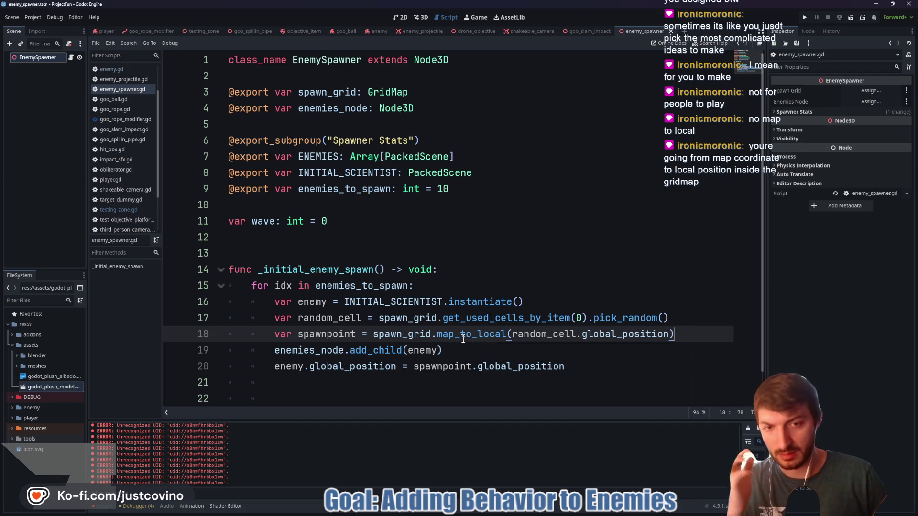
Add a _ready() function that calls _initial_enemy_spawn(), save, and switch to the testing_zone scene.
mouse_move(450, 337)
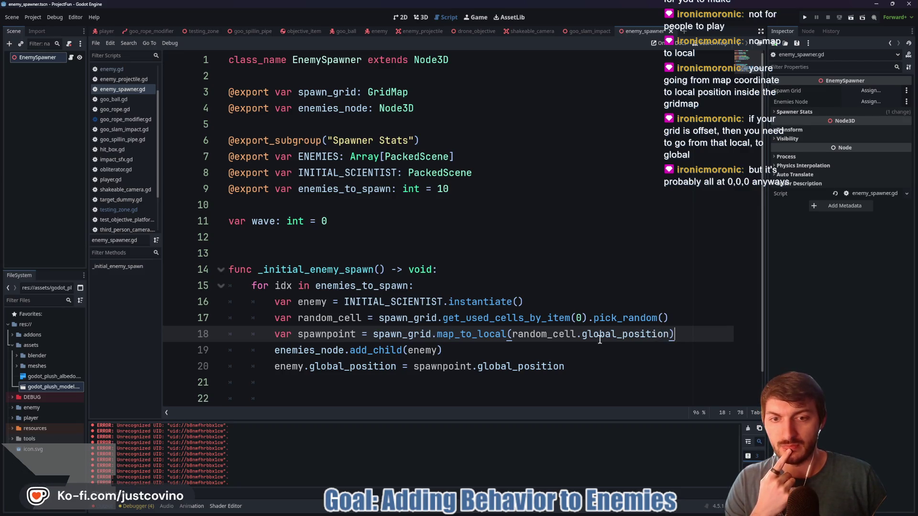
click(509, 353)
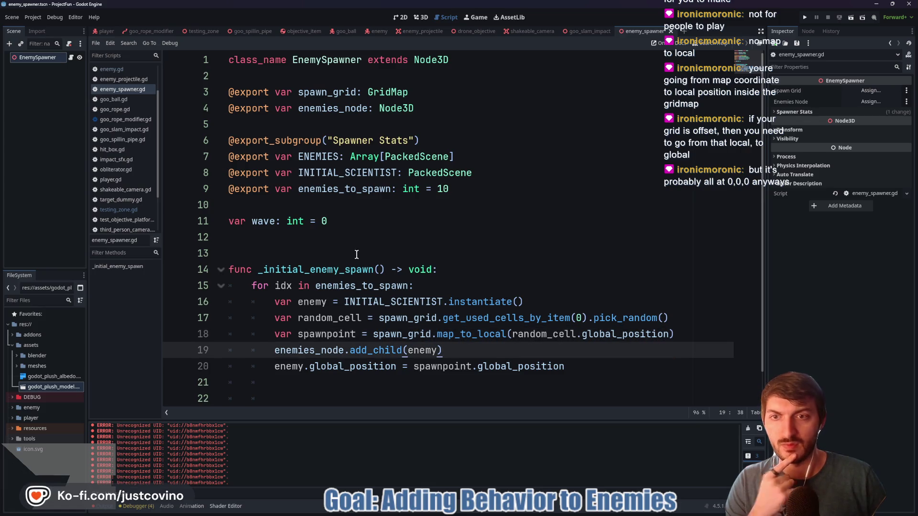
click(326, 239)
key(Return)
key(Return)
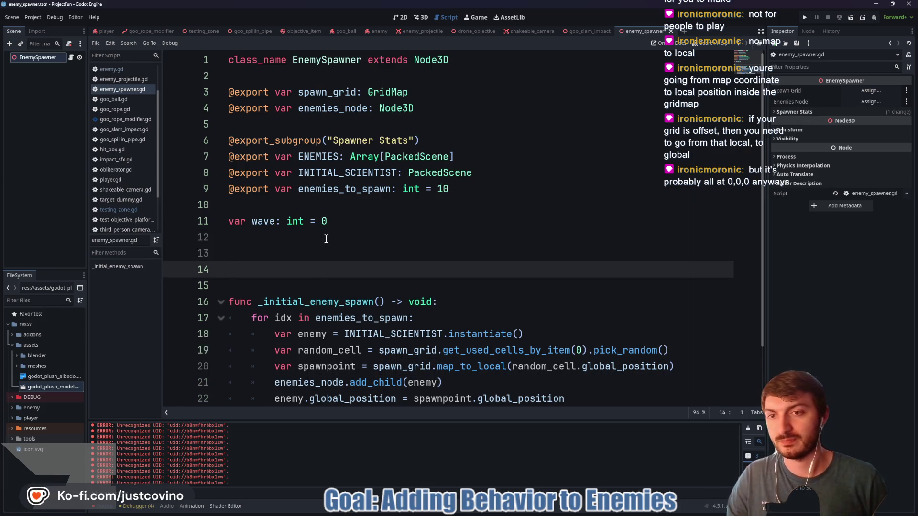
key(Up)
text(func _r)
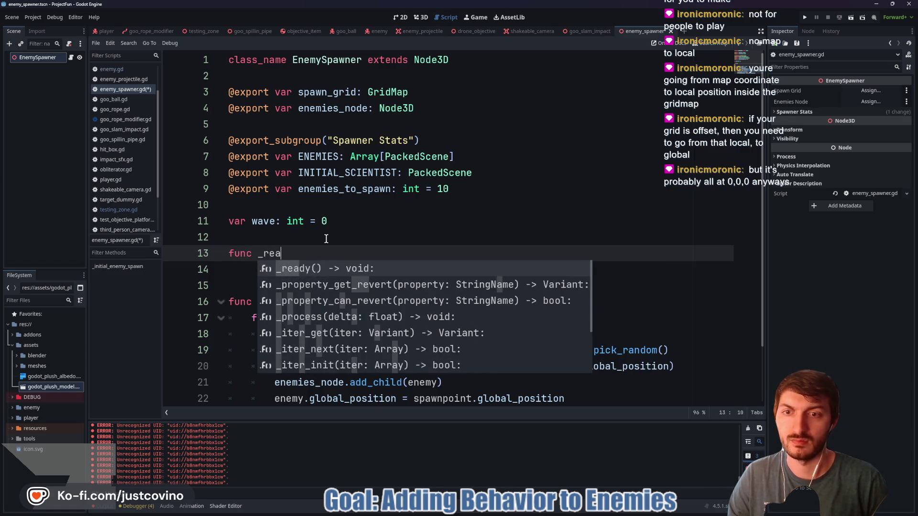
key(Return)
key(Return)
text(_initial_enemy_spawn)
key(Return)
key(Down)
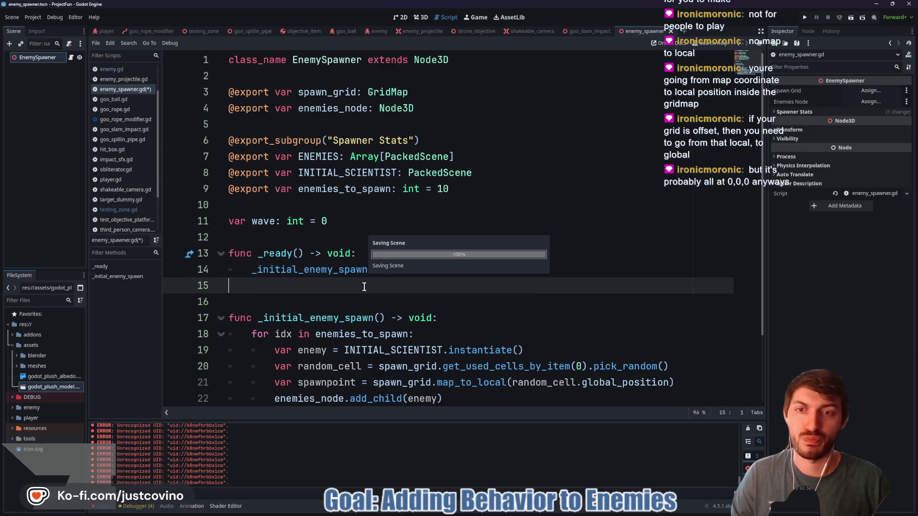
key(ctrl+s)
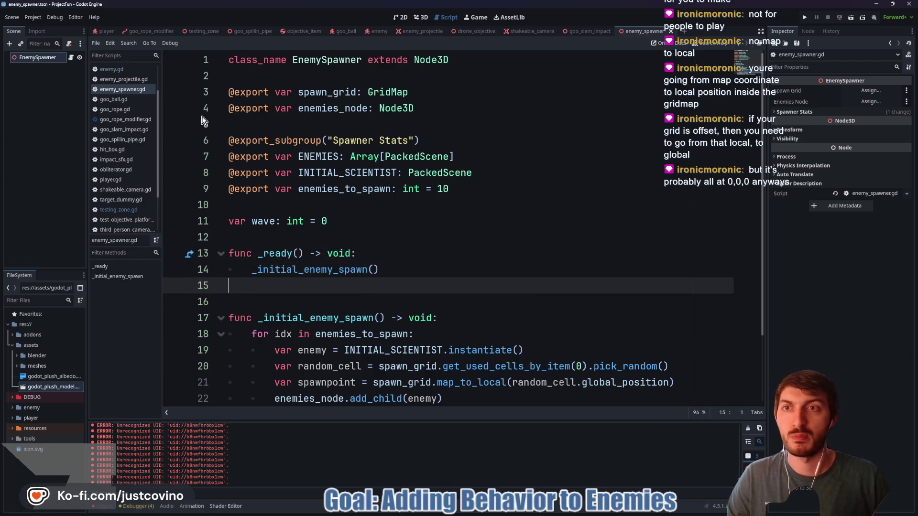
click(204, 32)
click(35, 57)
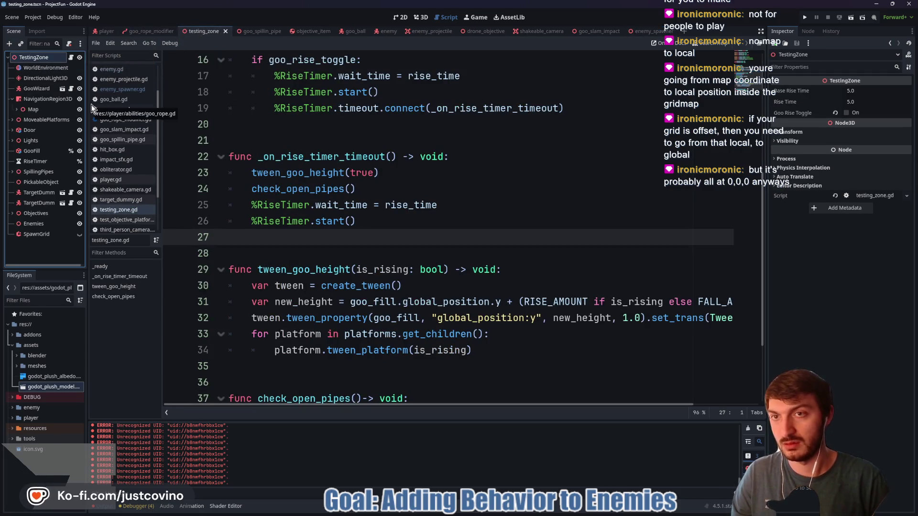
Instantiate enemy_spawner.tscn into the TestingZone scene.
key(ctrl+shift+o)
text(spawner)
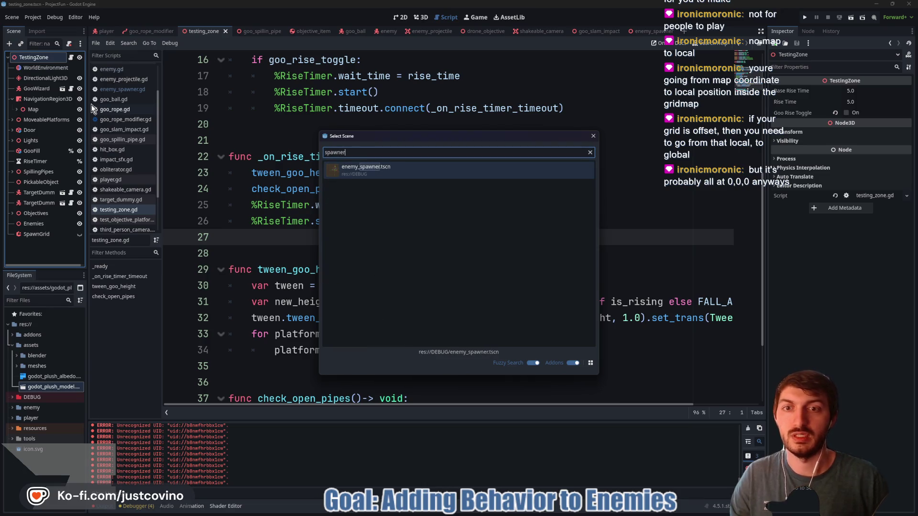
key(Return)
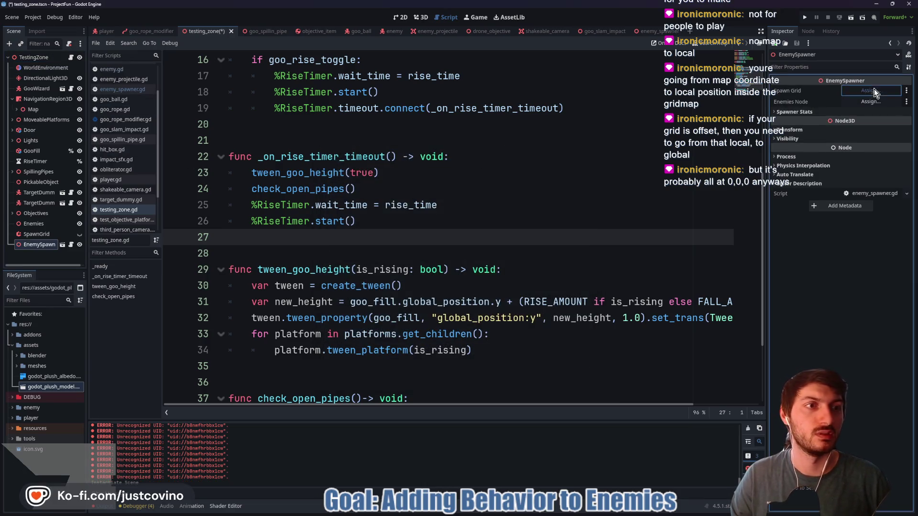
Set the spawner's Spawn Grid to SpawnGrid and Enemies Node to Enemies, then save.
click(874, 92)
click(433, 180)
click(433, 375)
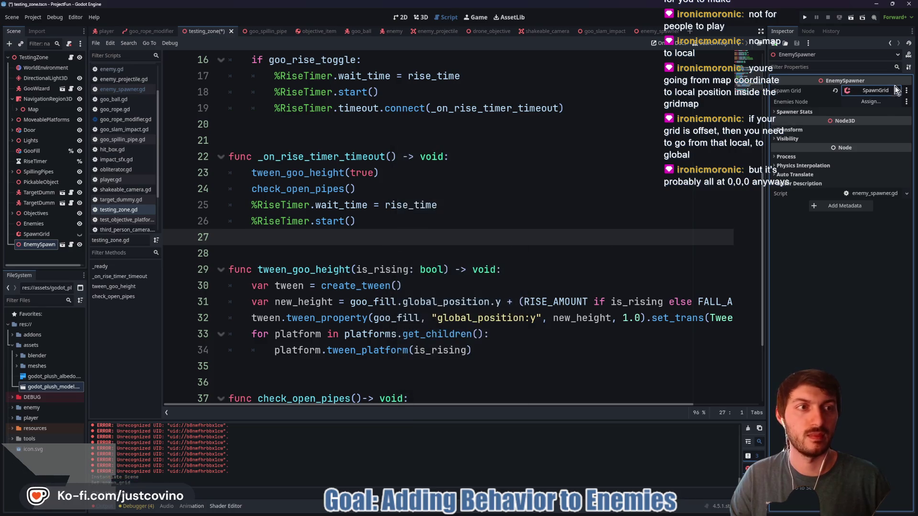
click(871, 101)
scroll(454, 288, down, 5)
scroll(455, 289, down, 10)
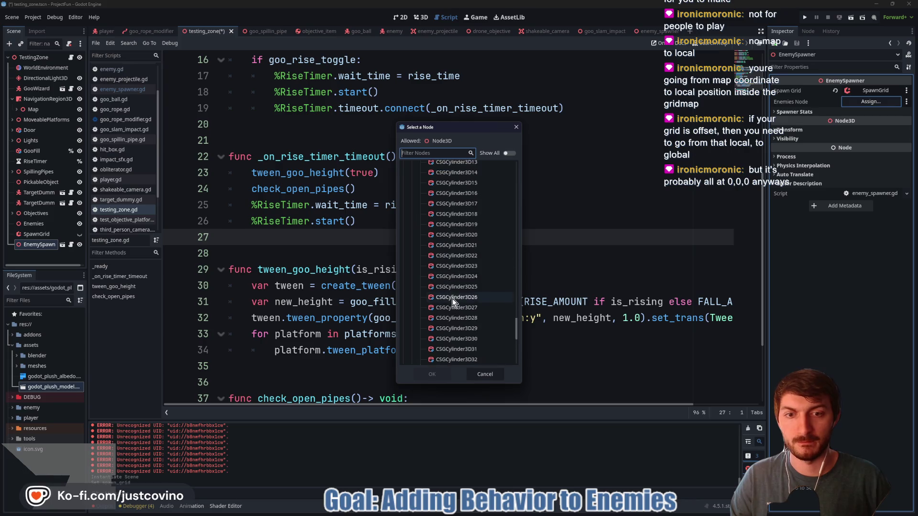
scroll(452, 297, down, 10)
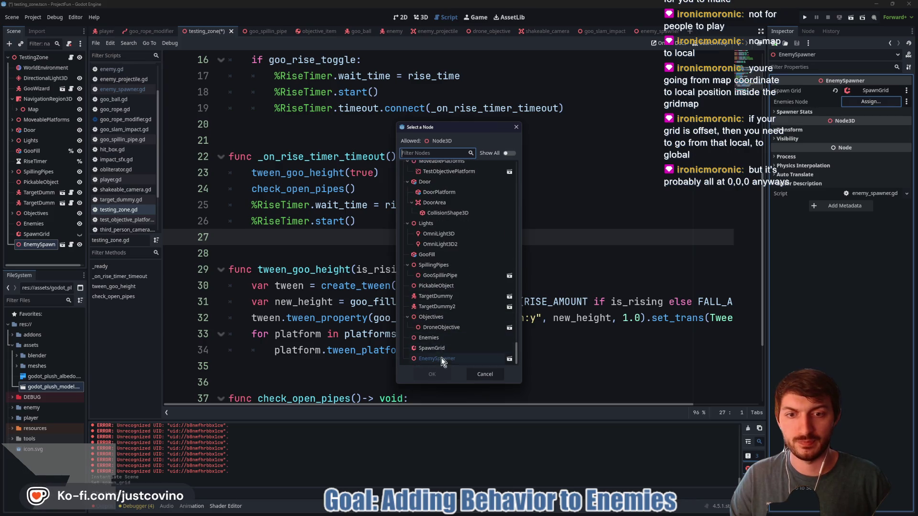
click(433, 338)
click(431, 374)
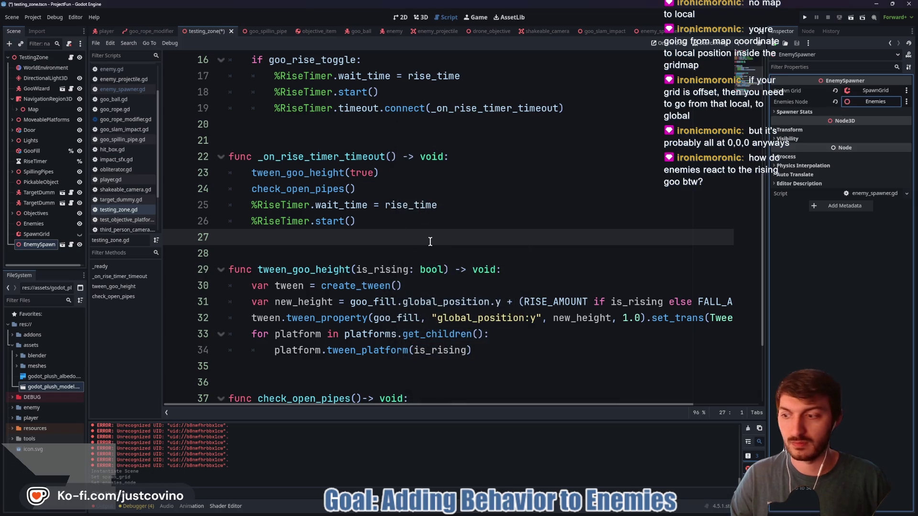
key(ctrl+s)
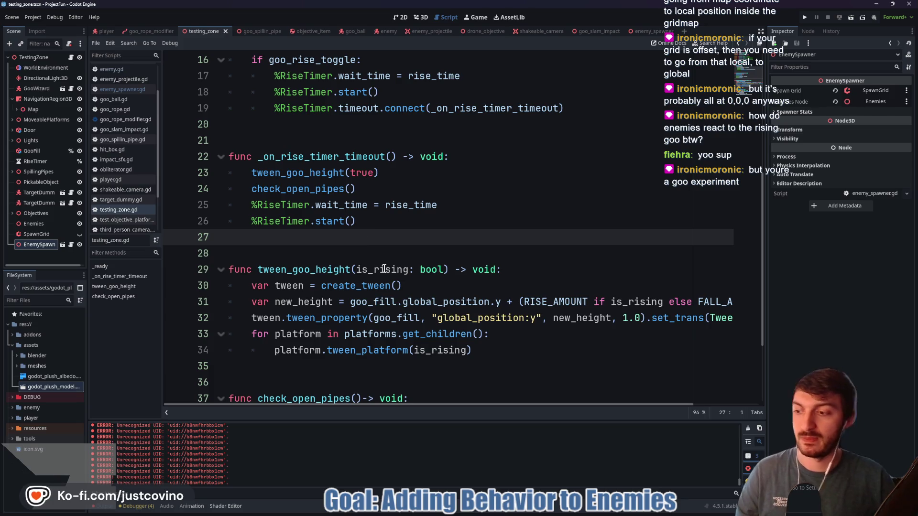
Expand Spawner Stats to reveal the empty Initial Scientist and Enemies to Spawn of 10.
click(384, 269)
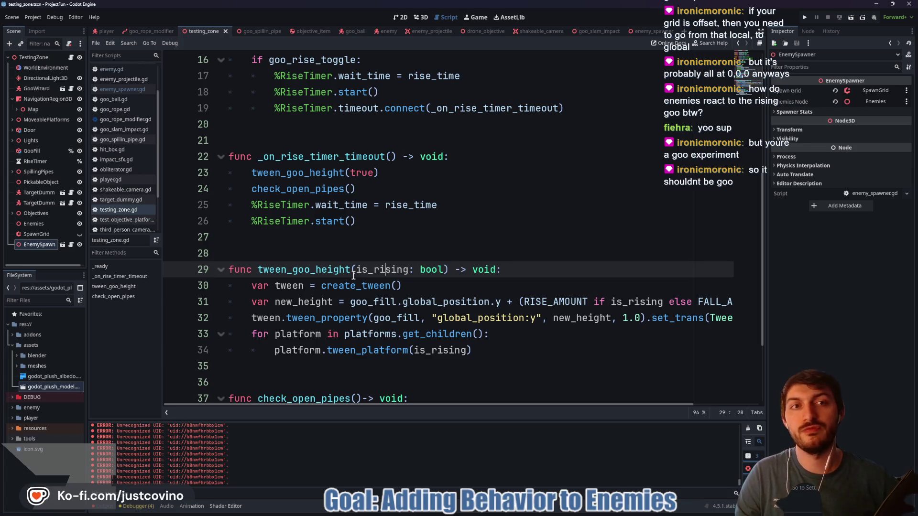
click(281, 239)
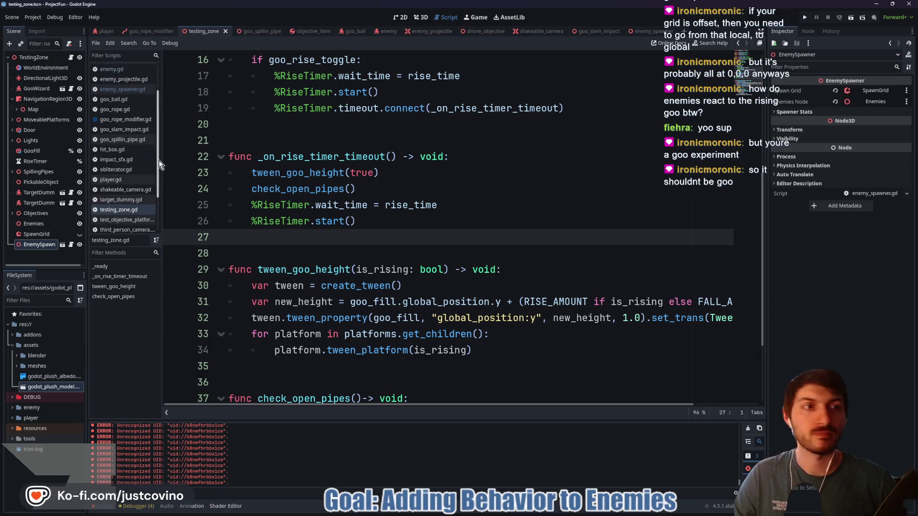
click(793, 112)
click(862, 134)
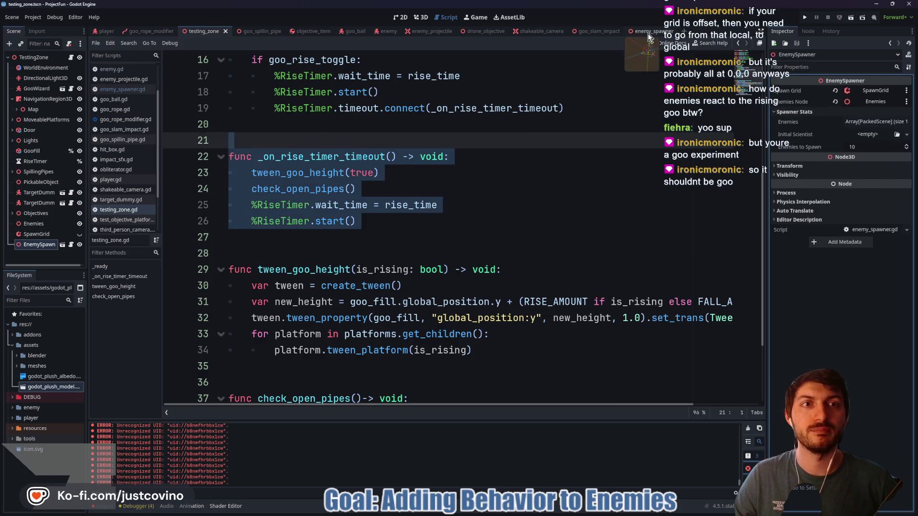
Quick Load enemy.tscn into the spawner's Initial Scientist property.
click(645, 31)
click(854, 111)
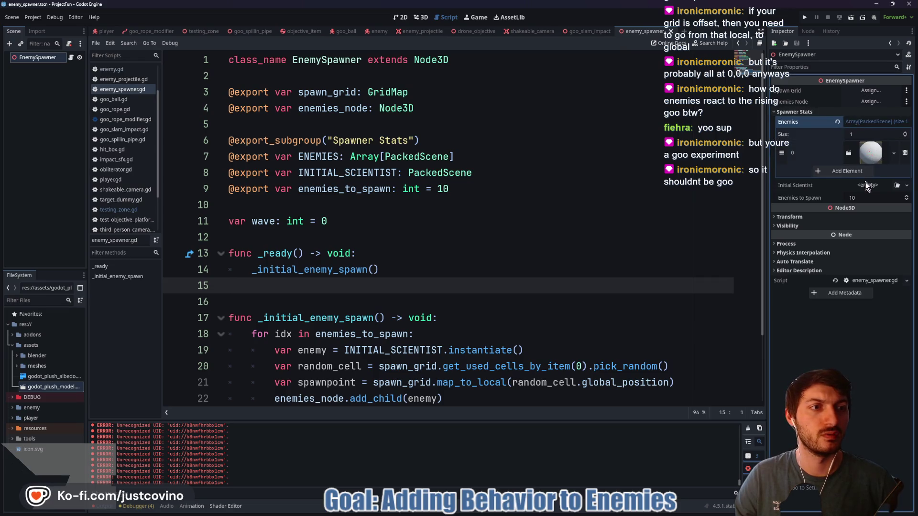
click(872, 124)
click(867, 135)
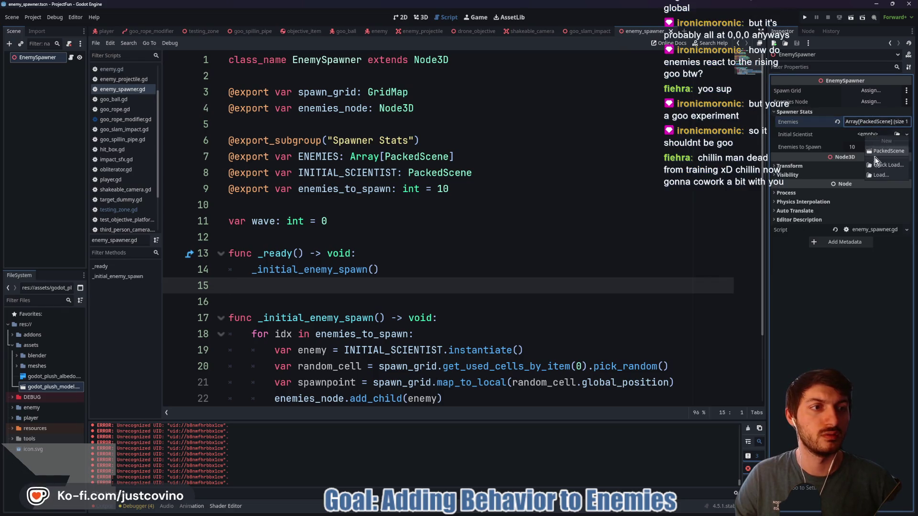
click(878, 165)
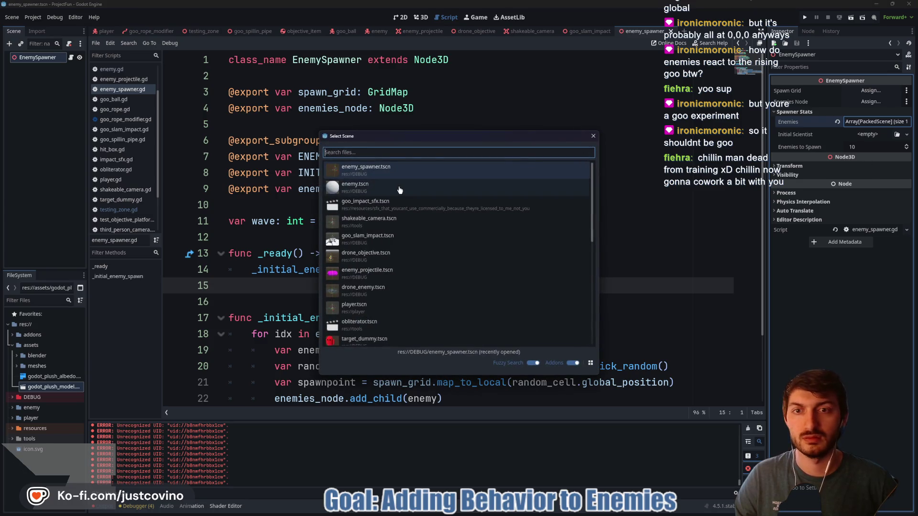
click(506, 187)
click(489, 218)
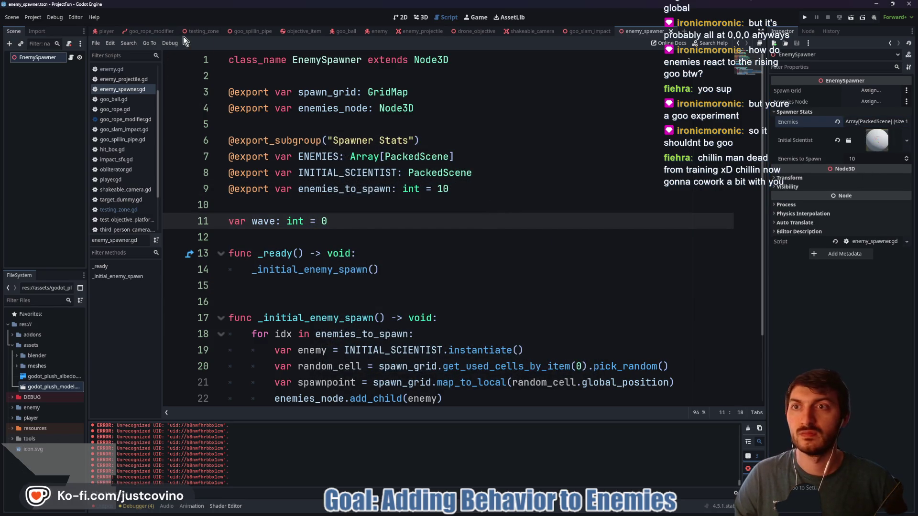
Run the testing_zone scene, which halts on an invalid global_position access at line 21.
click(201, 31)
click(493, 205)
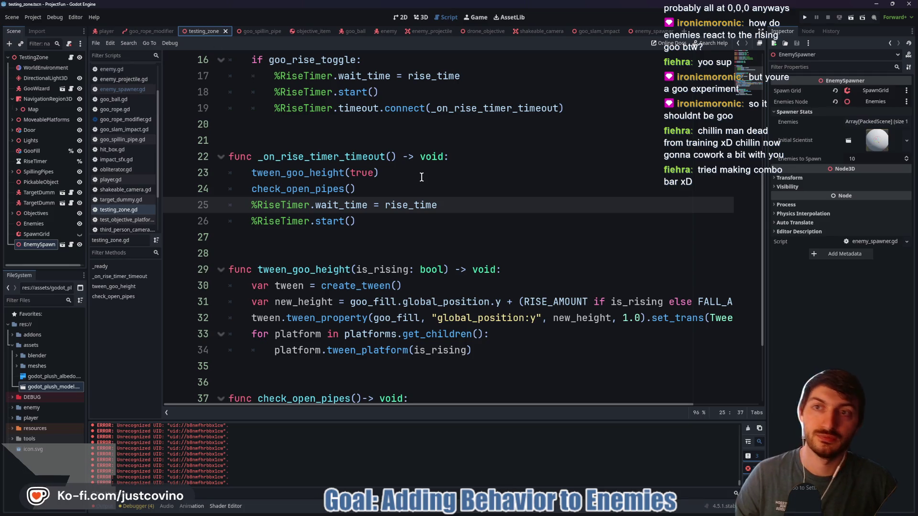
key(F5)
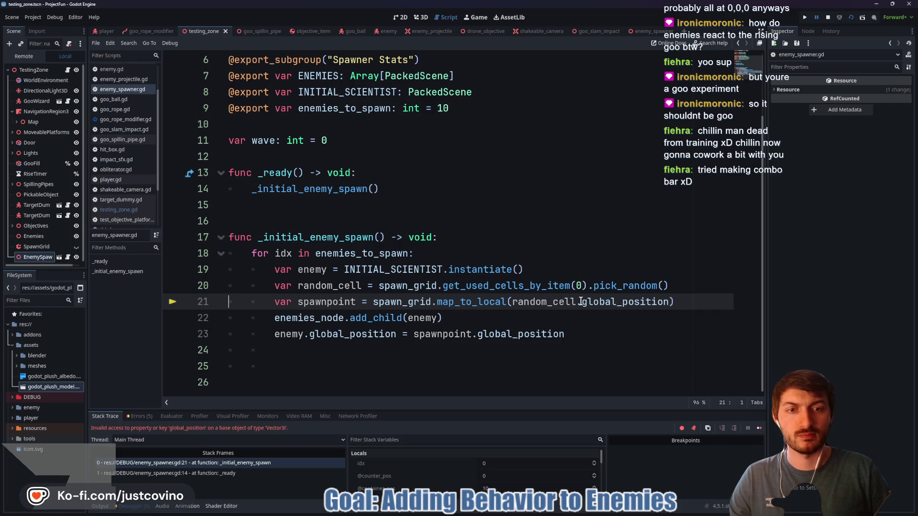
Remove .global_position from random_cell on line 21 and relaunch the game.
drag(578, 301, 667, 305)
key(BackSpace)
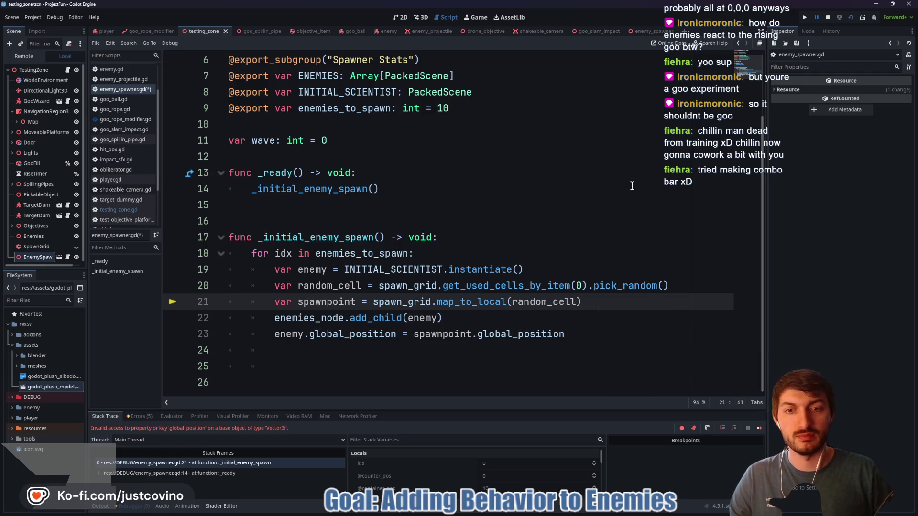
click(827, 18)
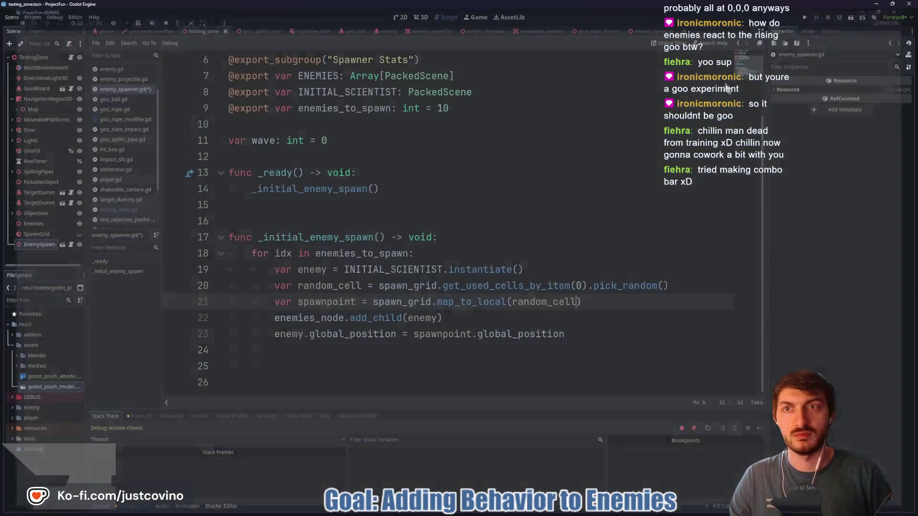
key(F5)
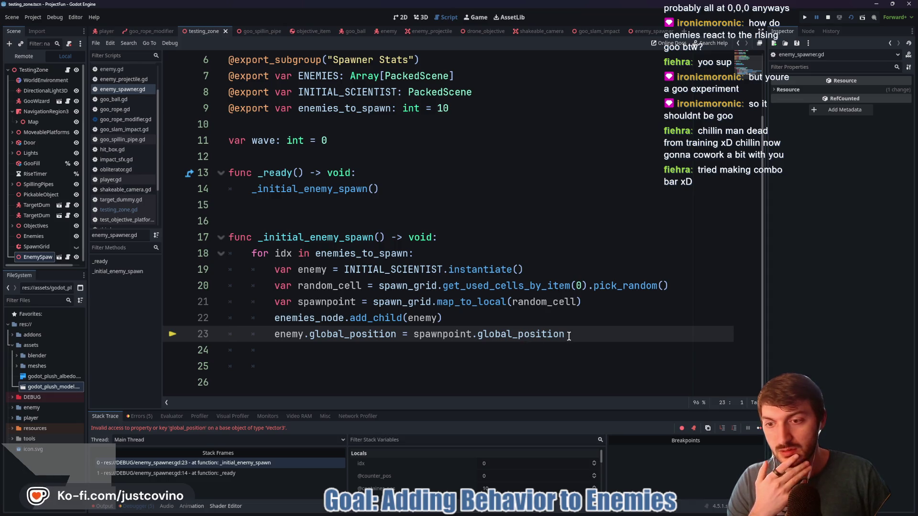
Drop .global_position on line 23 so spawnpoint is assigned directly, then rerun.
drag(575, 335, 472, 330)
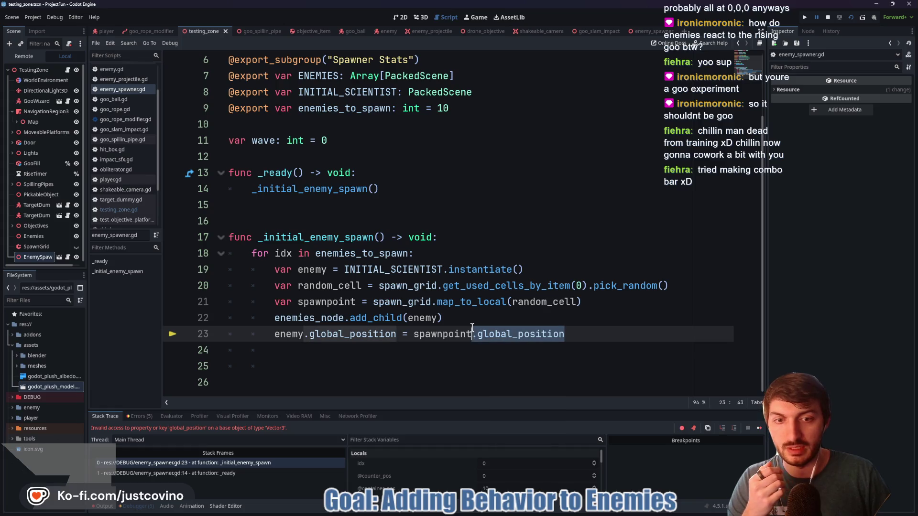
key(BackSpace)
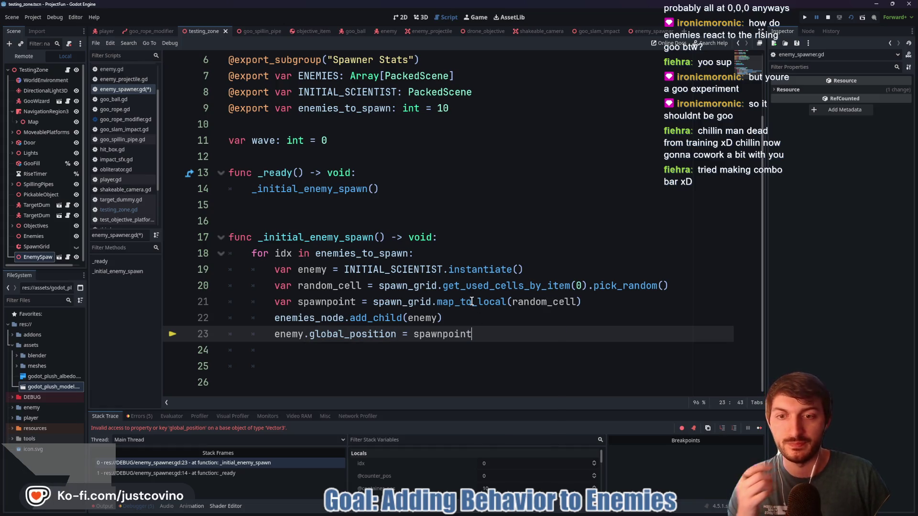
key(F5)
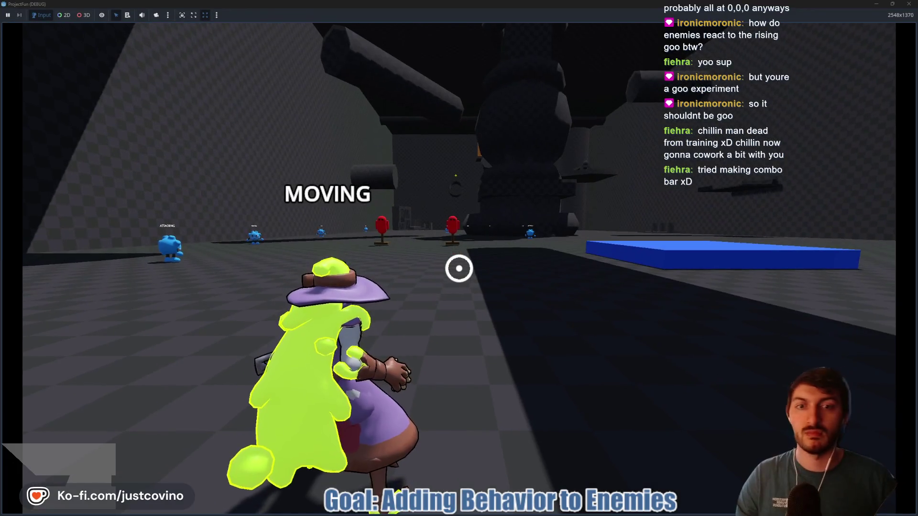
Run toward the enemies, grapple and slam, then tether onto and attack a cowering enemy.
key(w)
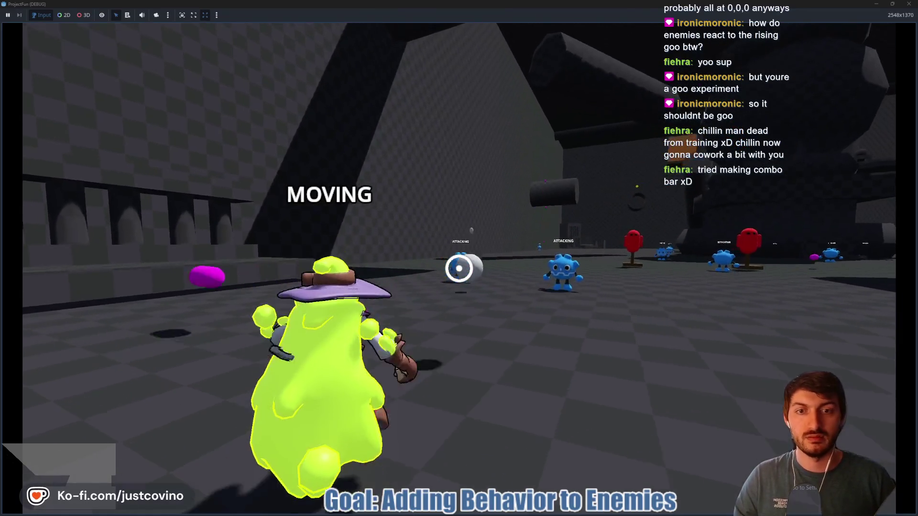
key(space)
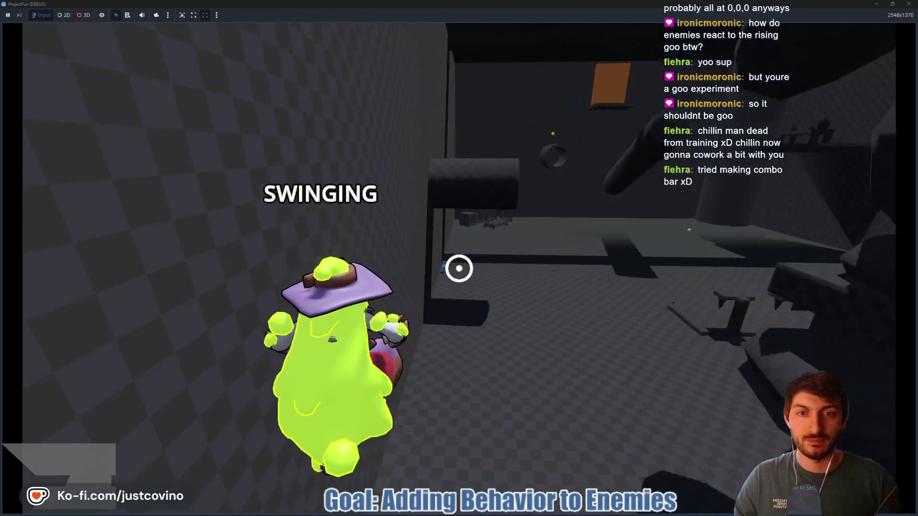
key(ctrl)
key(w)
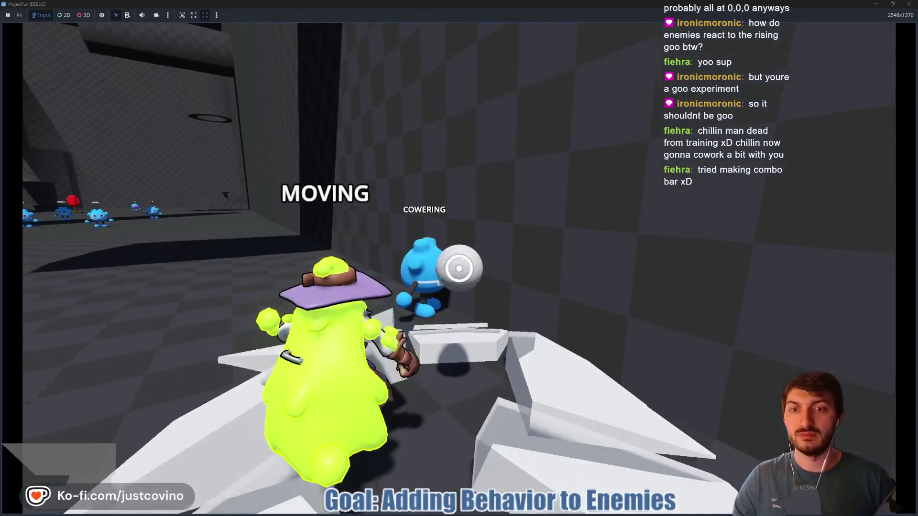
key(space)
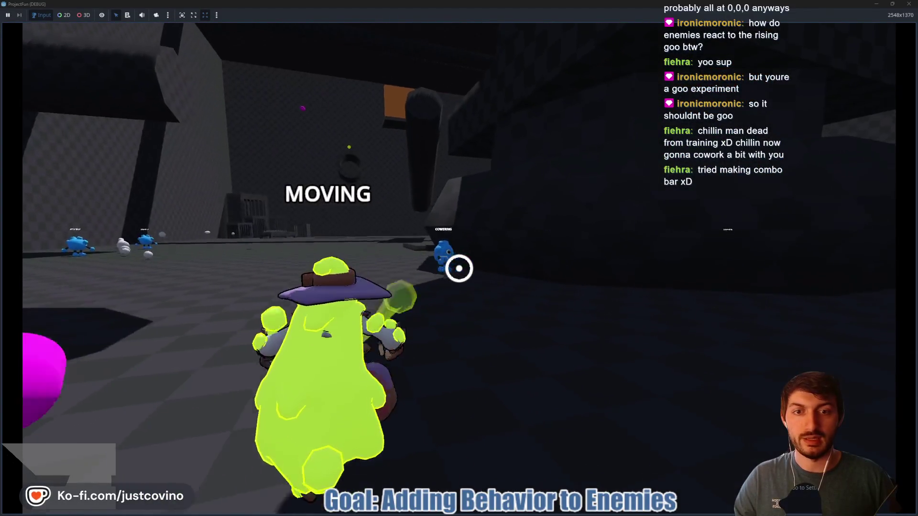
click(459, 268)
click(459, 268)
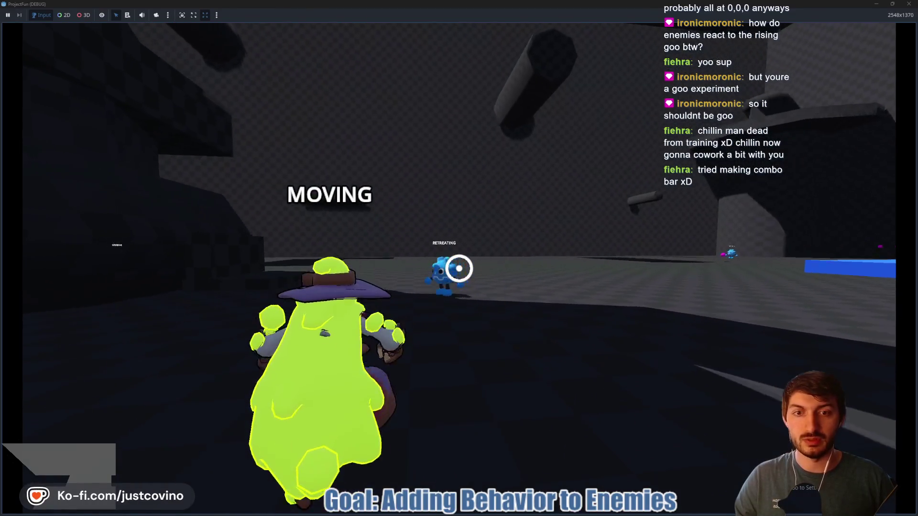
click(459, 269)
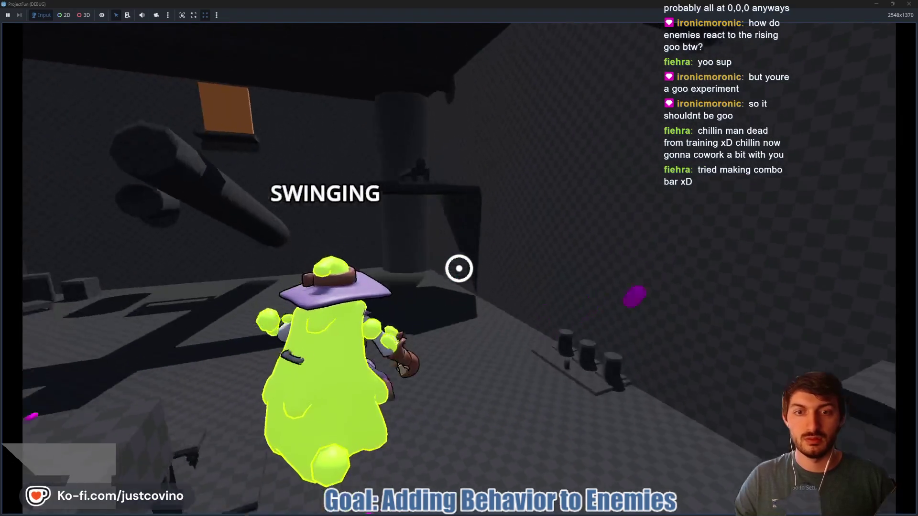
key(ctrl)
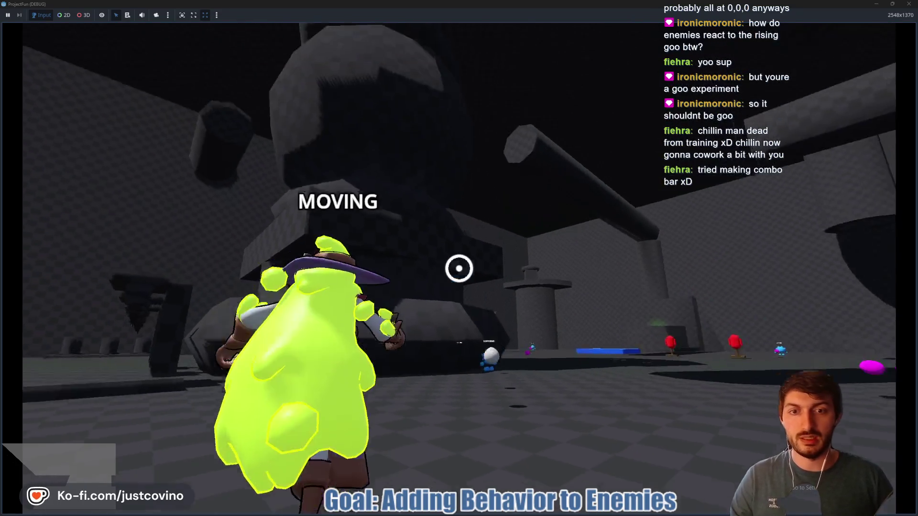
Keep grappling around the arena and slamming down until an enemy below is left DEAD.
click(459, 269)
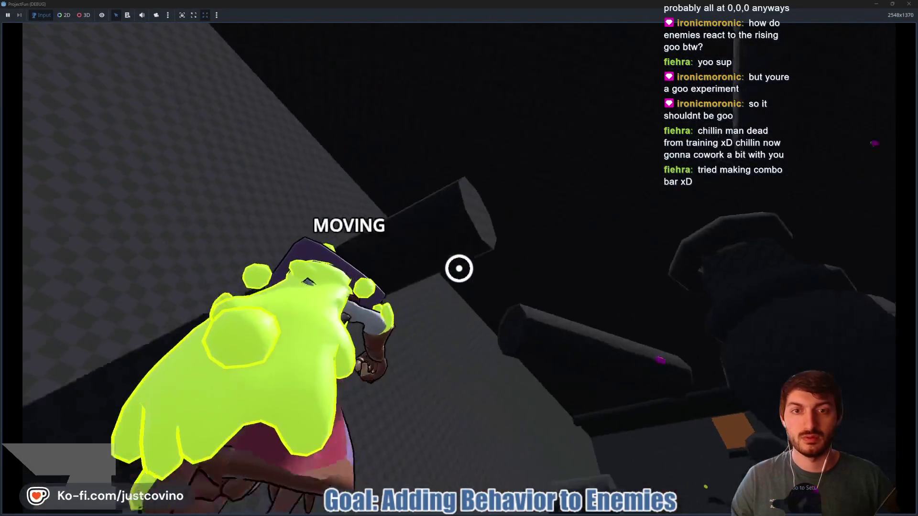
click(459, 268)
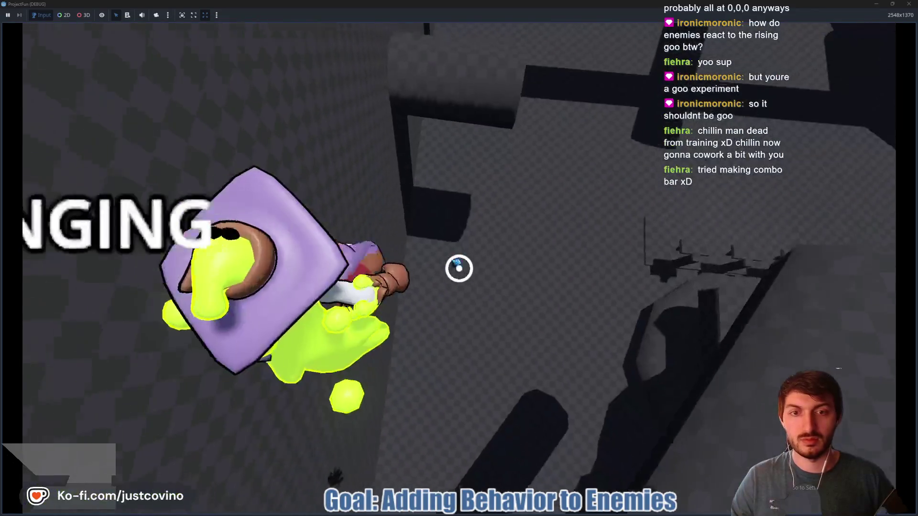
right_click(458, 268)
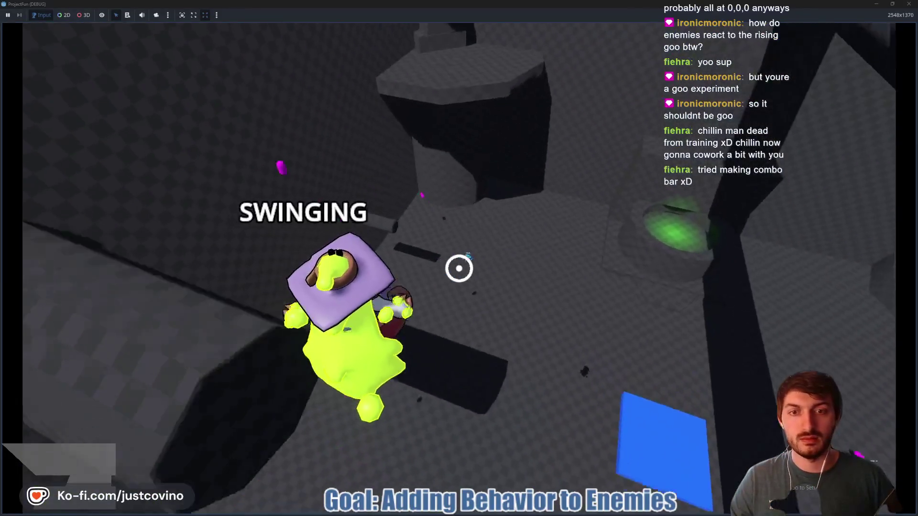
right_click(459, 268)
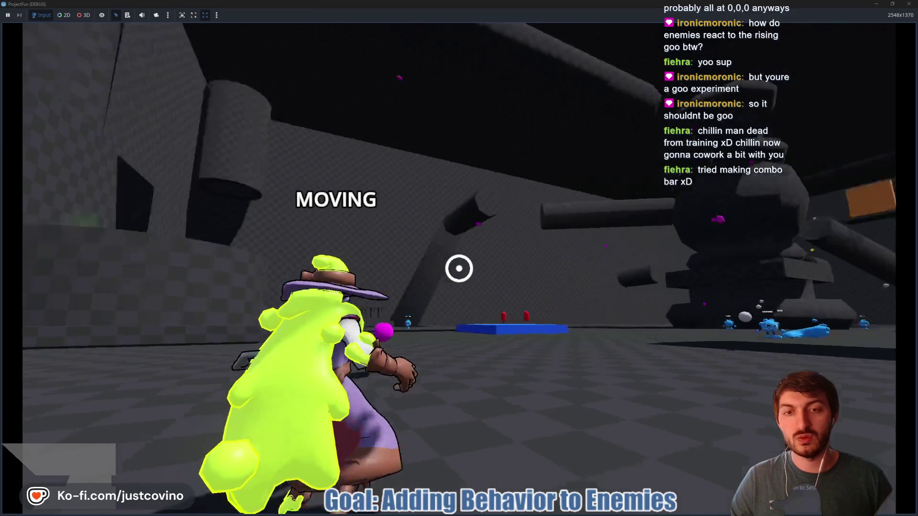
click(459, 268)
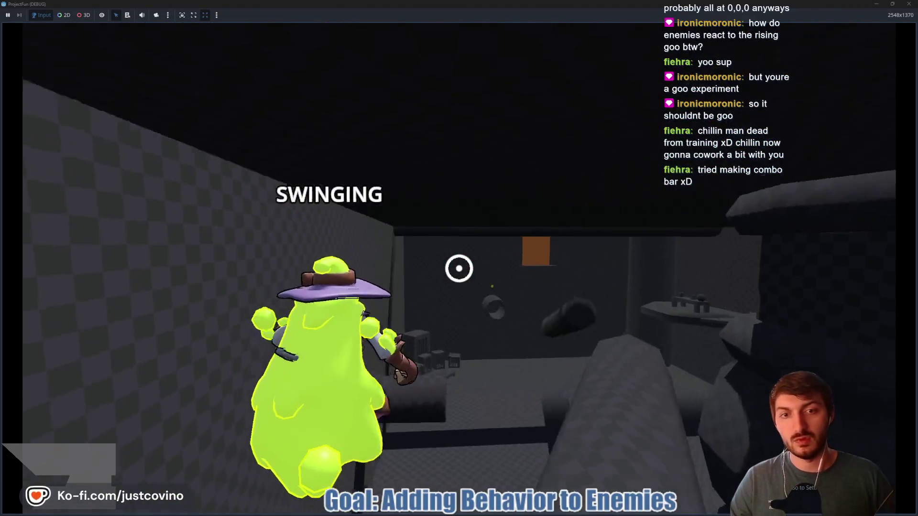
click(459, 268)
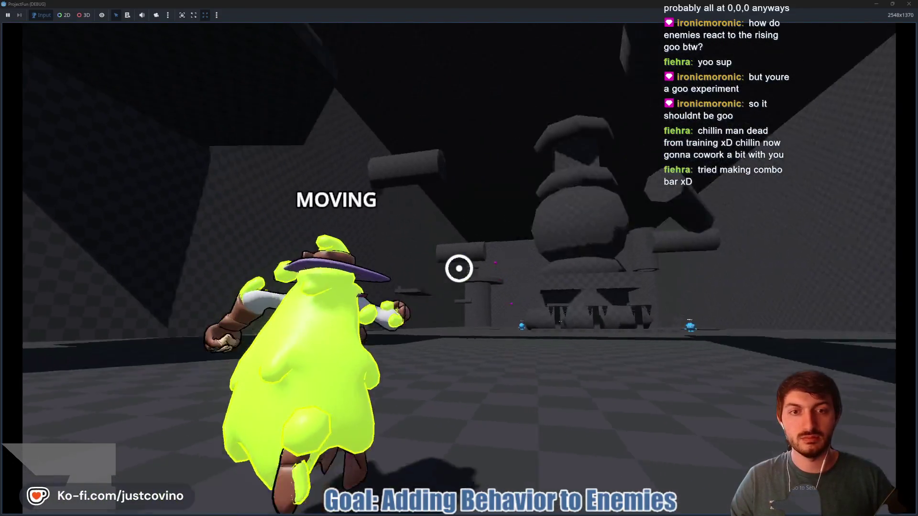
click(459, 268)
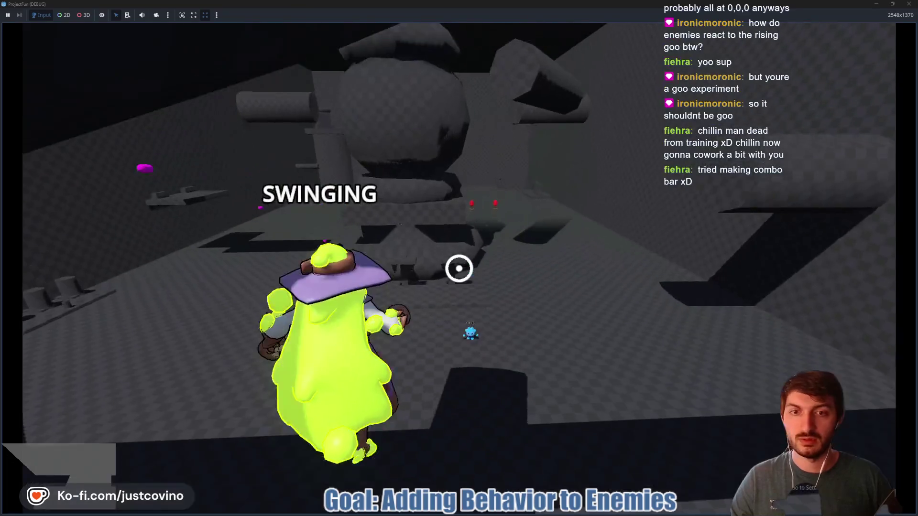
right_click(459, 268)
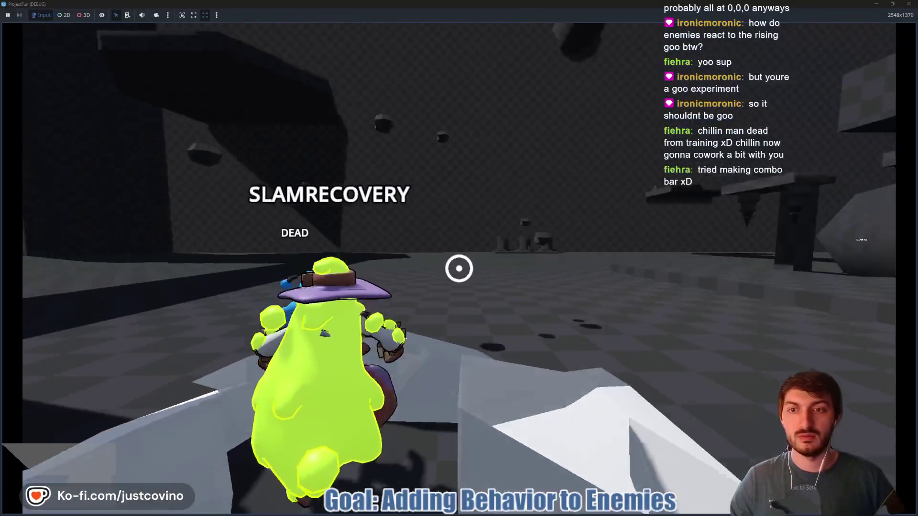
Keep swinging with grapples and slamming near the enemies, then stop the game with F8.
click(459, 268)
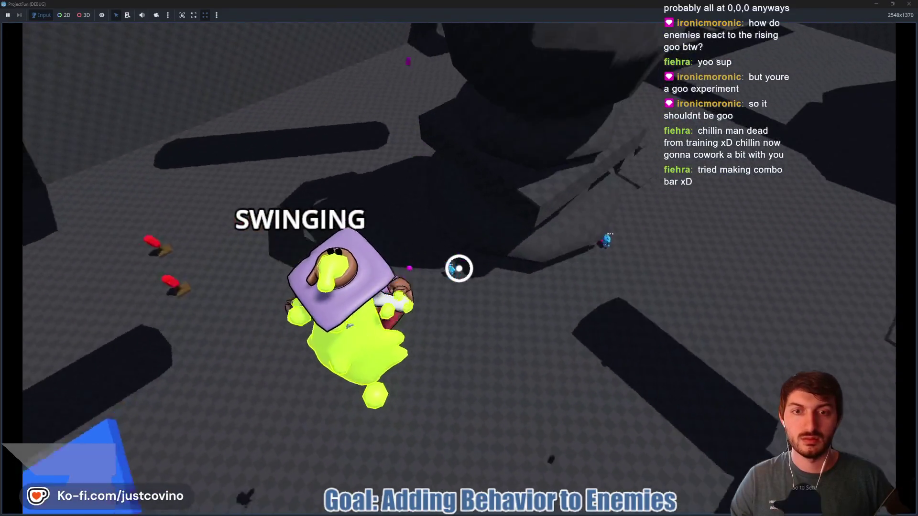
right_click(459, 268)
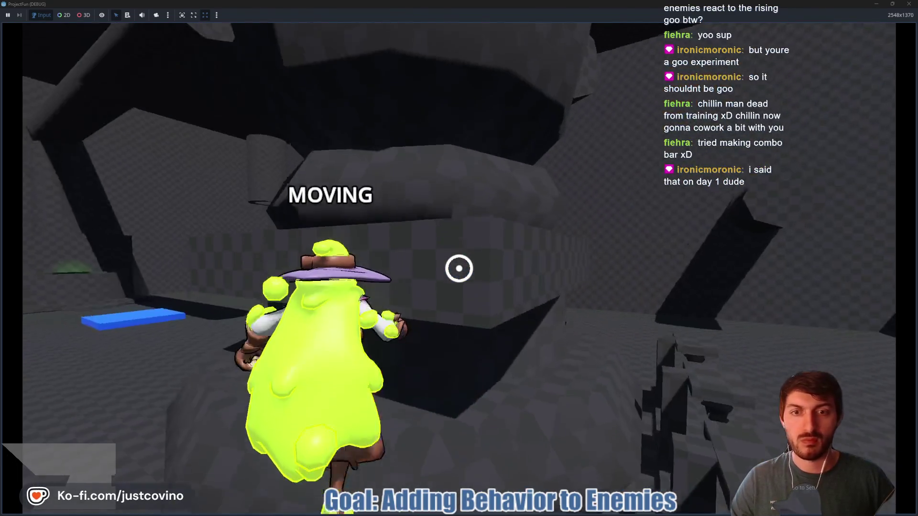
click(459, 268)
click(459, 268)
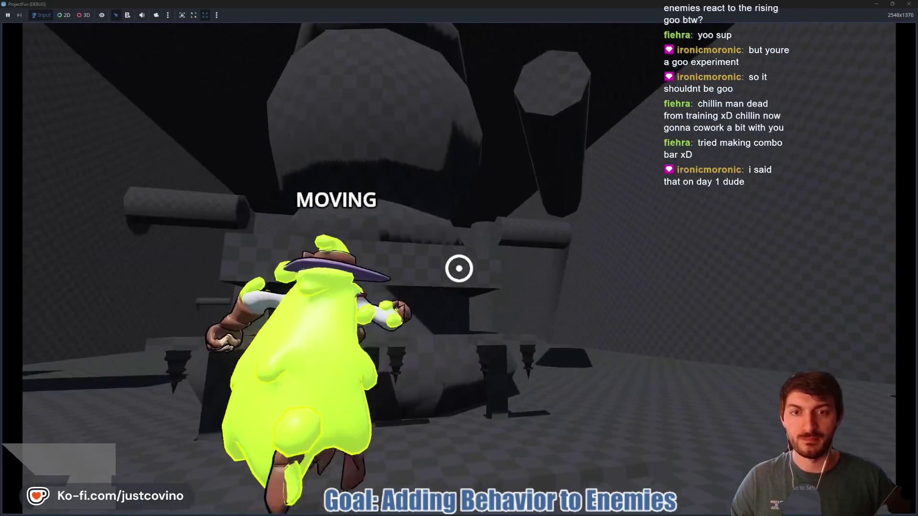
click(459, 268)
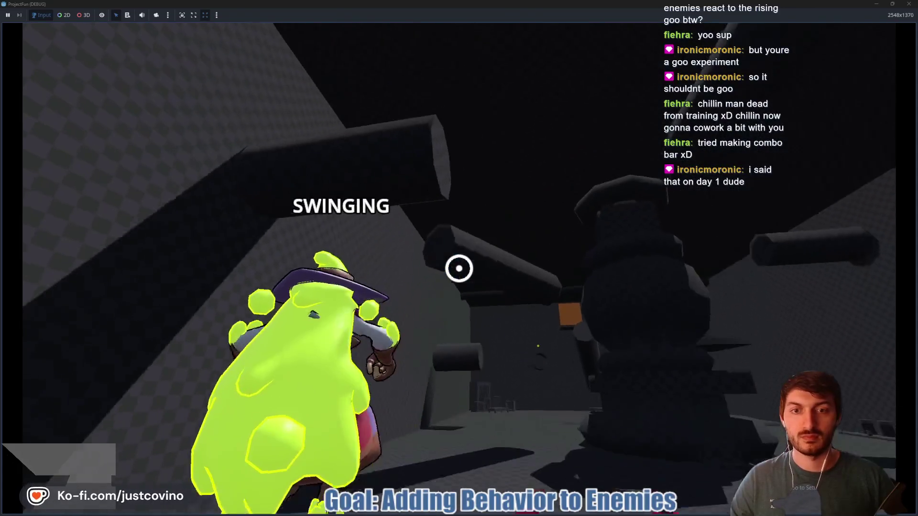
click(459, 268)
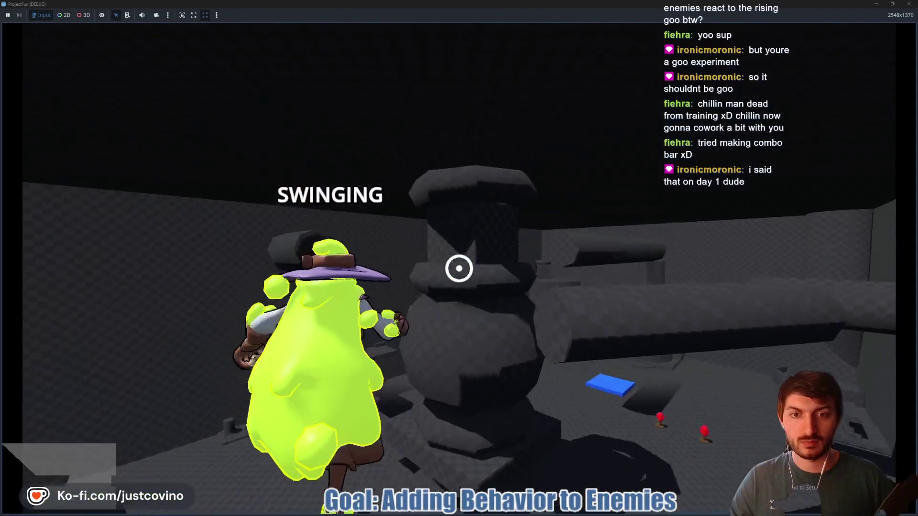
click(459, 268)
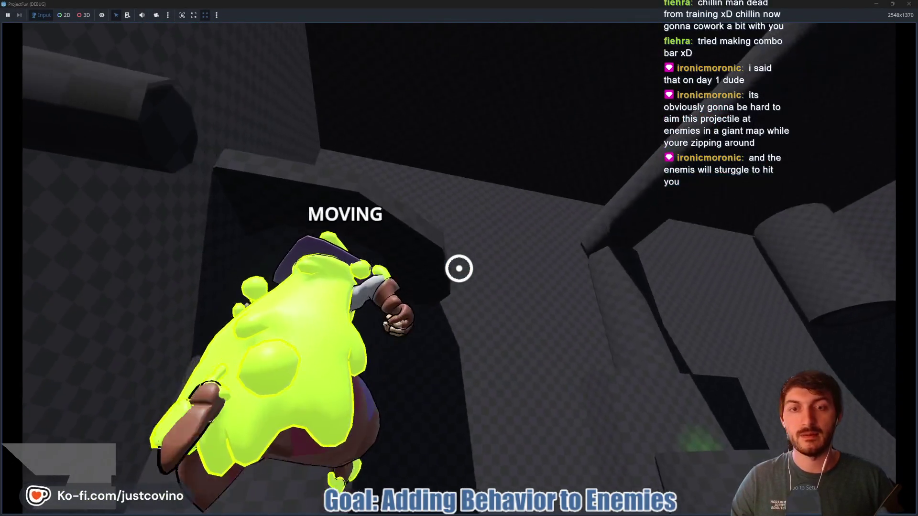
click(459, 268)
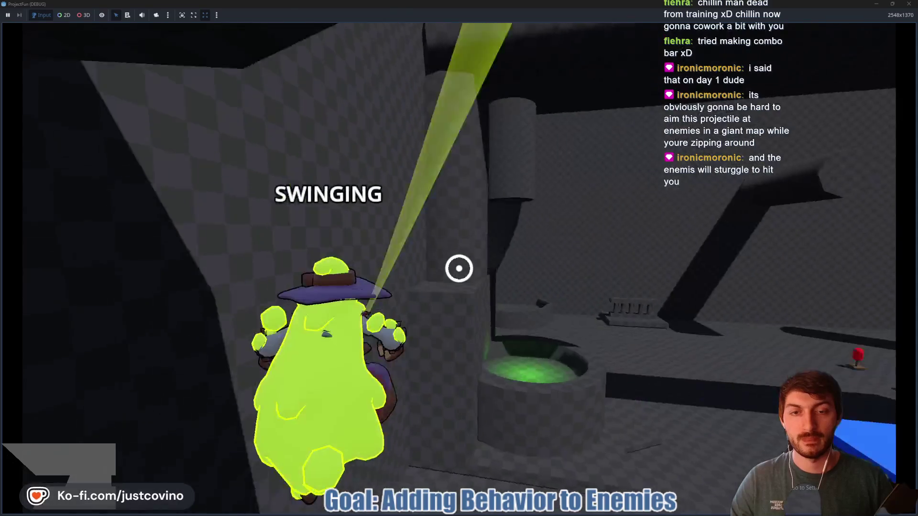
key(ctrl)
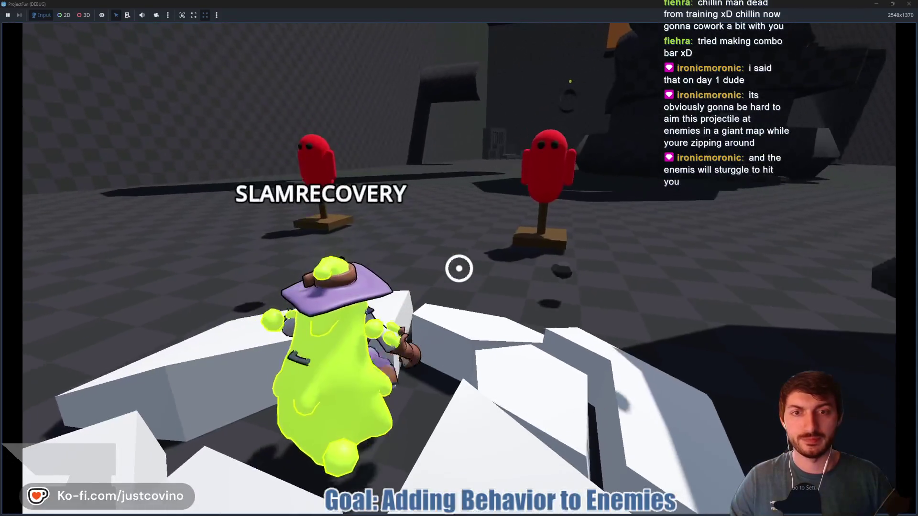
key(F8)
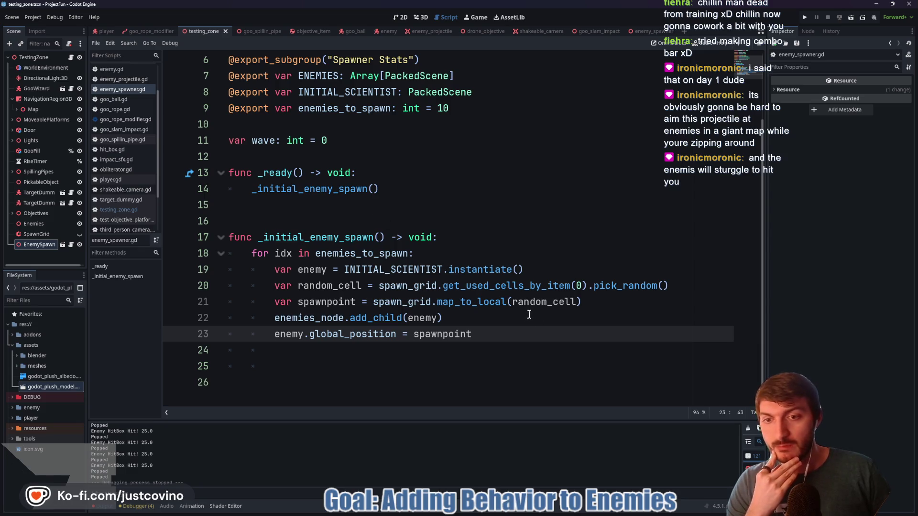
Switch to enemy.gd and scroll down to the shoot_projectile function.
click(352, 373)
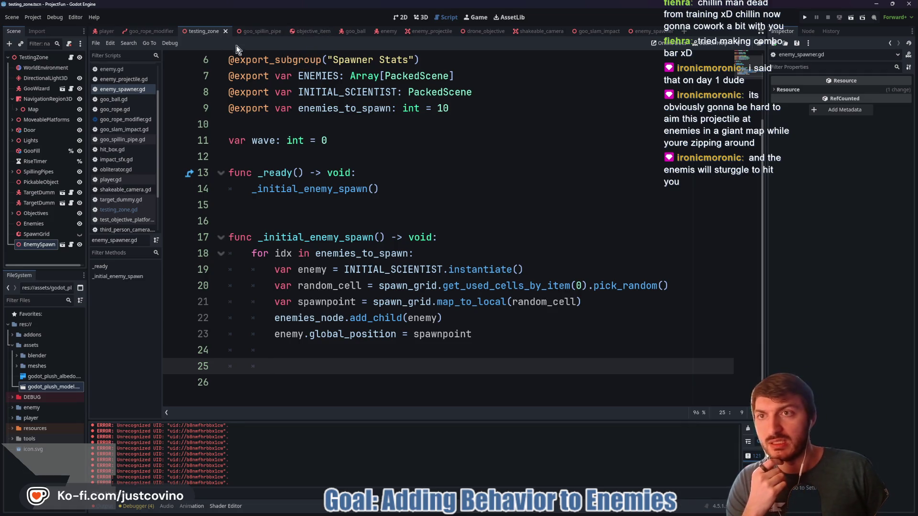
click(387, 31)
scroll(420, 254, down, 15)
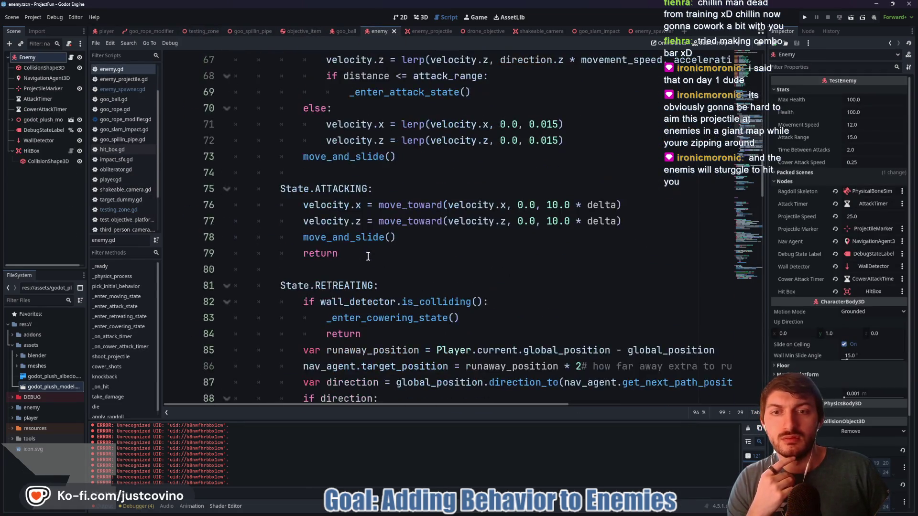
scroll(368, 259, down, 20)
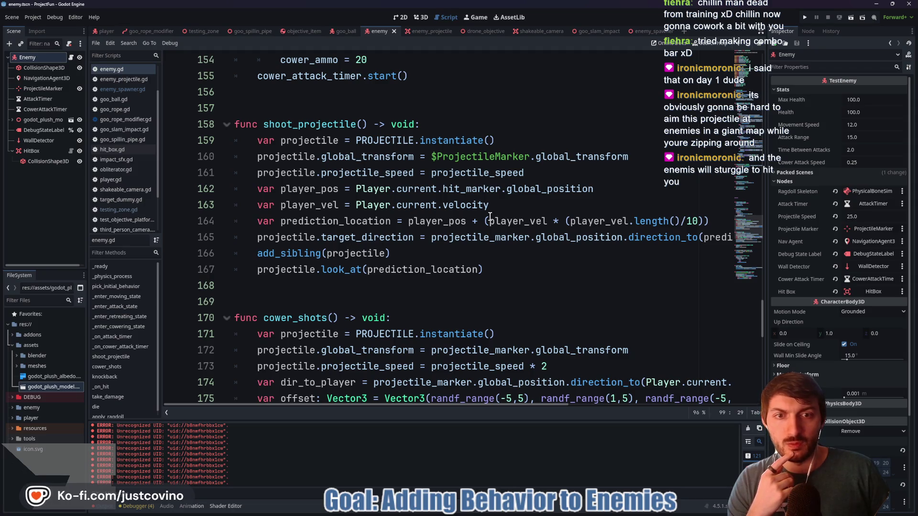
Select lines 162–166 of the prediction_location aiming code, then view pending git changes.
click(365, 225)
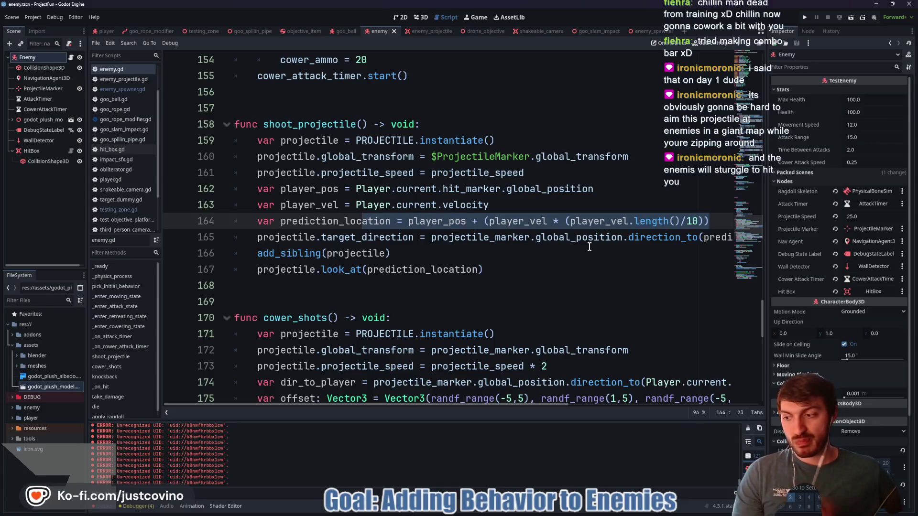
click(469, 258)
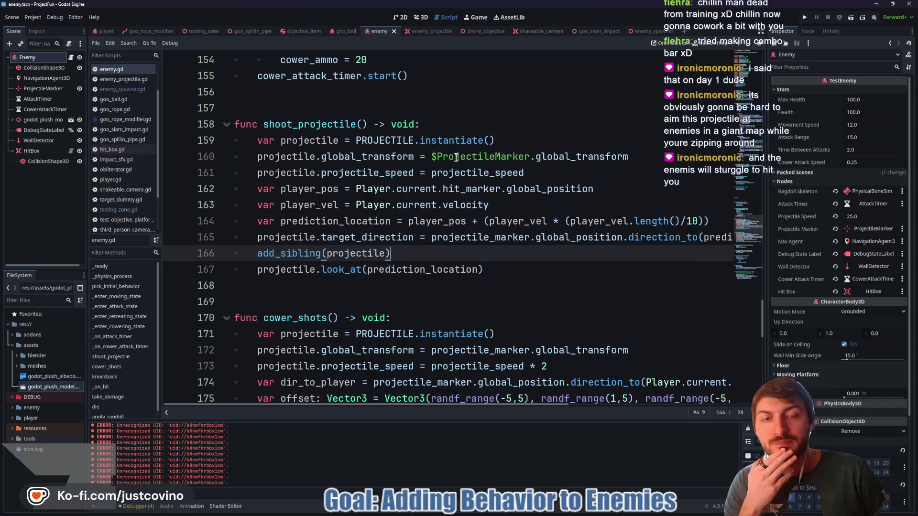
drag(508, 255, 256, 215)
click(455, 249)
shift+click(263, 189)
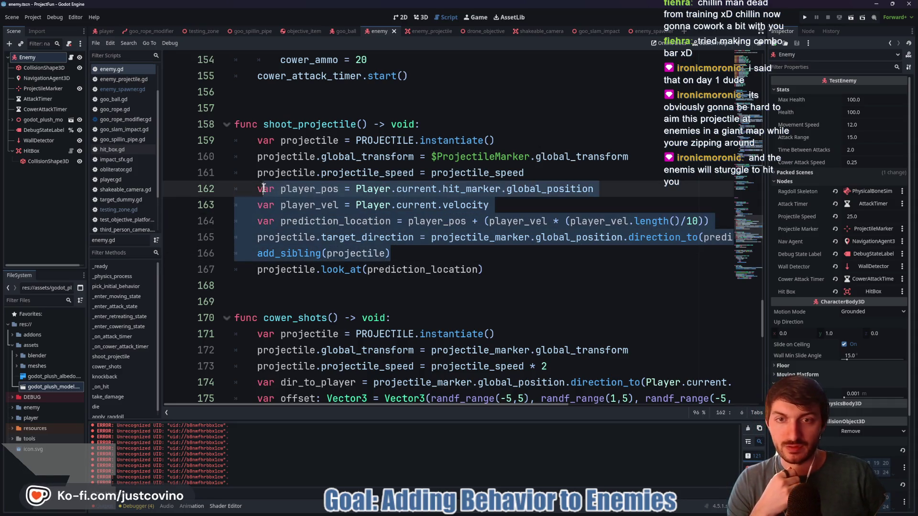
click(460, 242)
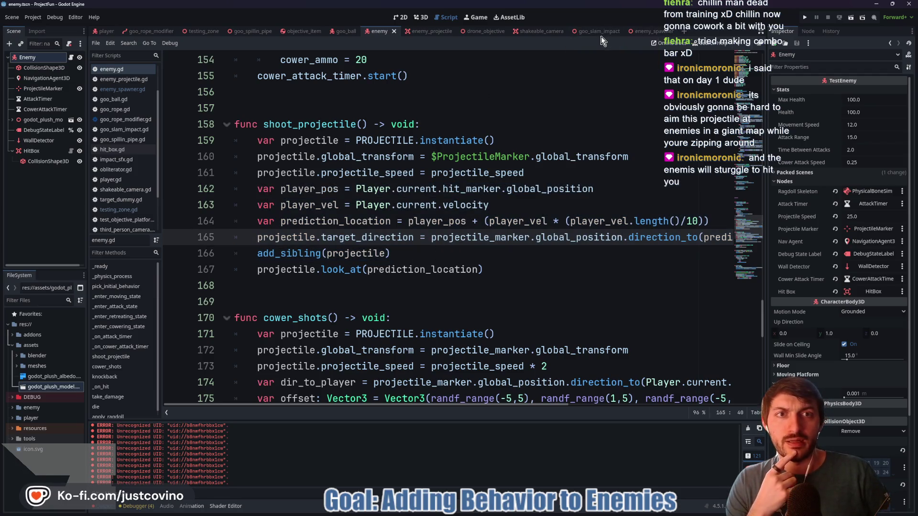
click(532, 512)
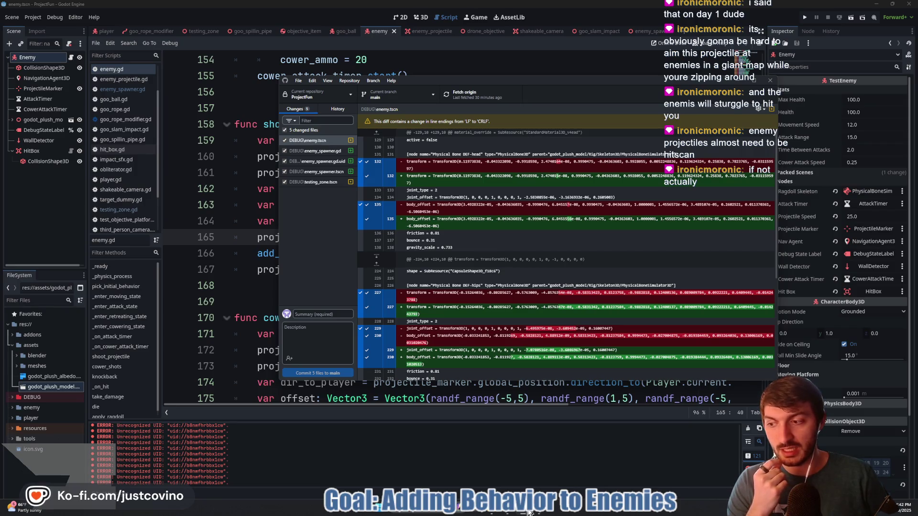
click(552, 408)
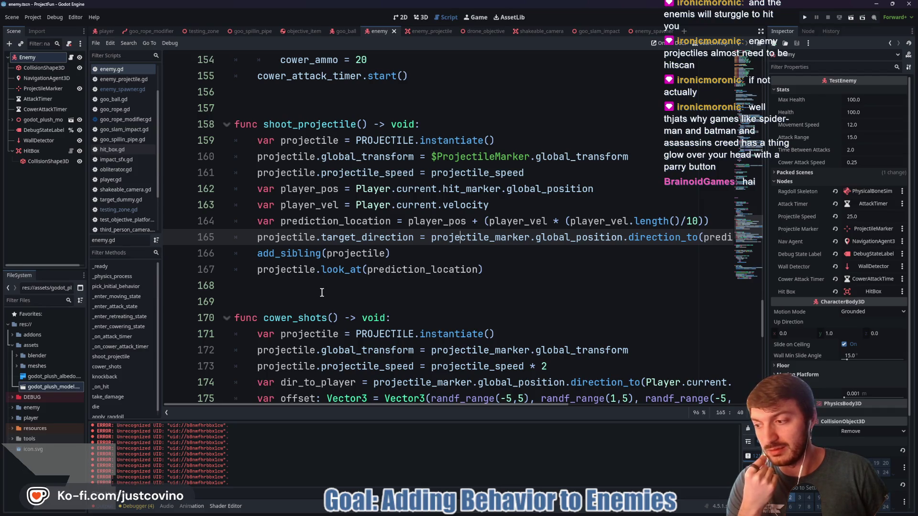
Launch the game from the testing_zone script and start moving forward.
click(372, 301)
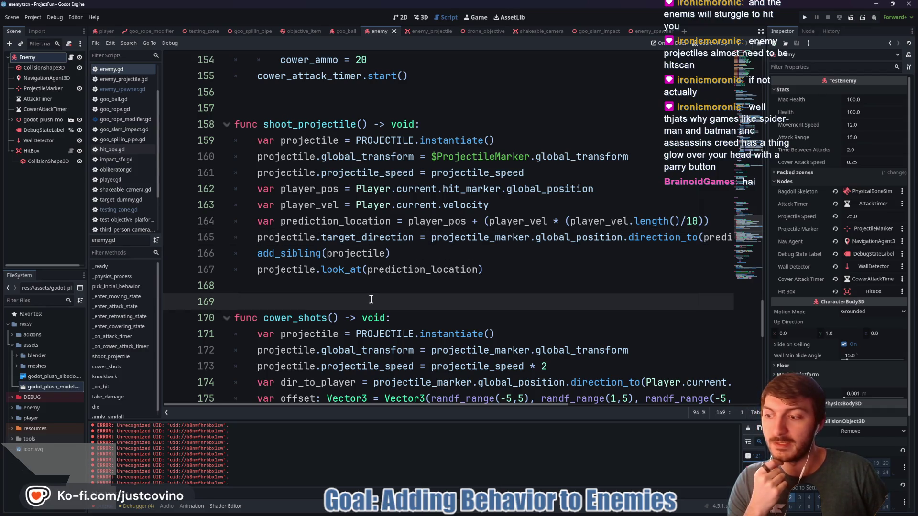
click(197, 31)
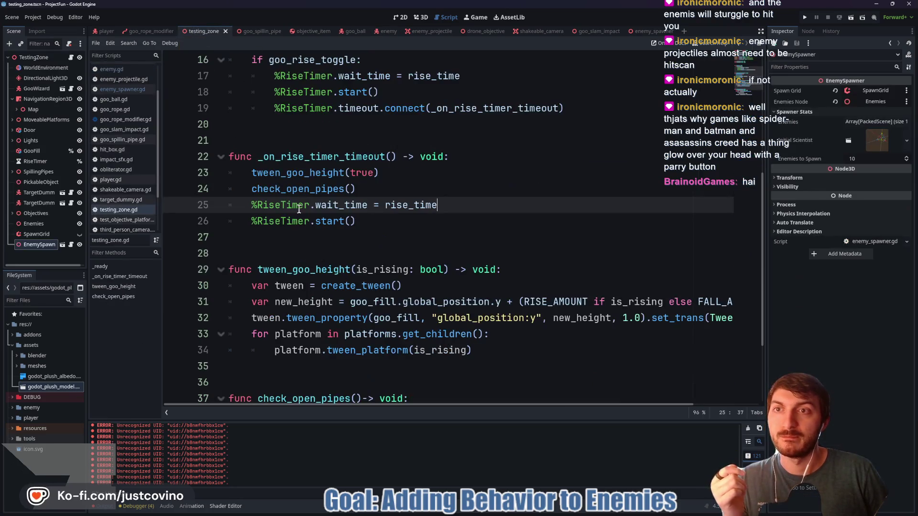
key(F5)
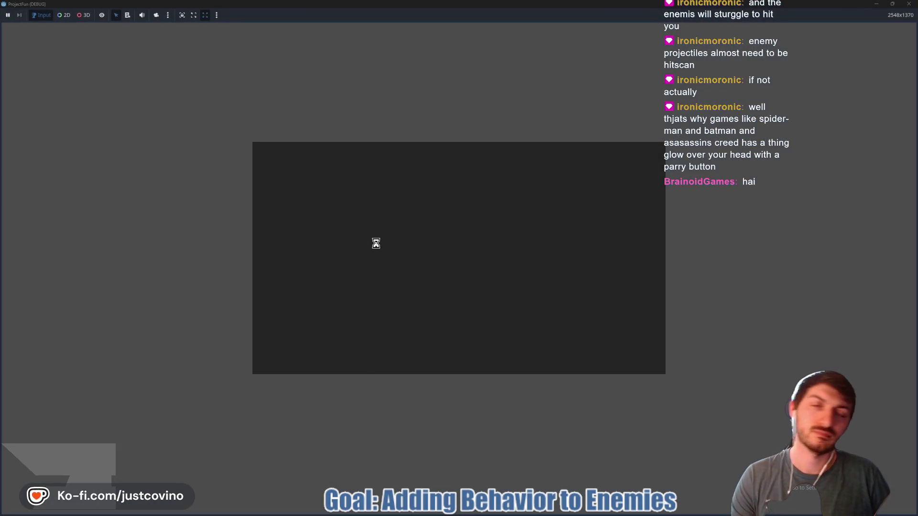
key(w)
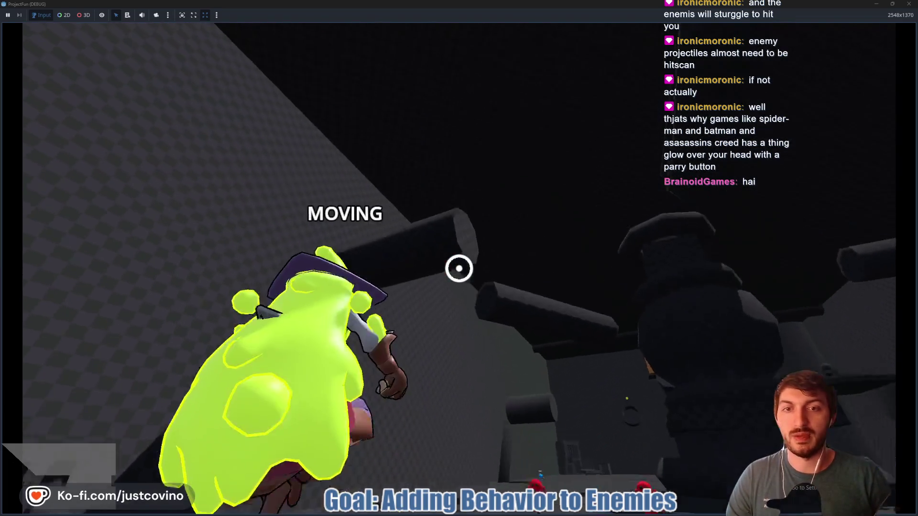
Grapple and slam four times around the arena, landing near the blue enemies.
click(459, 268)
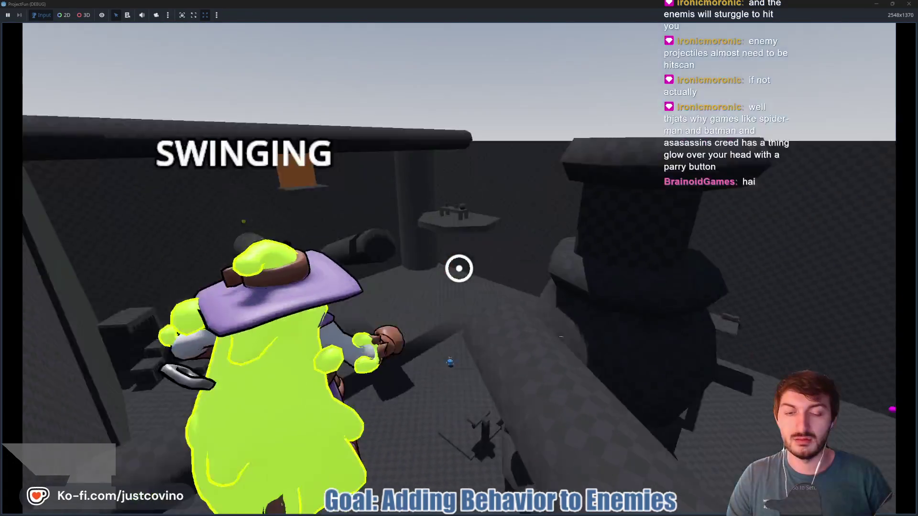
key(ctrl)
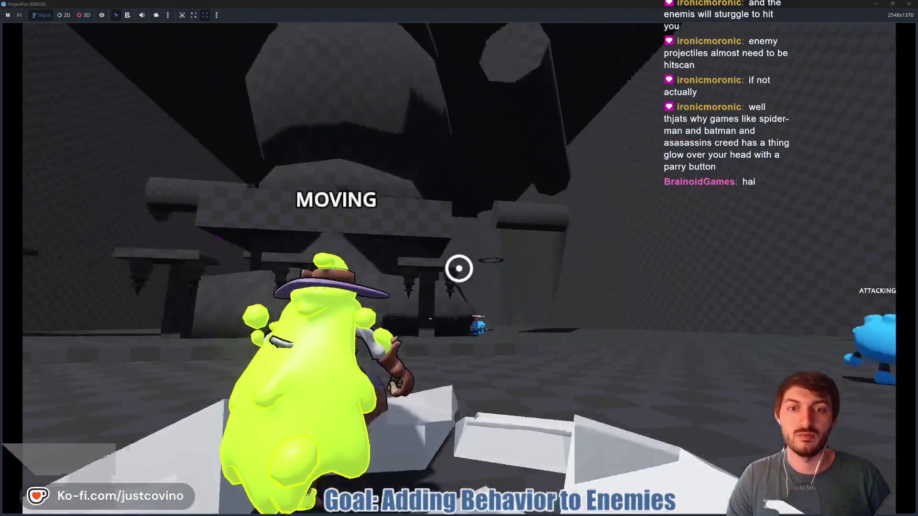
click(459, 268)
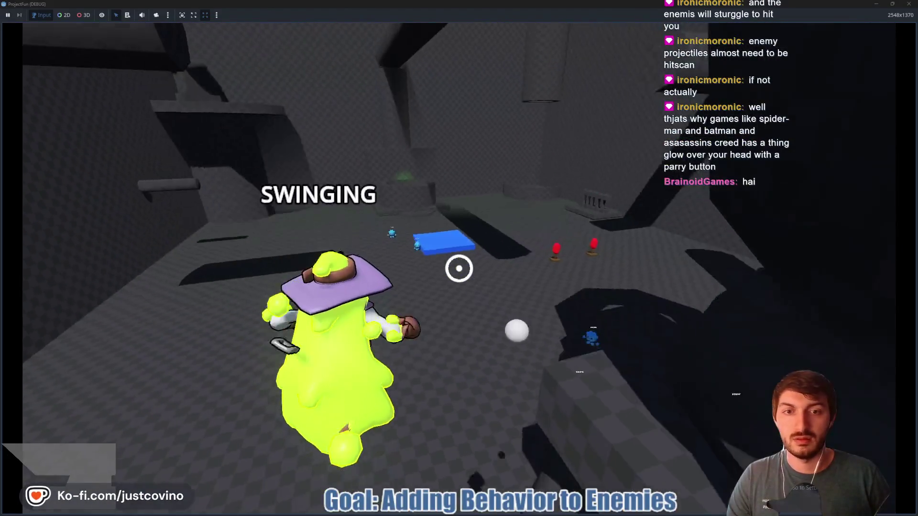
key(ctrl)
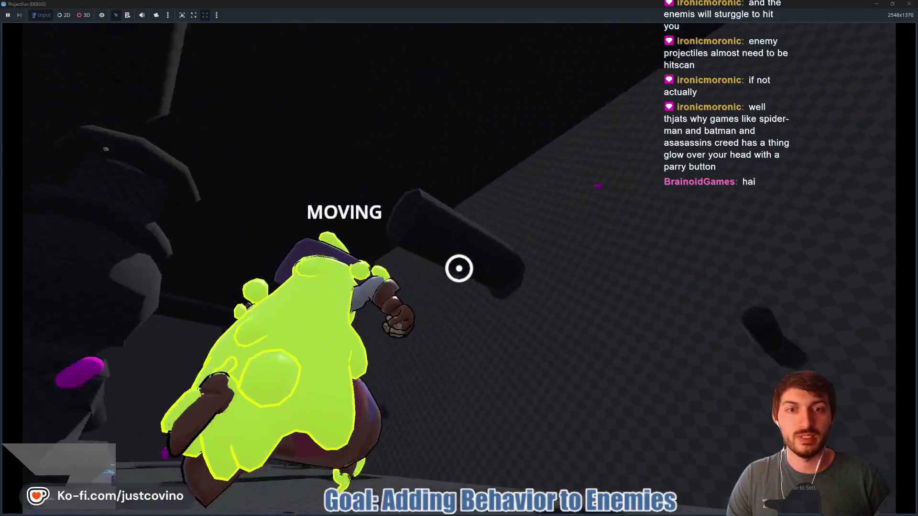
click(459, 268)
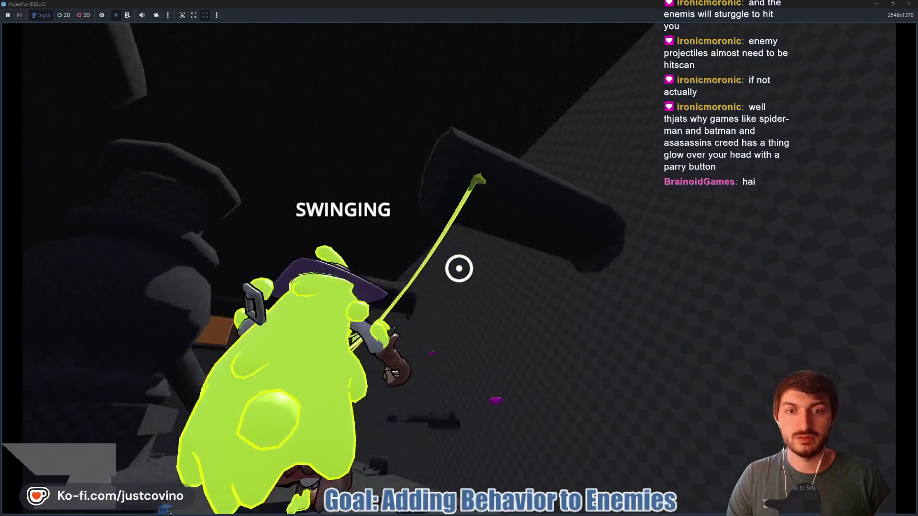
key(ctrl)
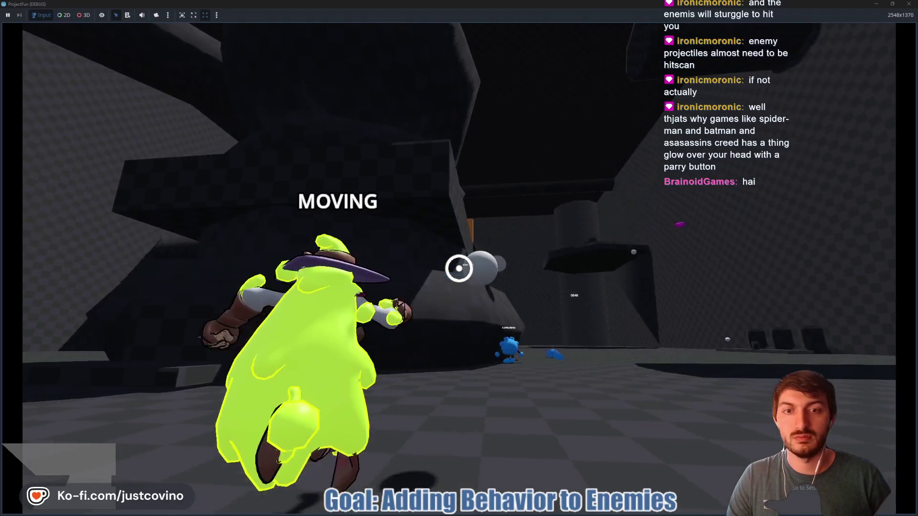
click(459, 268)
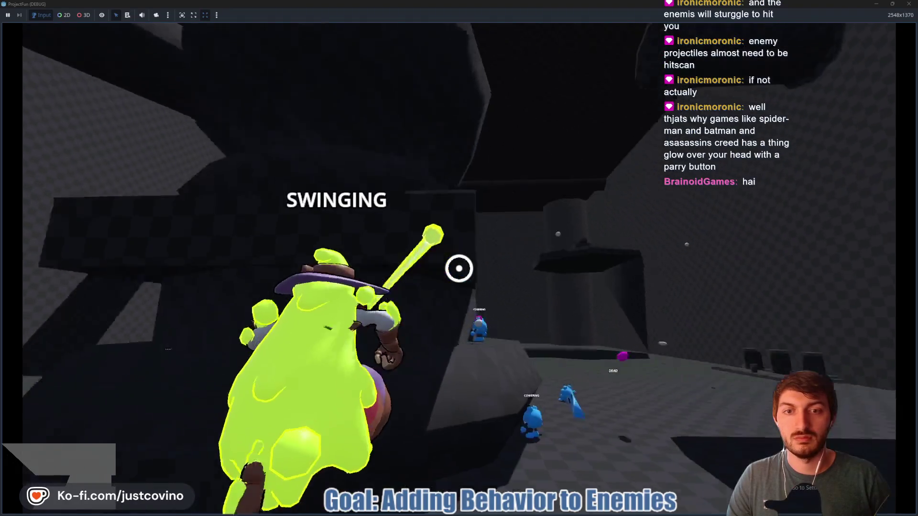
key(ctrl)
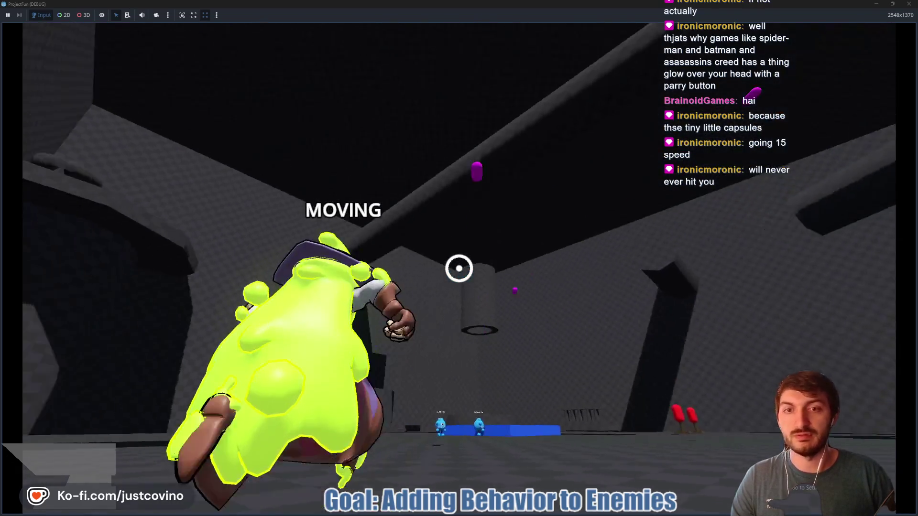
Chain grapple swings across the level onto the pipe, the large sphere and walls.
click(459, 268)
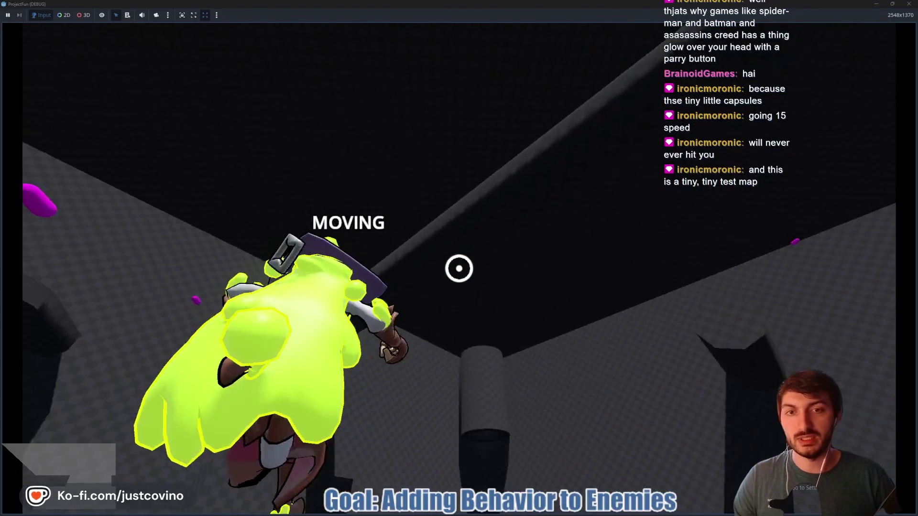
click(458, 268)
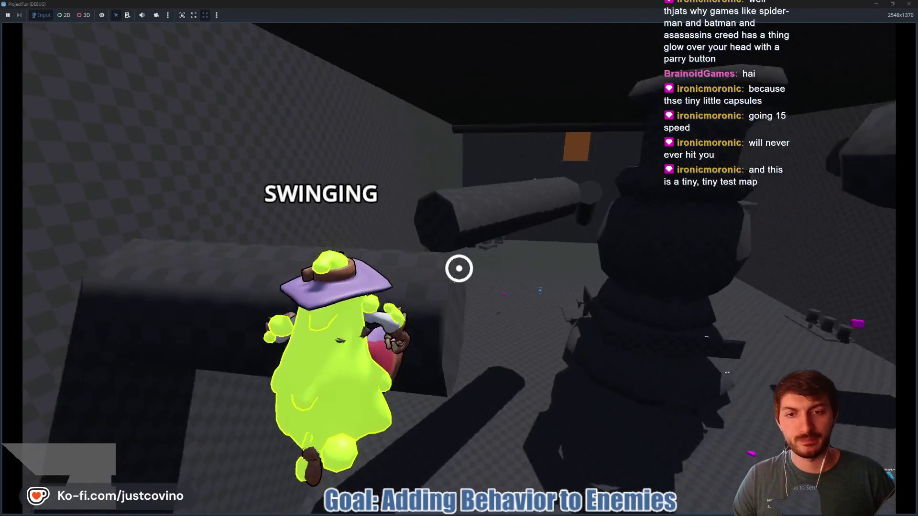
click(459, 268)
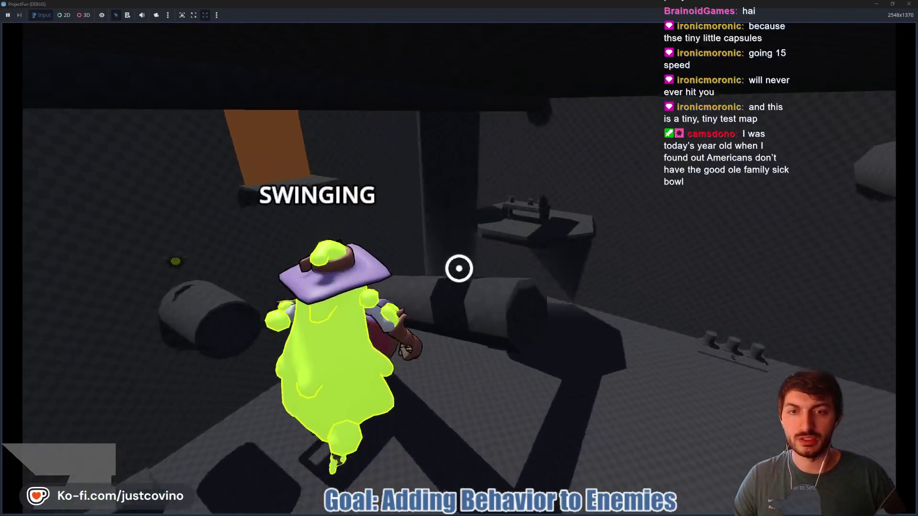
click(459, 268)
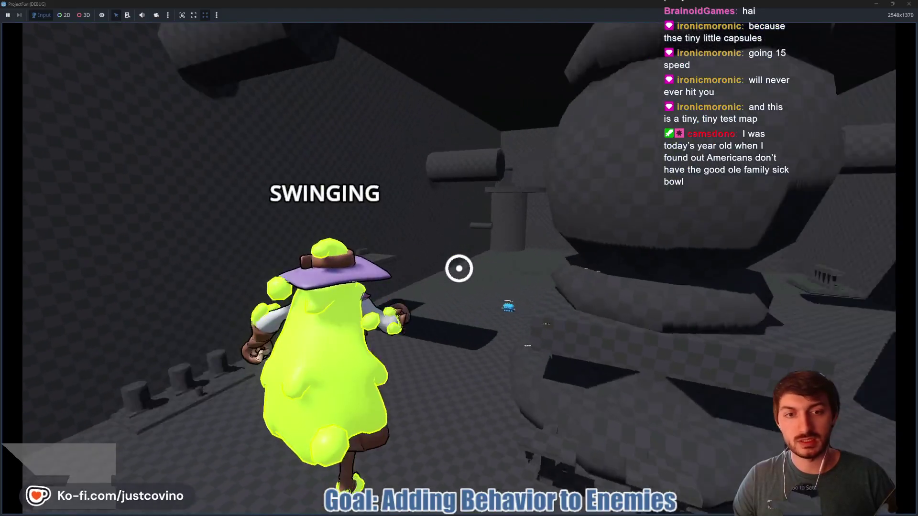
click(459, 268)
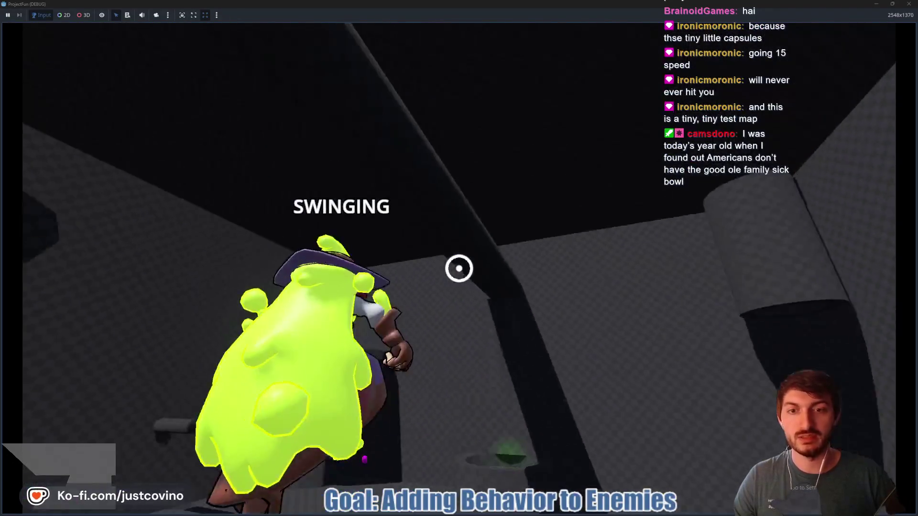
click(459, 268)
click(459, 269)
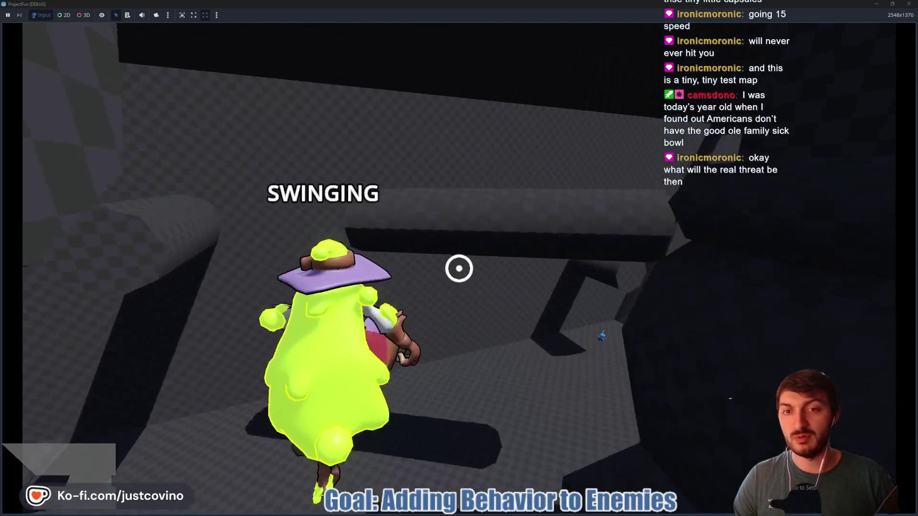
click(459, 268)
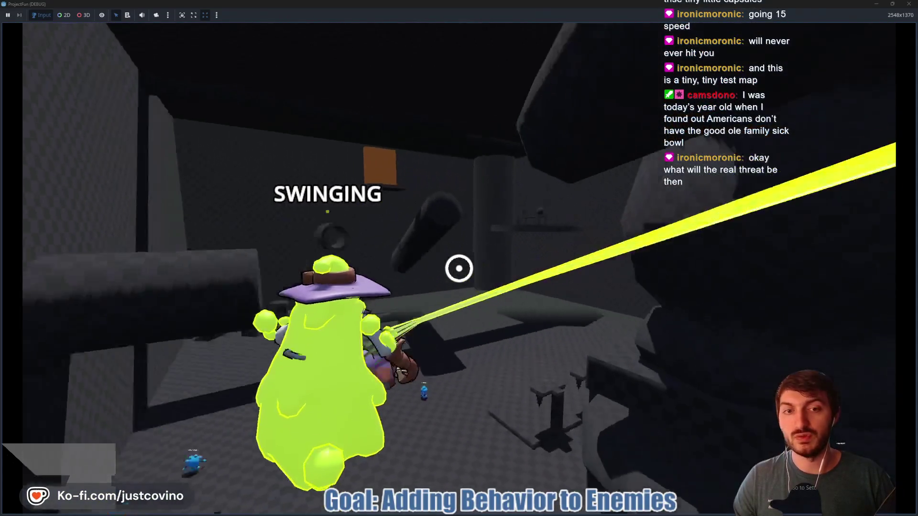
click(459, 268)
click(459, 268)
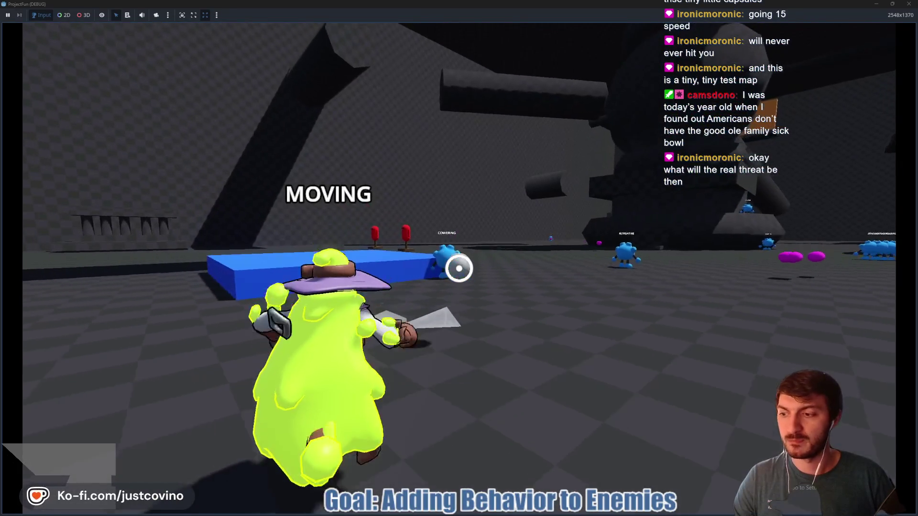
Run around the arena toward the blue block and enemies, then stop the game.
key(w)
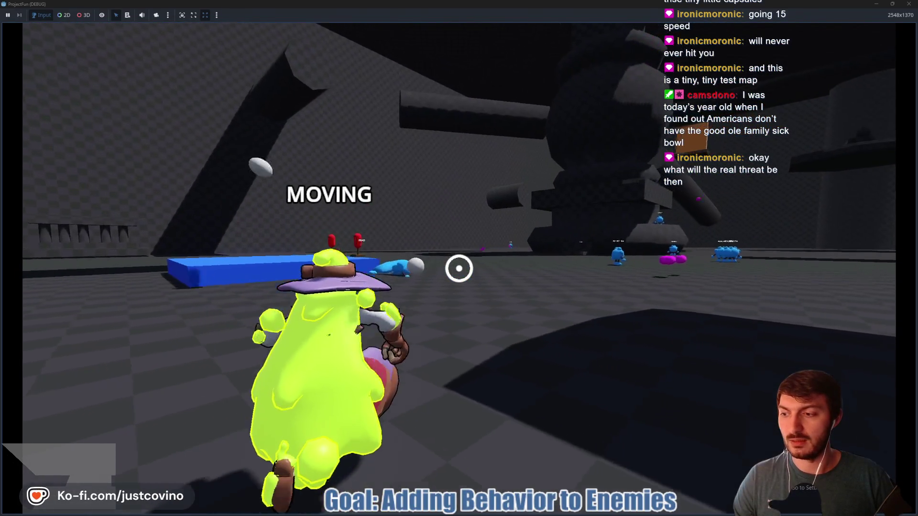
key(w)
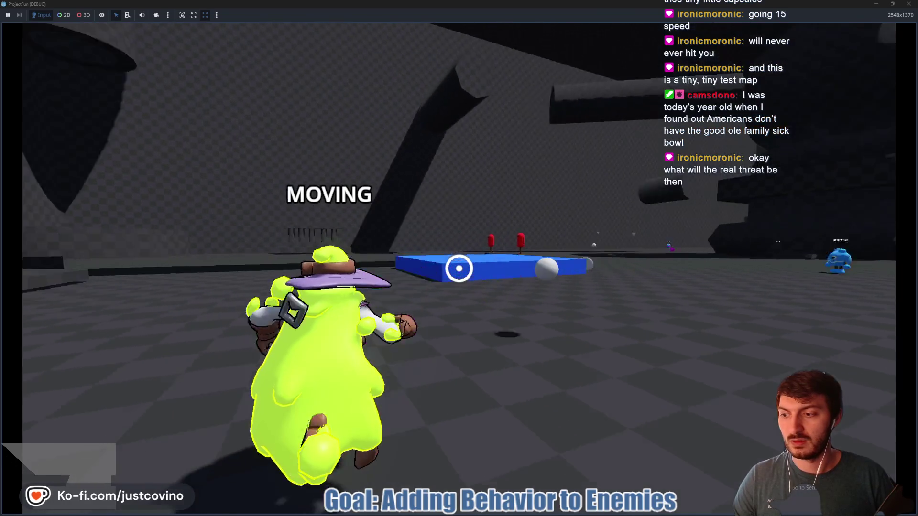
key(w)
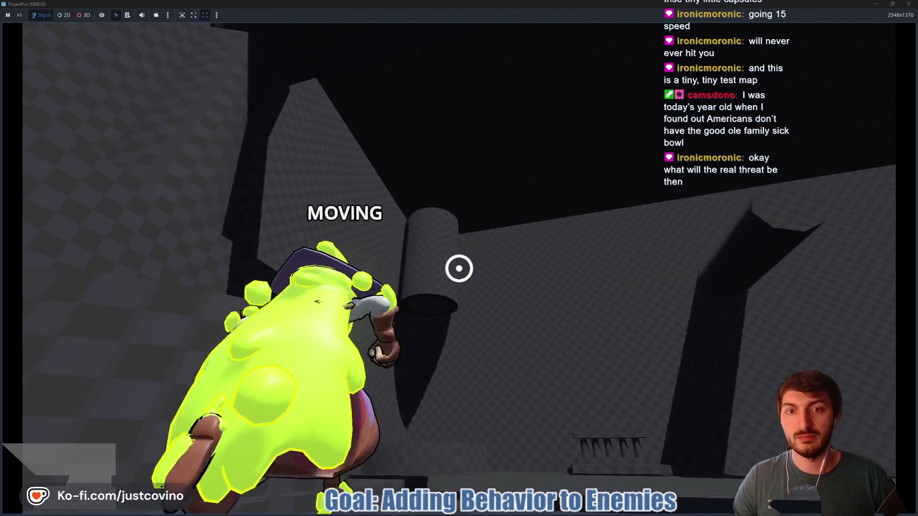
key(w)
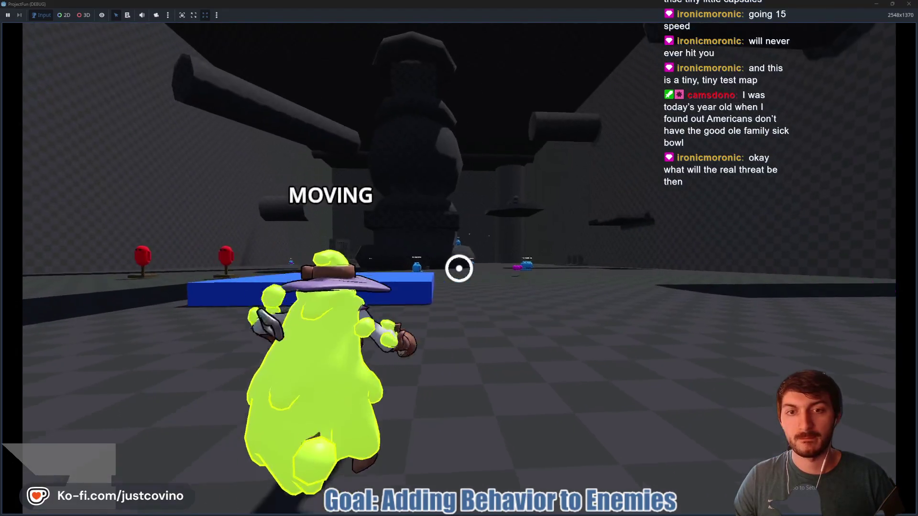
key(w)
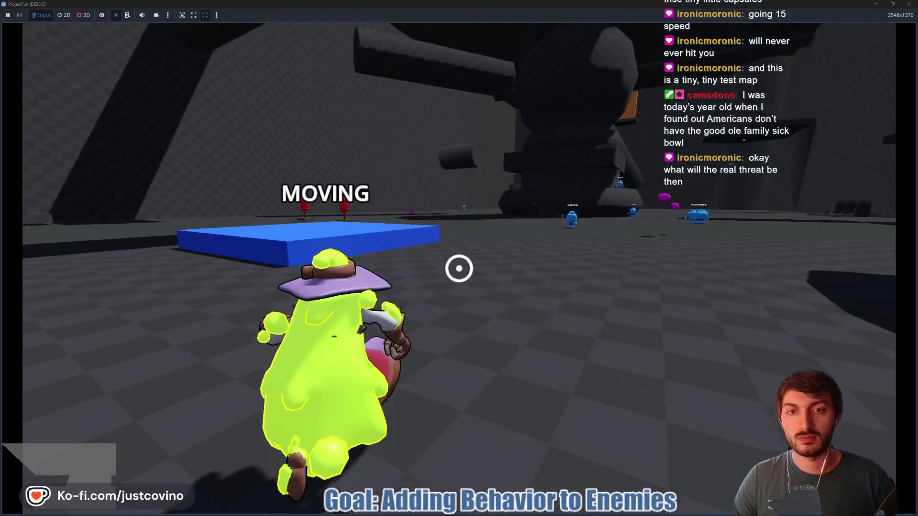
key(w)
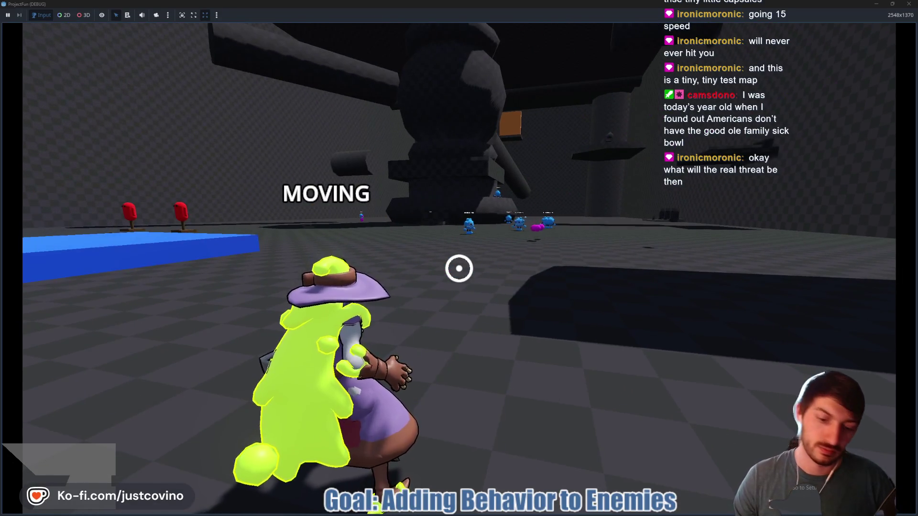
key(F8)
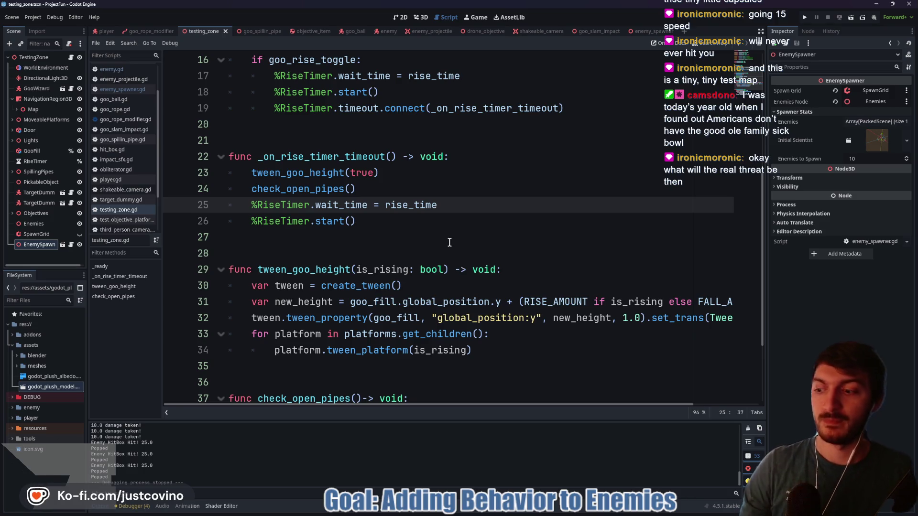
Leave empty line 27 of testing_zone.gd and bring up the Notion Enemies page, scrolled to the top.
click(467, 241)
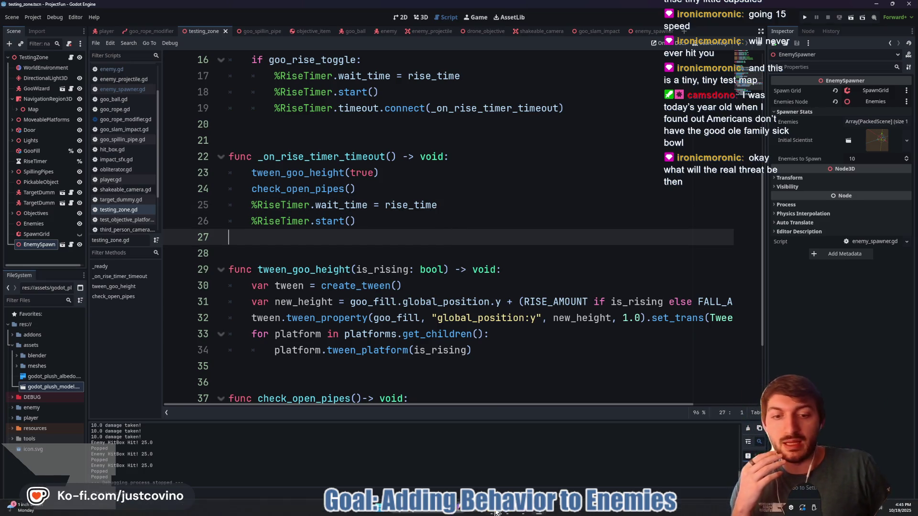
key(alt+Tab)
scroll(403, 230, up, 1)
drag(388, 222, 306, 221)
click(395, 221)
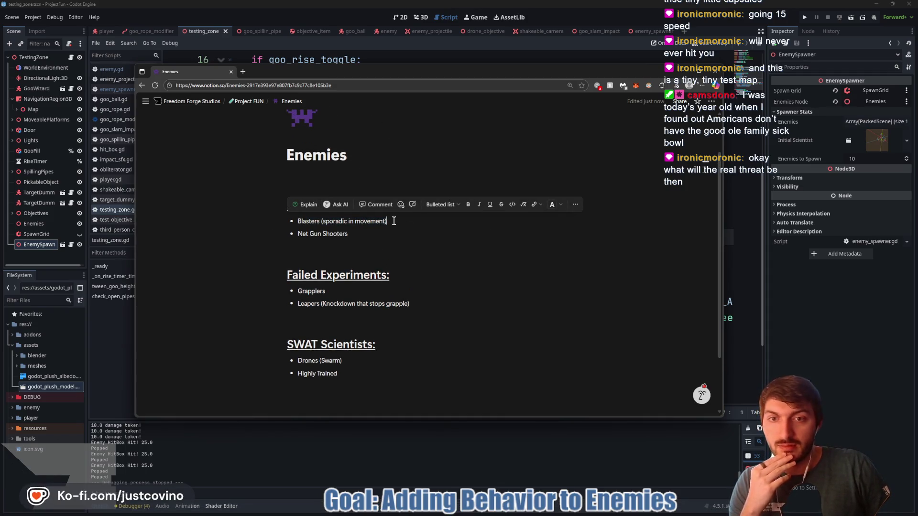
drag(394, 221, 258, 220)
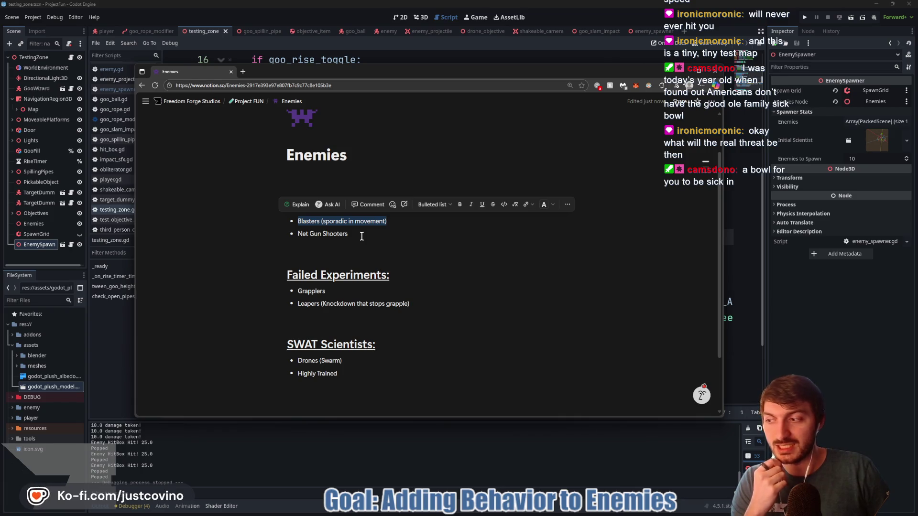
click(359, 234)
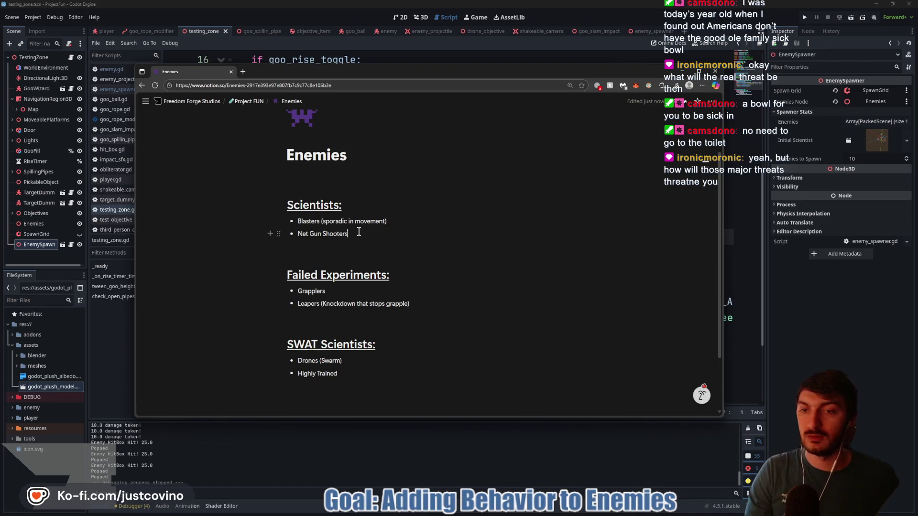
drag(359, 235, 262, 232)
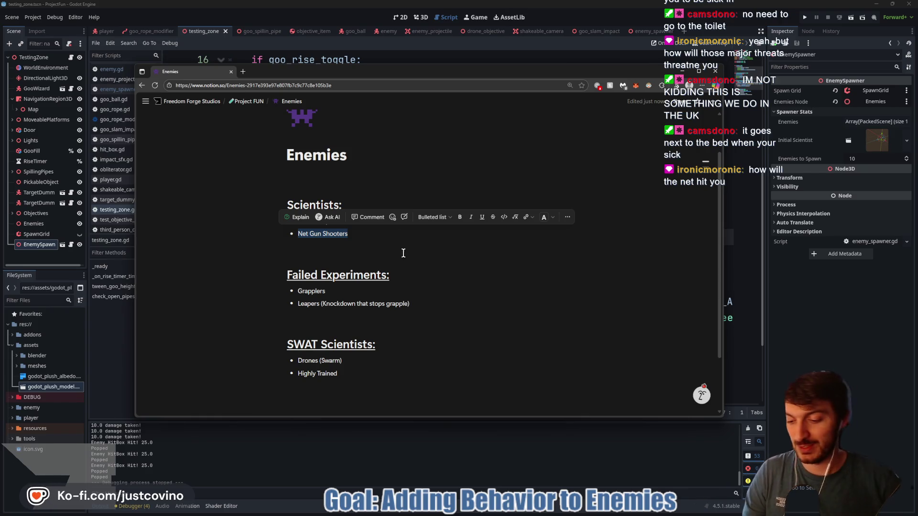
mouse_move(226, 140)
mouse_down()
mouse_move(212, 158)
mouse_move(224, 138)
mouse_up()
mouse_move(429, 128)
mouse_down()
mouse_move(404, 157)
mouse_move(439, 136)
mouse_up()
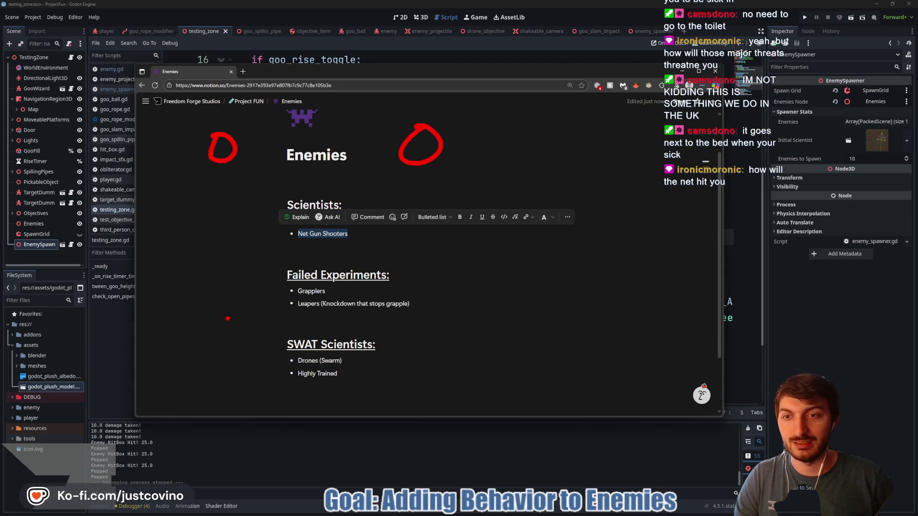
drag(164, 237, 162, 238)
drag(506, 229, 499, 225)
drag(417, 355, 429, 377)
mouse_move(215, 138)
mouse_down()
mouse_move(165, 234)
mouse_move(191, 357)
mouse_move(410, 357)
mouse_move(478, 242)
mouse_move(418, 165)
mouse_move(222, 153)
mouse_move(401, 354)
mouse_move(224, 257)
mouse_move(358, 184)
mouse_move(231, 340)
mouse_move(412, 269)
mouse_move(386, 215)
mouse_move(197, 232)
mouse_up()
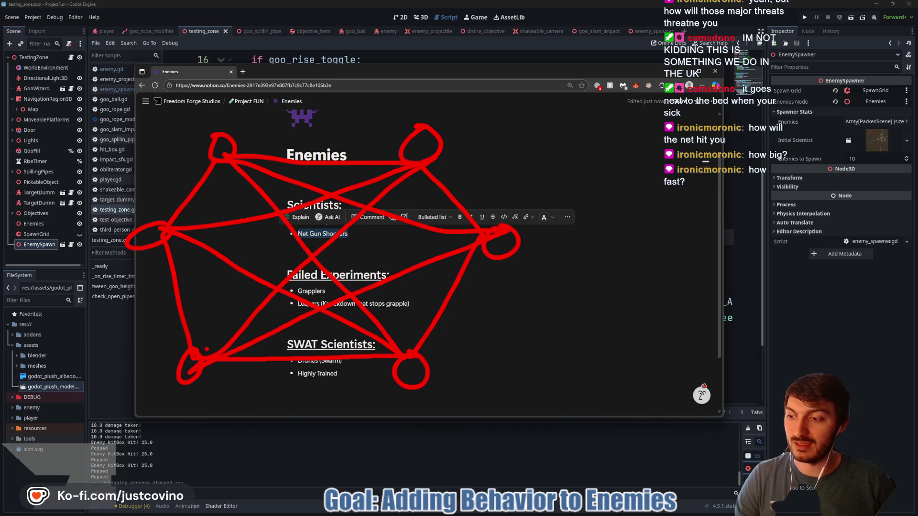
drag(218, 254, 201, 357)
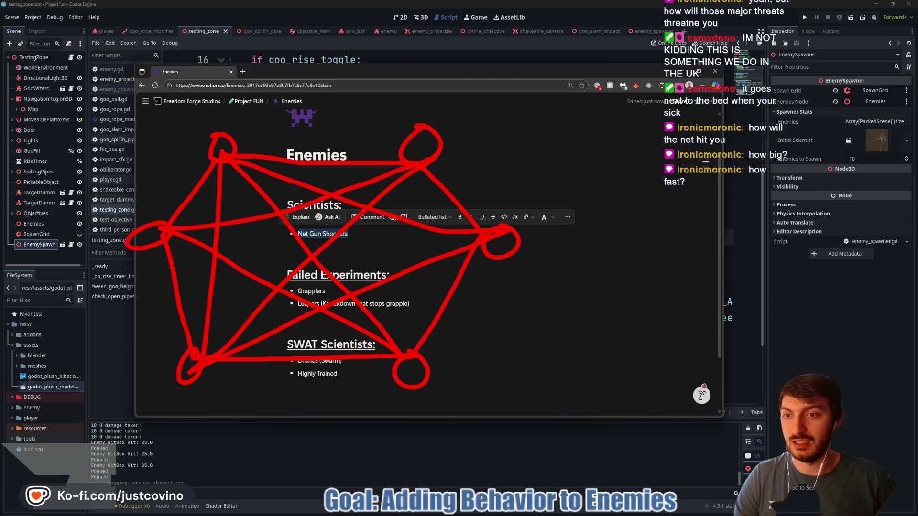
drag(414, 158, 399, 354)
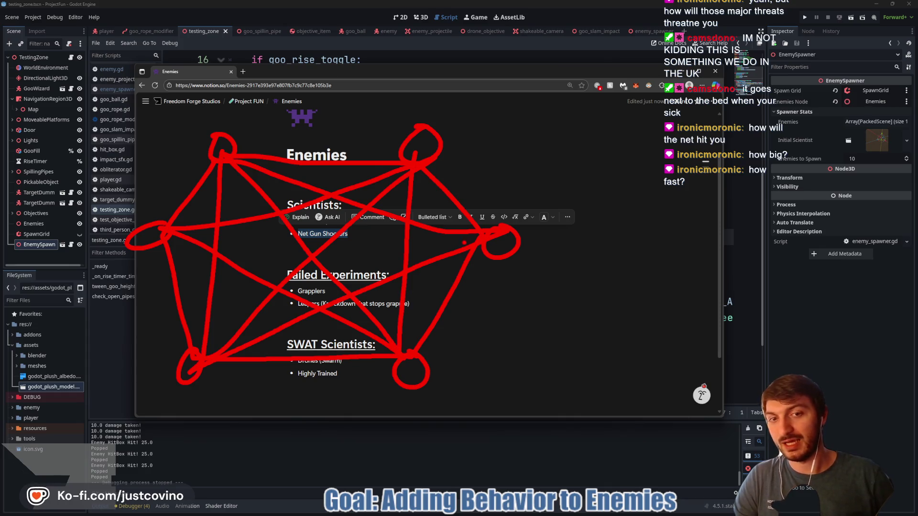
drag(476, 236, 189, 245)
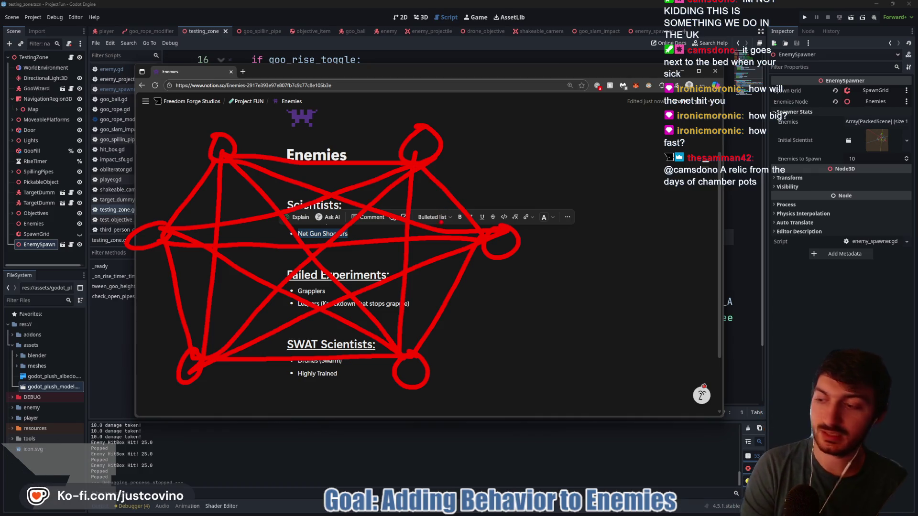
key(Escape)
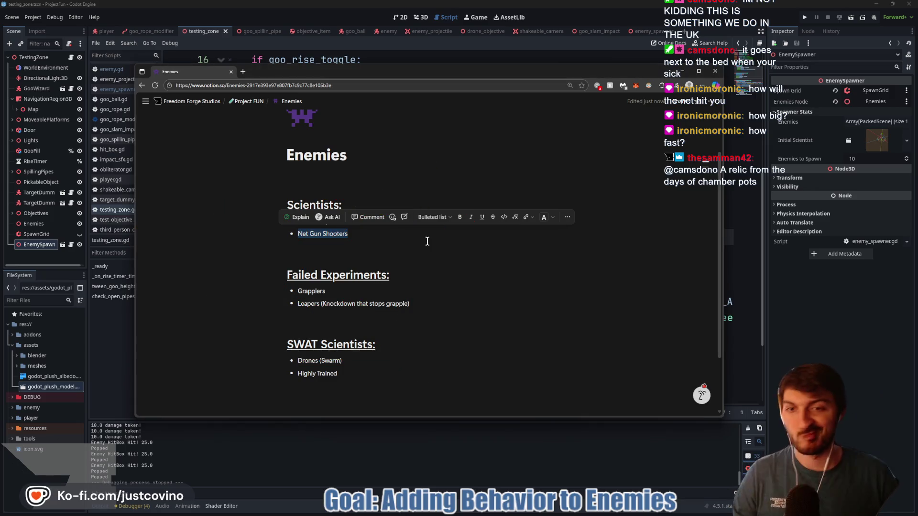
Start a new line at the top of the Scientists list for the Blasters entry.
click(426, 242)
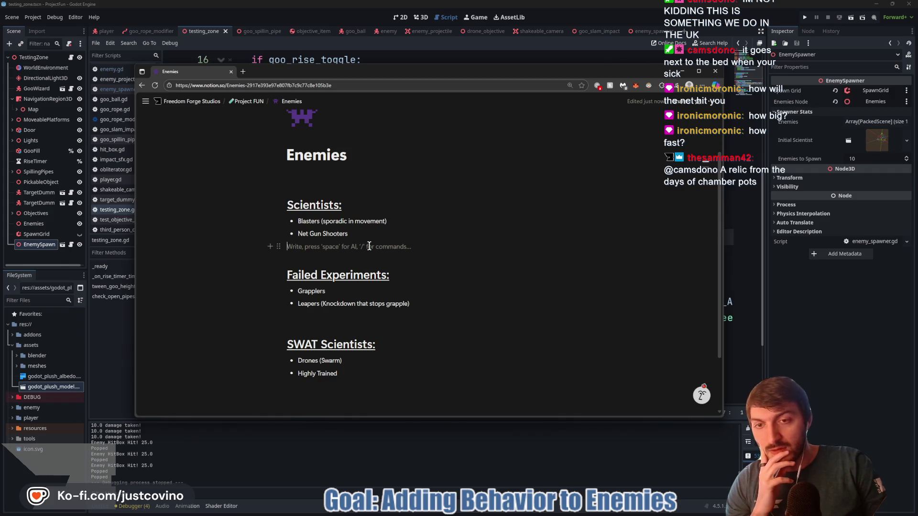
Review the enemy entries by selecting Net Gun Shooters, Grapplers, Leapers and Drones (Swarm).
drag(382, 232, 289, 236)
drag(335, 291, 298, 291)
click(360, 291)
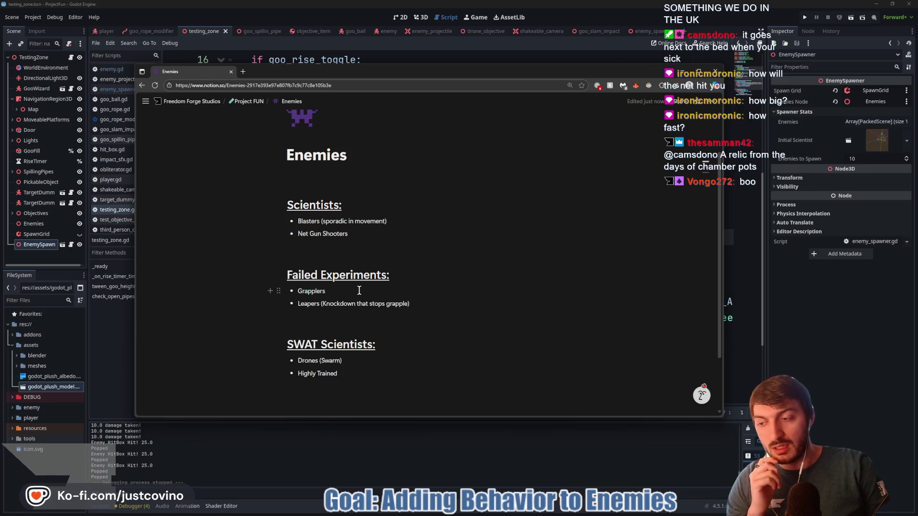
drag(359, 290, 267, 289)
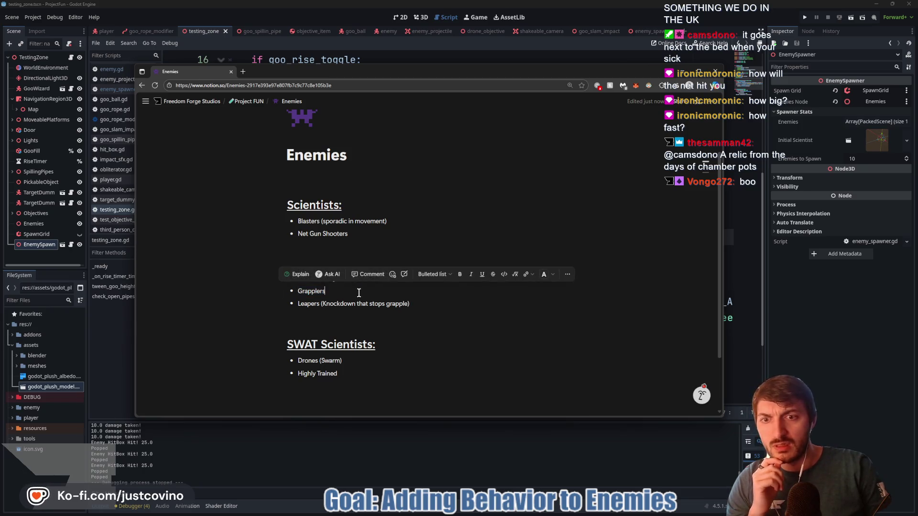
key(Right)
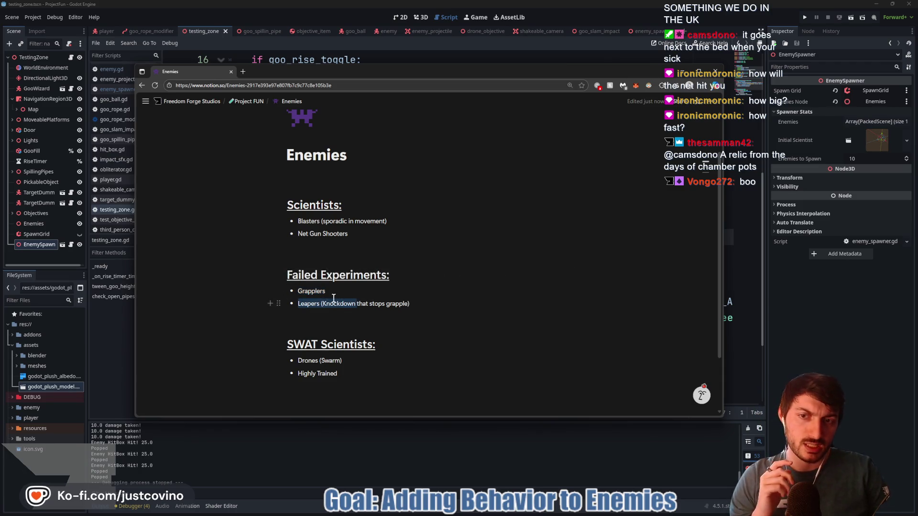
drag(344, 290, 266, 290)
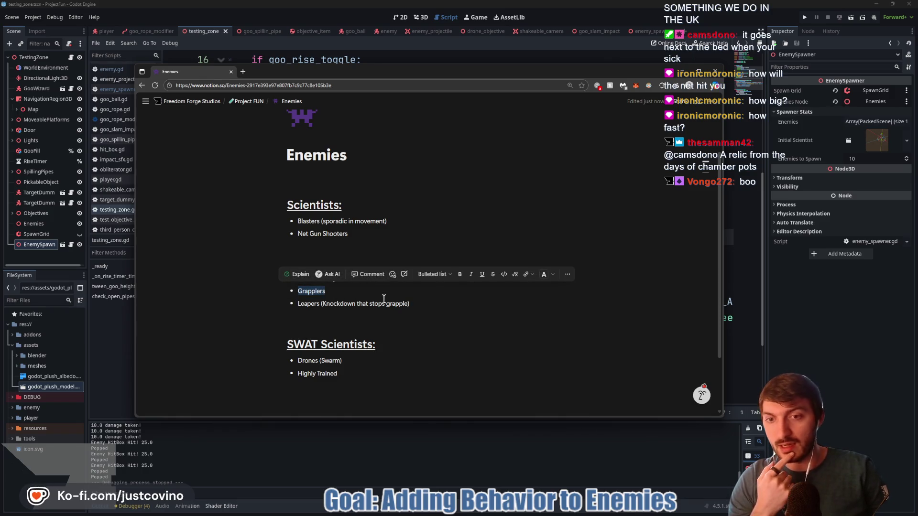
drag(424, 306, 297, 304)
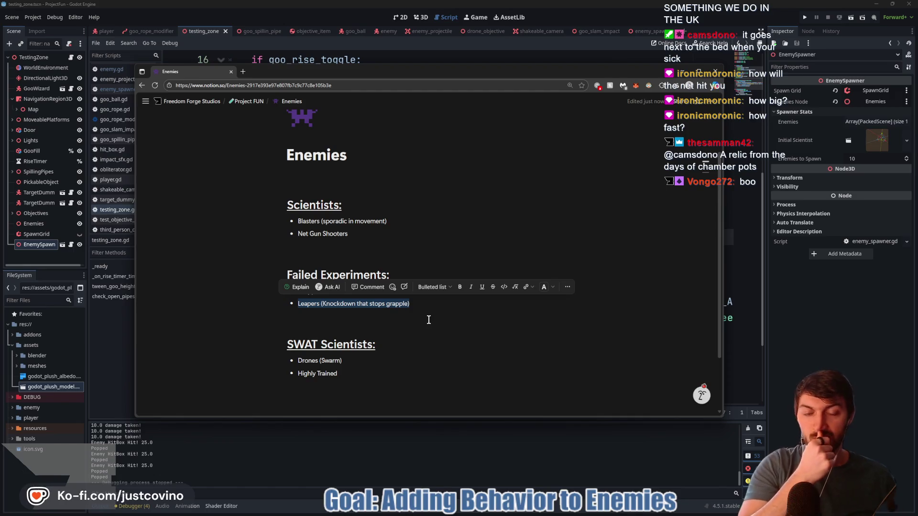
click(376, 316)
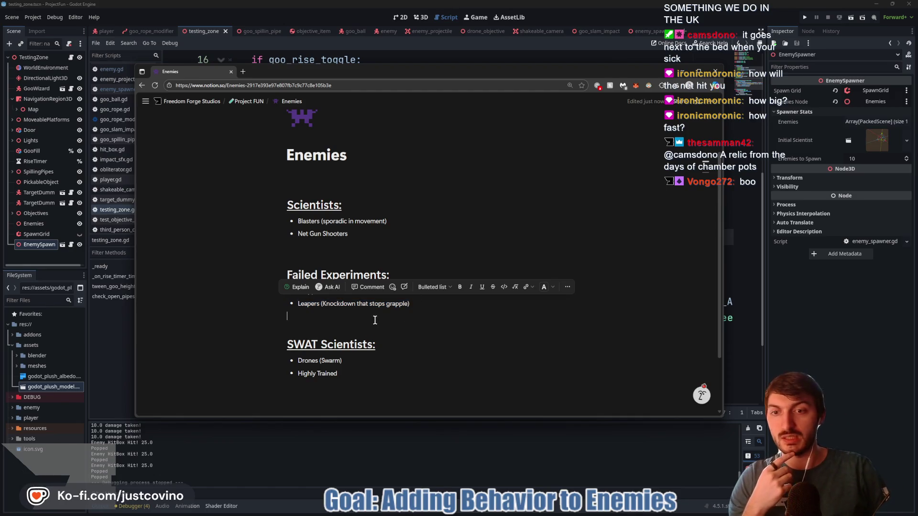
scroll(400, 338, down, 1)
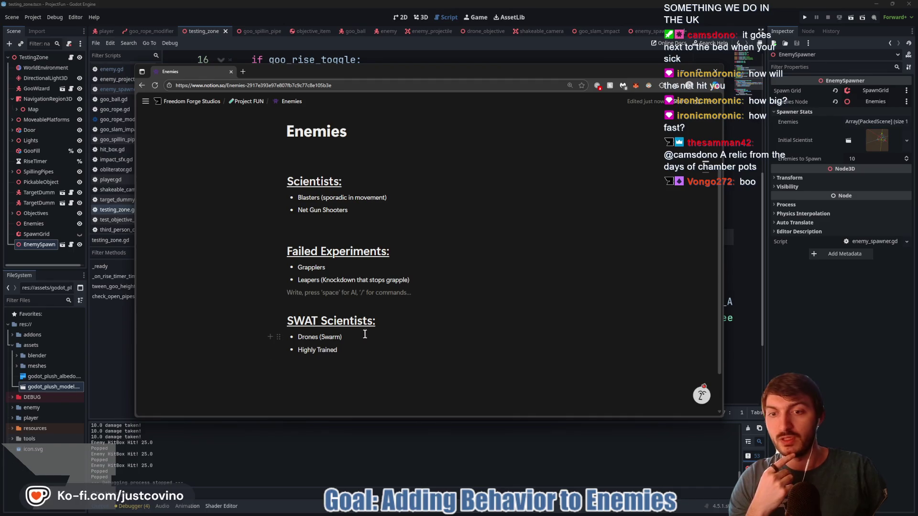
triple_click(341, 336)
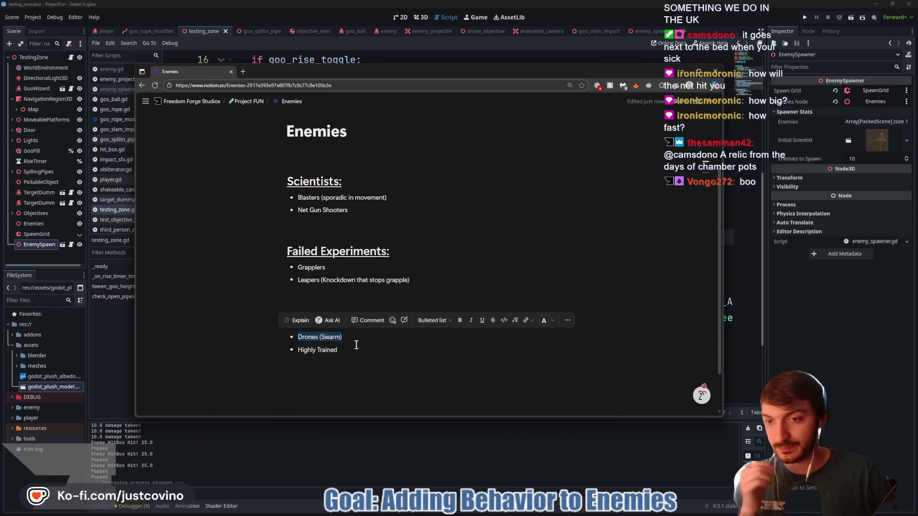
click(348, 348)
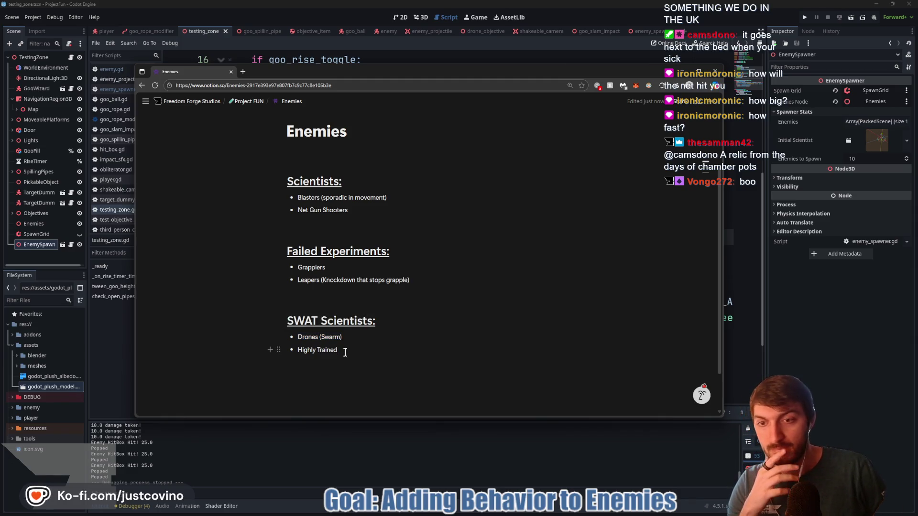
Extend 'Highly Trained' with '(HitScan - Force Player to hide behind cover: Show Laser then fire)'.
triple_click(345, 351)
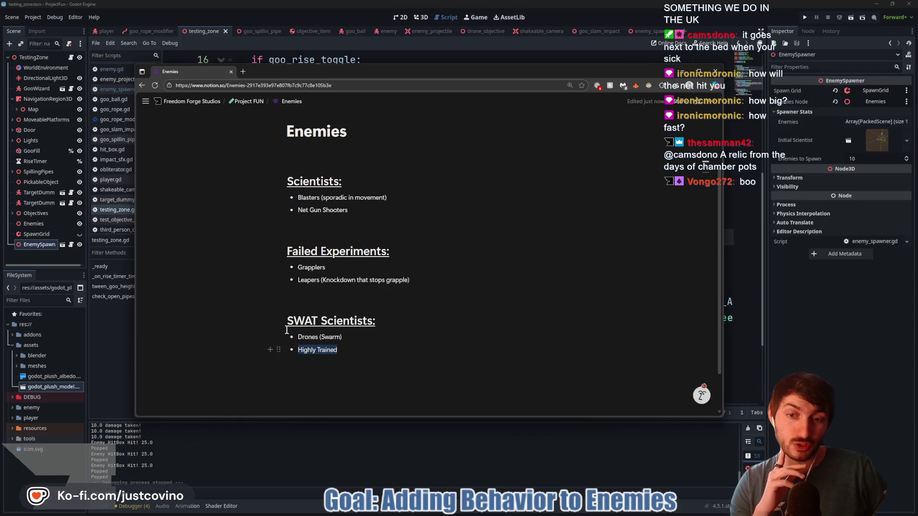
key(ctrl+z)
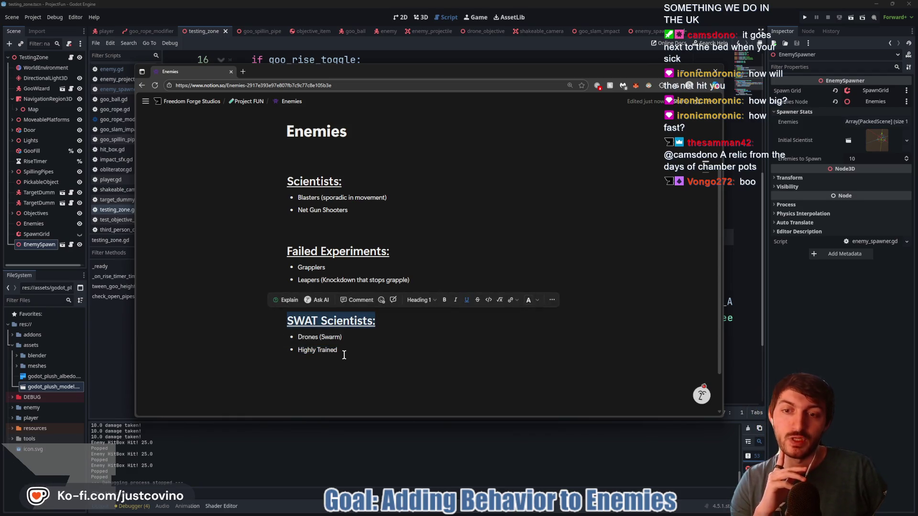
click(352, 350)
text((Hits)
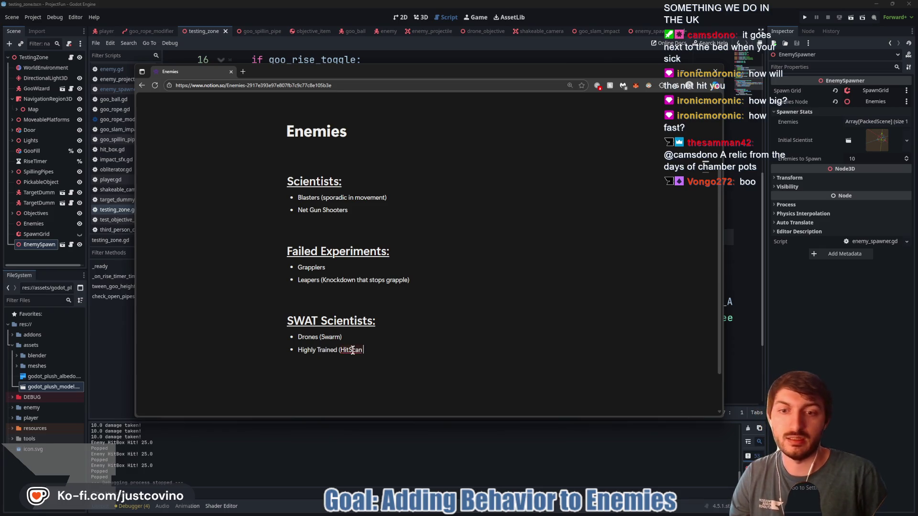
text(F)
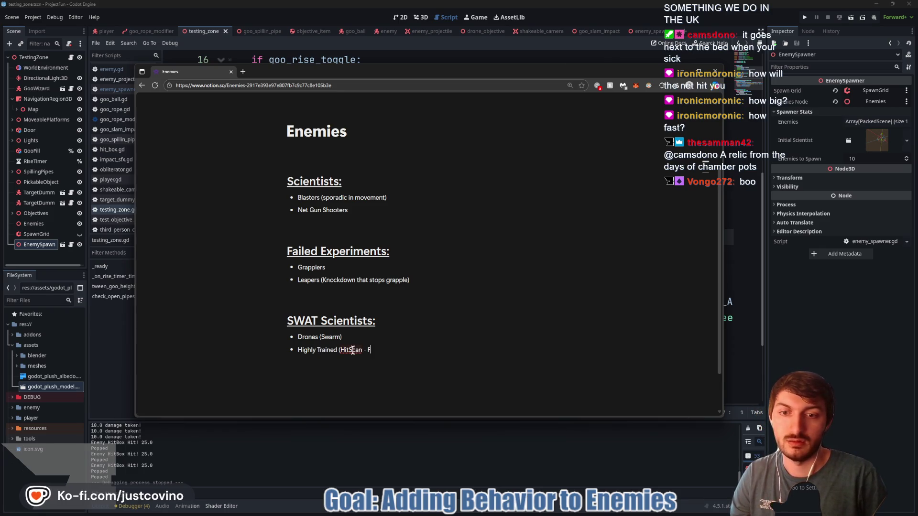
text( Player to hind behind co)
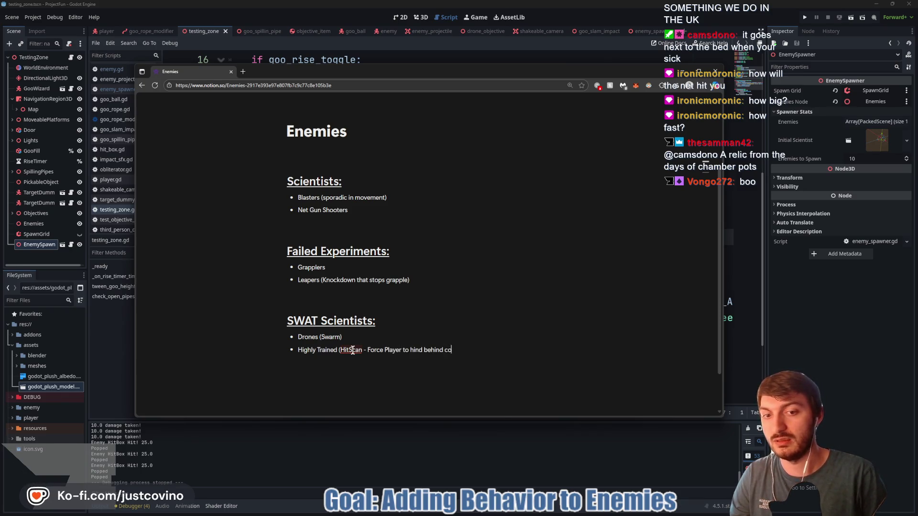
text())
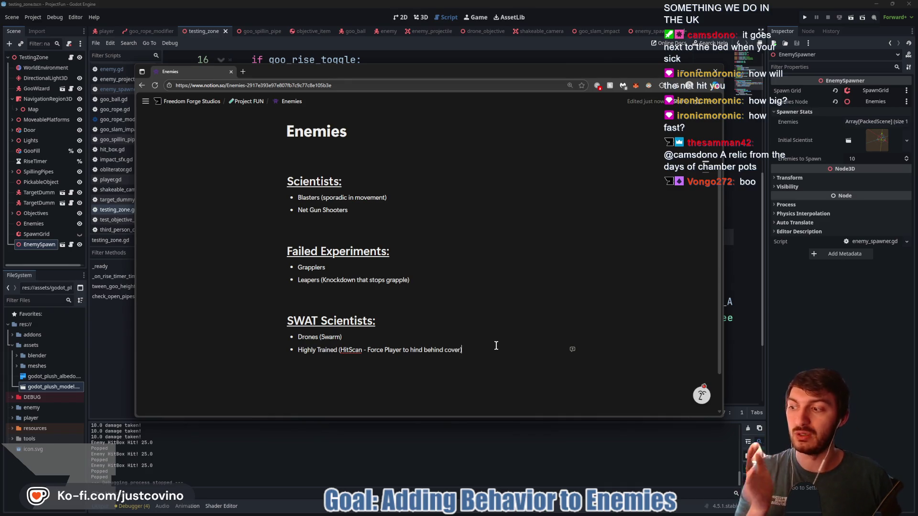
key(Left)
text(:)
text( Show Laser the)
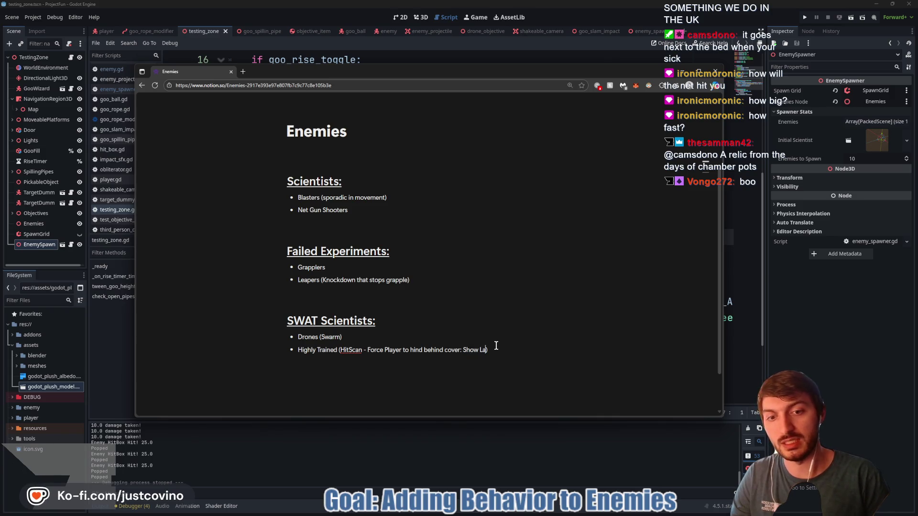
text(n fire)
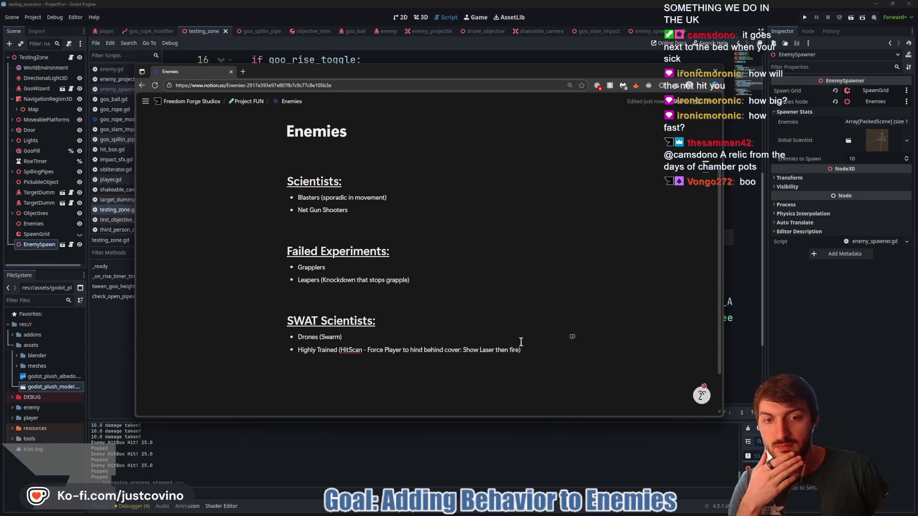
click(824, 342)
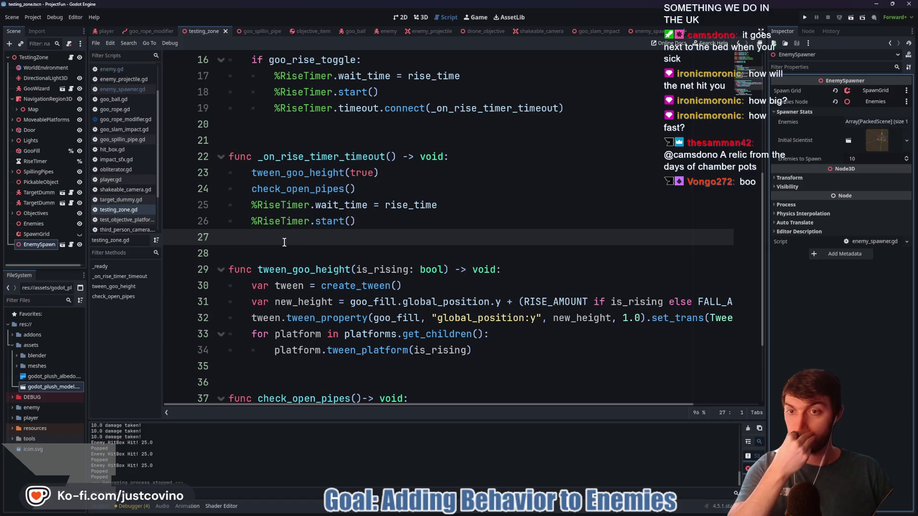
Scroll through testing_zone.gd, placing the caret on empty lines 28 and 14.
scroll(310, 239, down, 3)
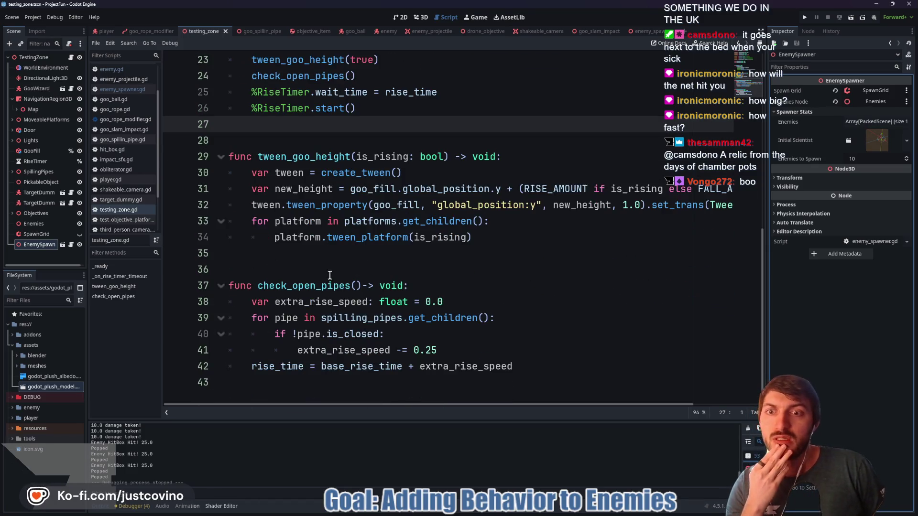
click(430, 269)
click(341, 140)
scroll(340, 191, up, 6)
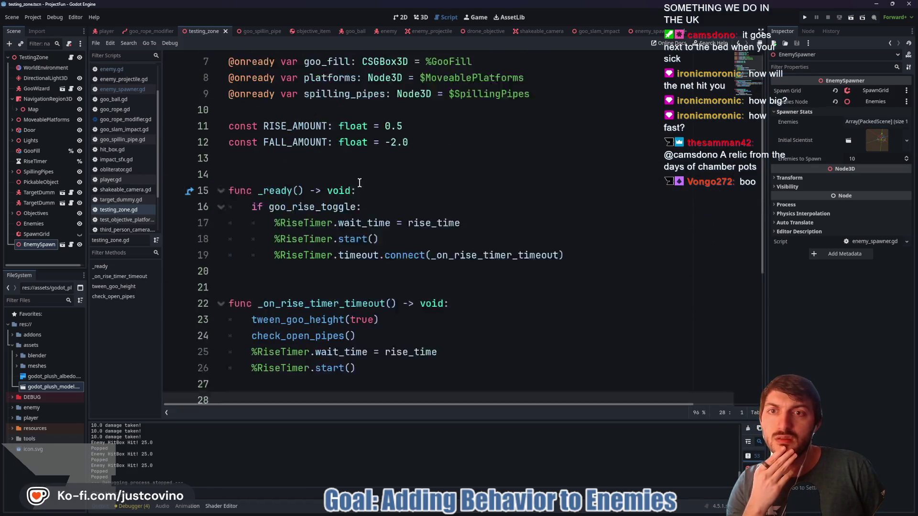
click(318, 198)
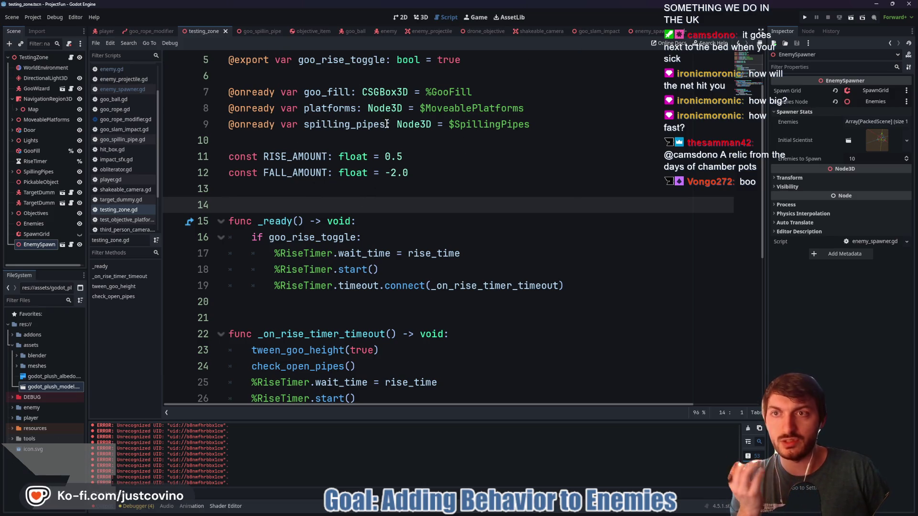
Switch to the 3D view, fly toward the EnemySpawner's green ring, and launch the game.
click(415, 18)
mouse_move(440, 197)
mouse_down()
mouse_move(401, 210)
mouse_move(443, 222)
mouse_up()
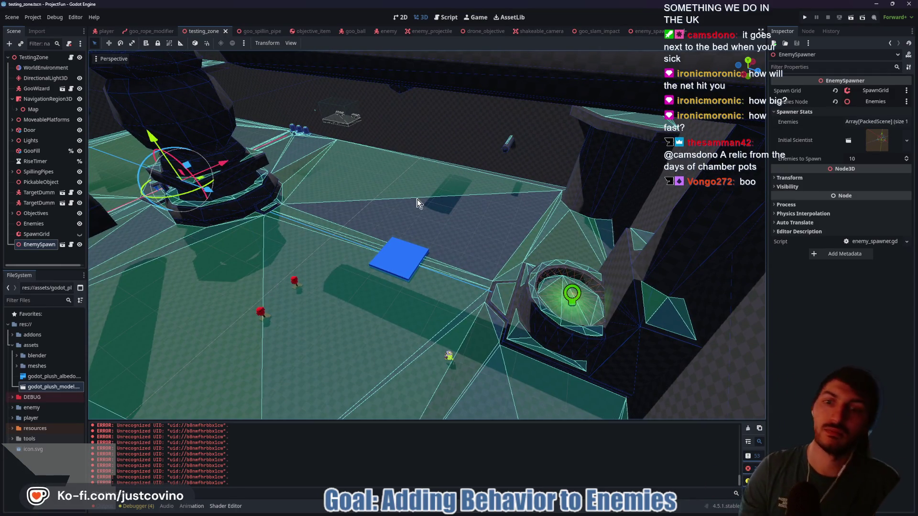
mouse_move(382, 215)
mouse_down()
mouse_move(363, 184)
mouse_move(395, 210)
mouse_up()
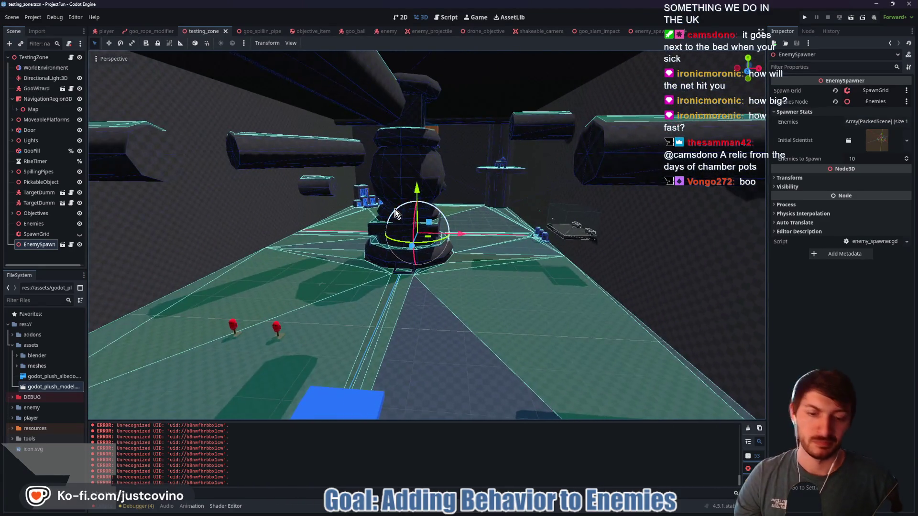
key(F5)
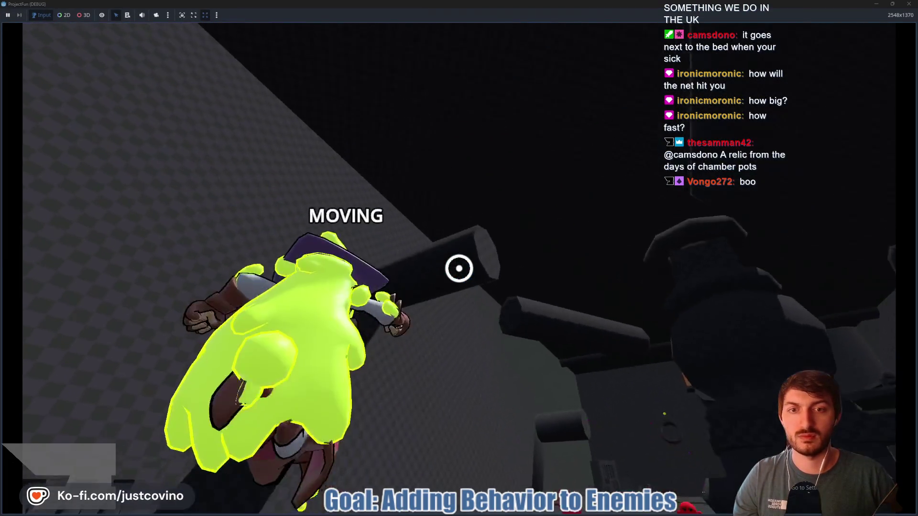
Swing on goo ropes and slam the ground three times among the enemies, then stop the game.
click(459, 268)
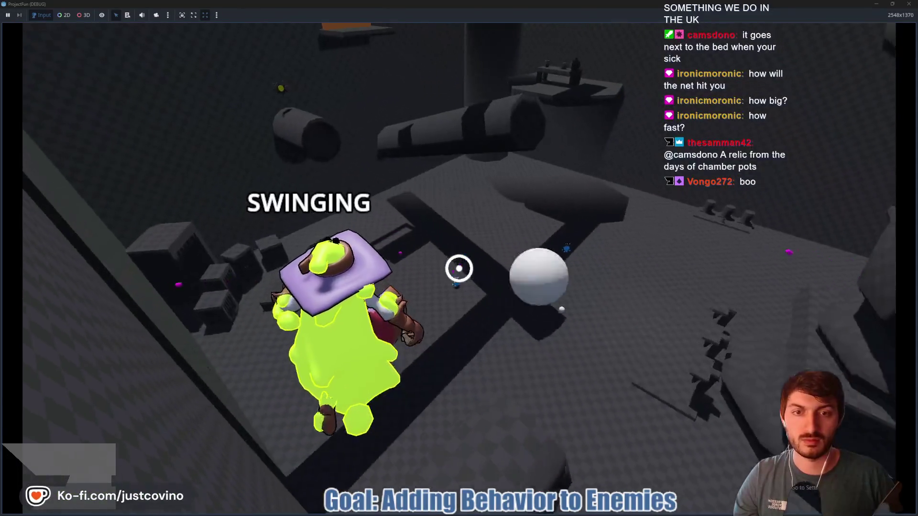
click(459, 268)
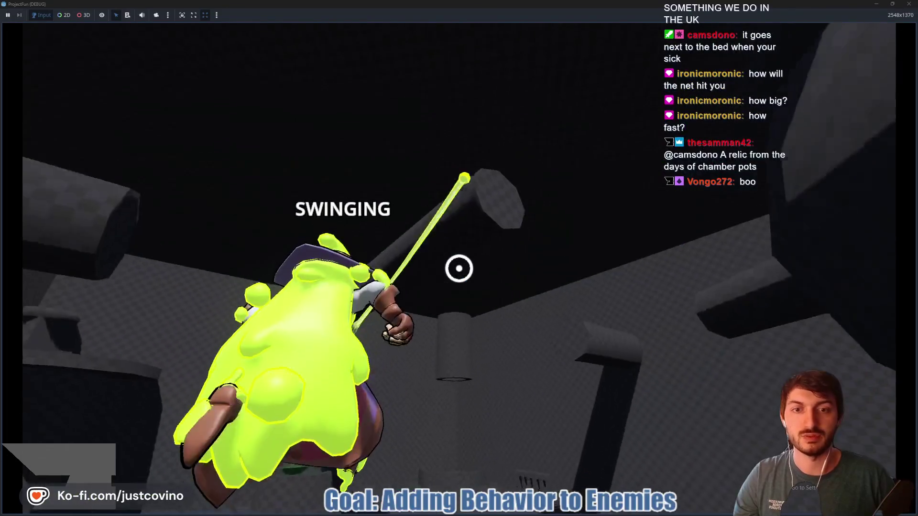
key(ctrl)
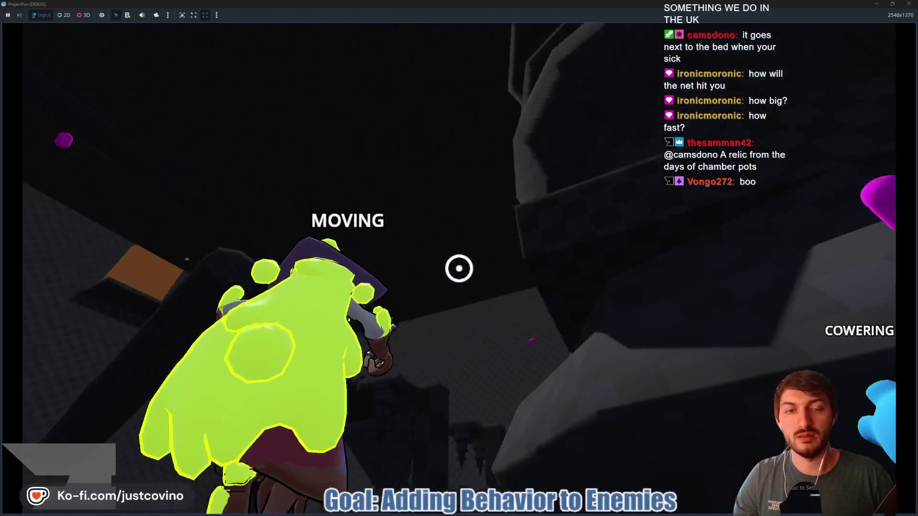
click(459, 268)
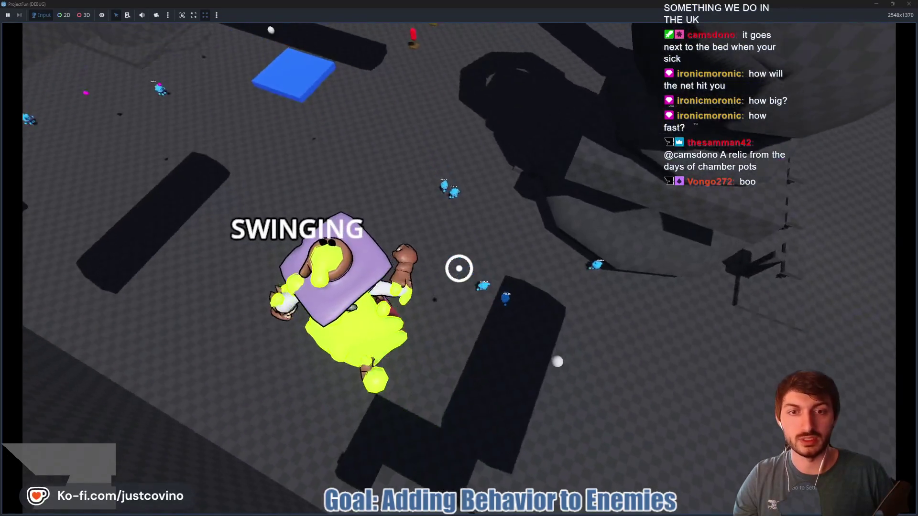
right_click(459, 268)
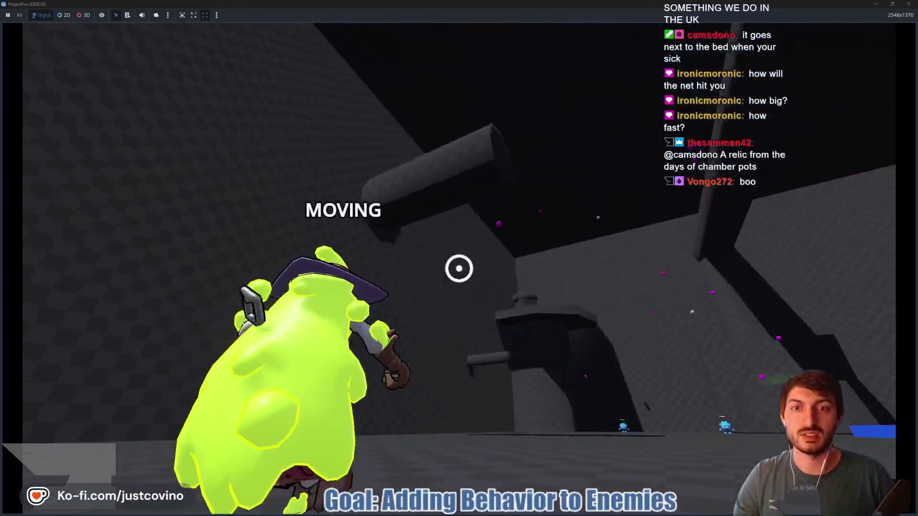
click(459, 268)
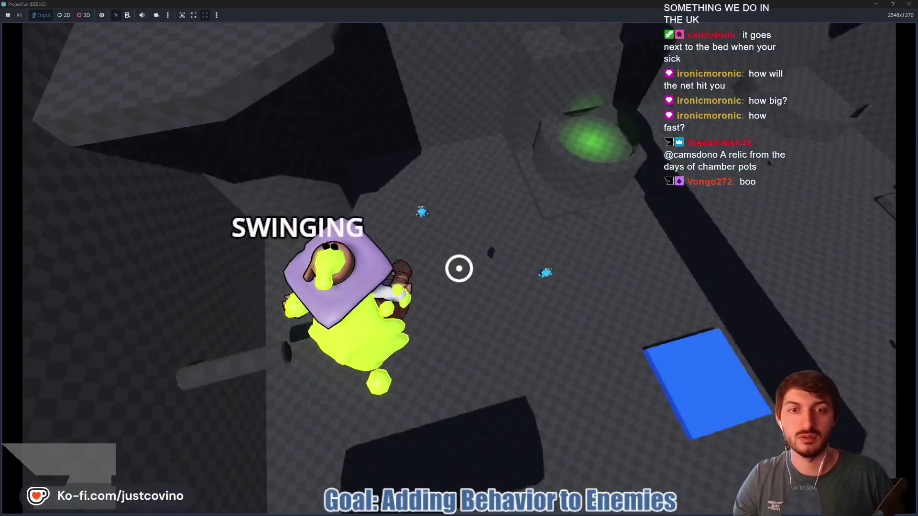
right_click(458, 268)
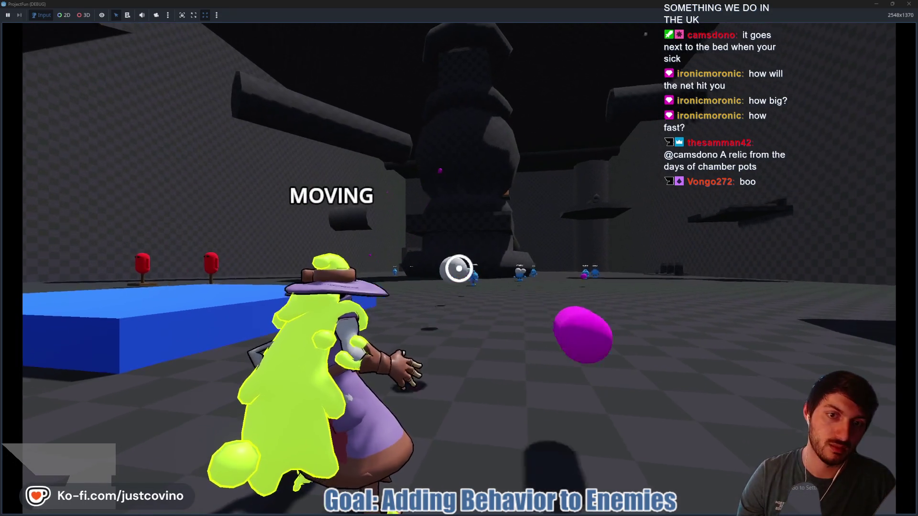
key(F8)
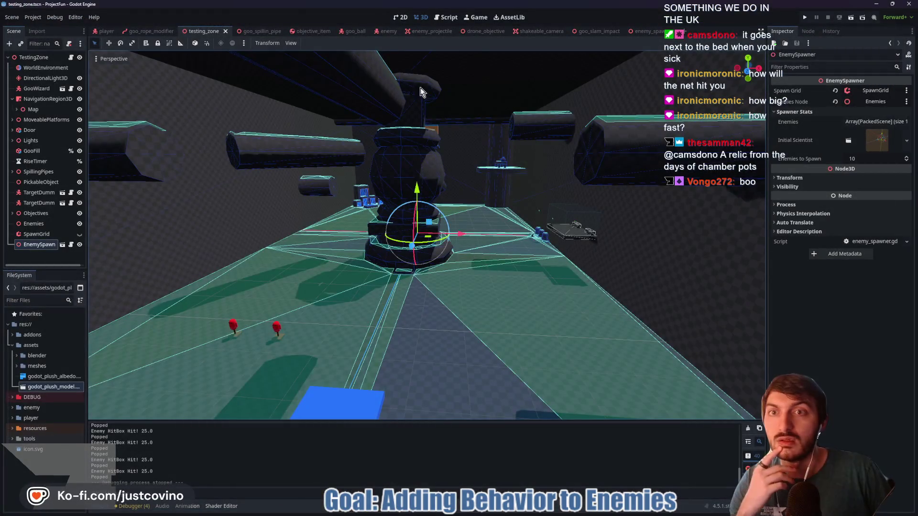
In enemy.gd, set attack_range to 25.0 and movement_speed to 16.0.
click(382, 35)
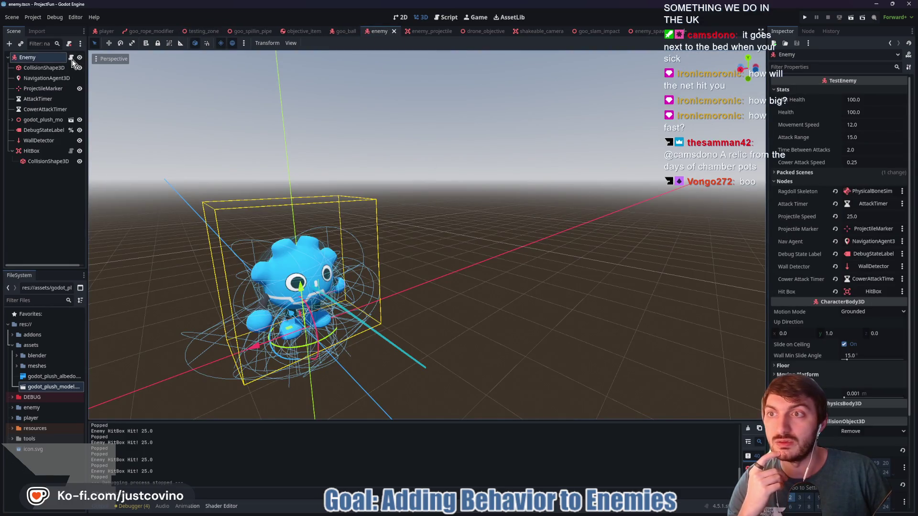
click(71, 57)
scroll(469, 213, up, 15)
scroll(469, 213, up, 20)
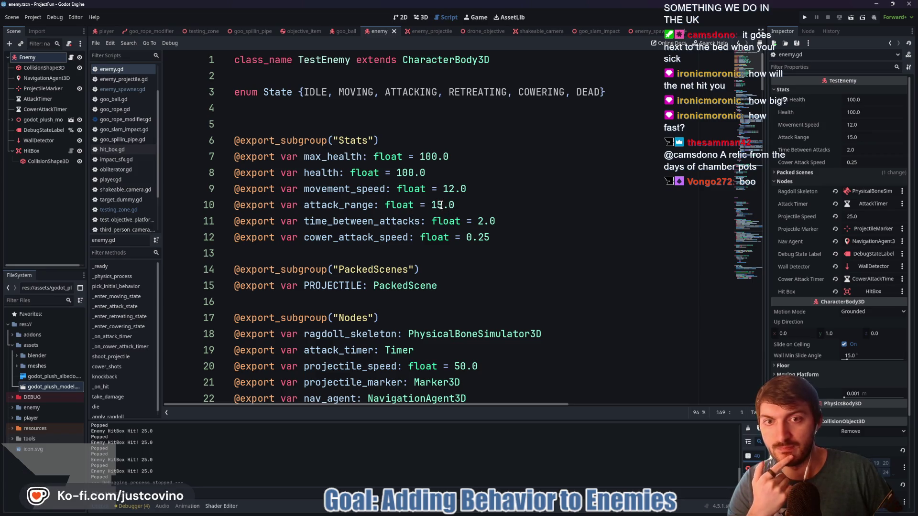
click(438, 205)
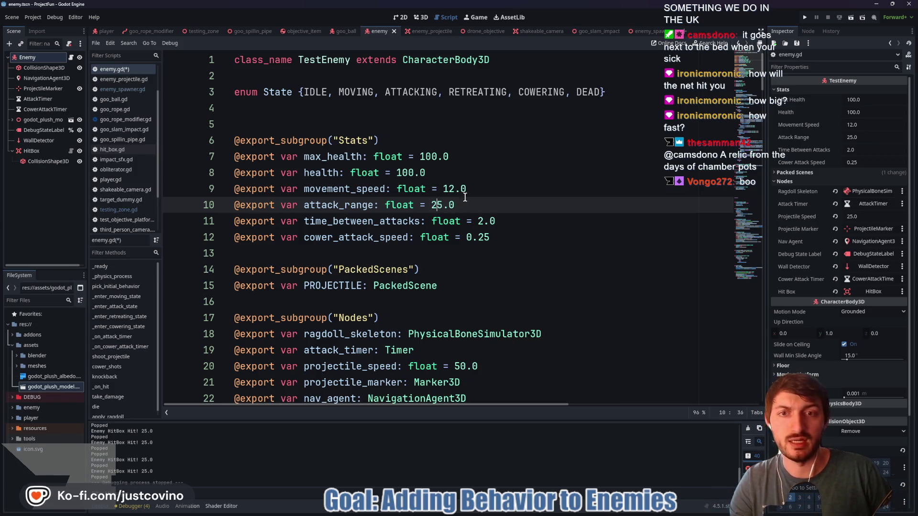
drag(455, 189, 442, 188)
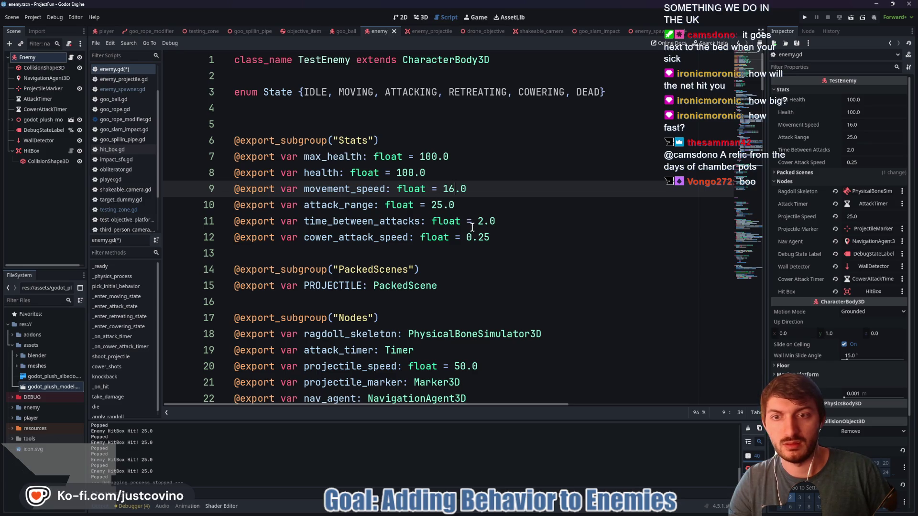
Move the projectile_speed declaration up into the Stats section of enemy.gd.
scroll(472, 227, down, 3)
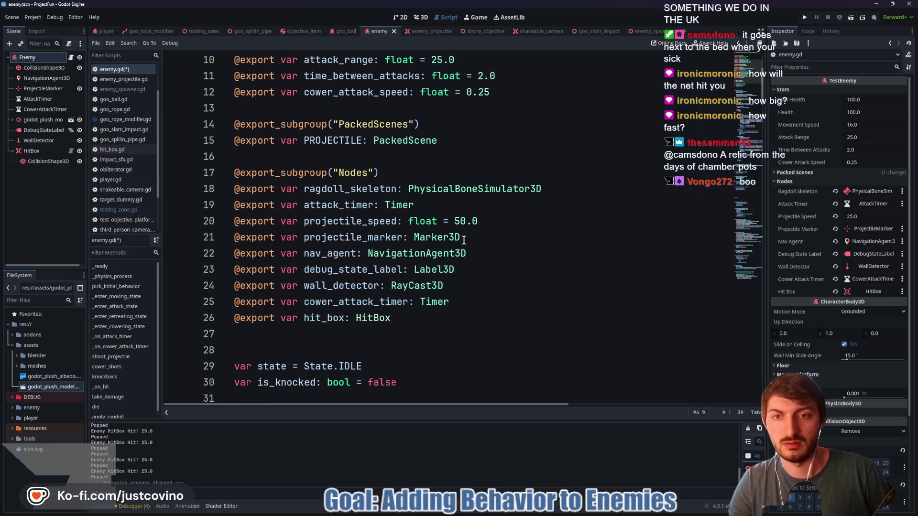
mouse_move(416, 241)
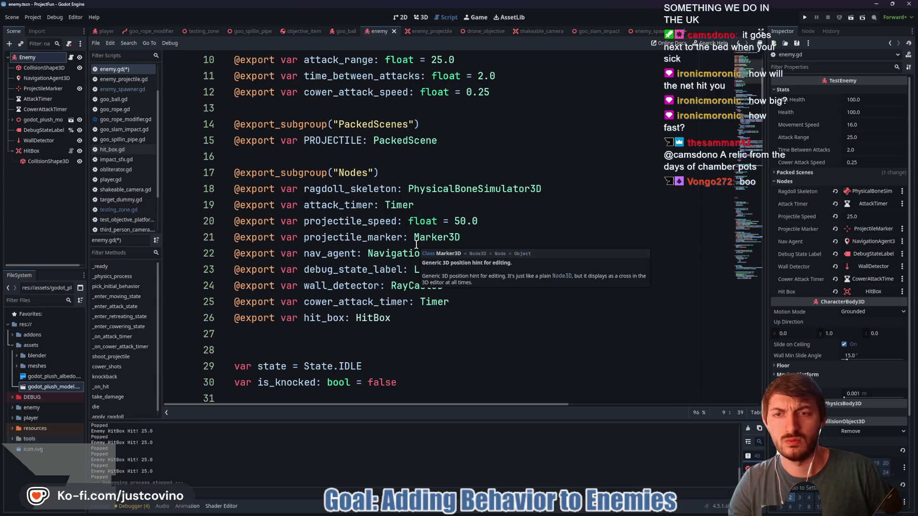
drag(490, 222, 234, 221)
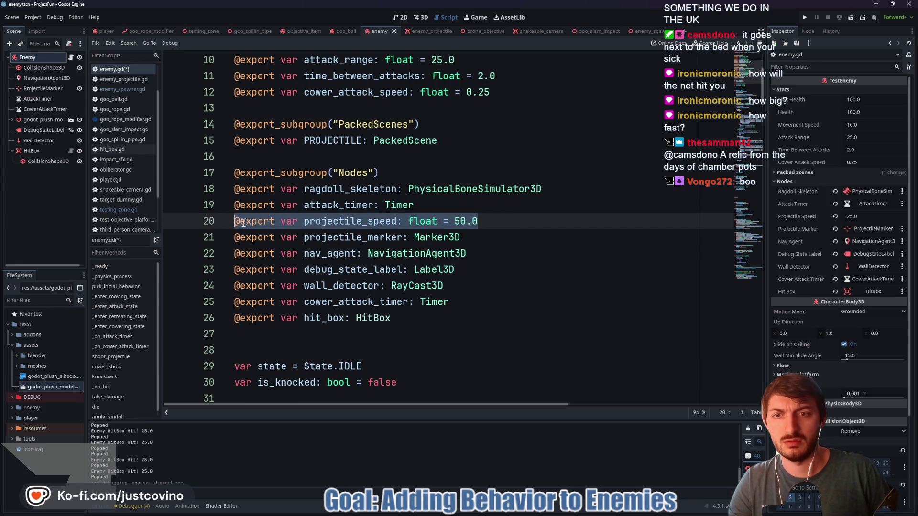
scroll(523, 202, up, 1)
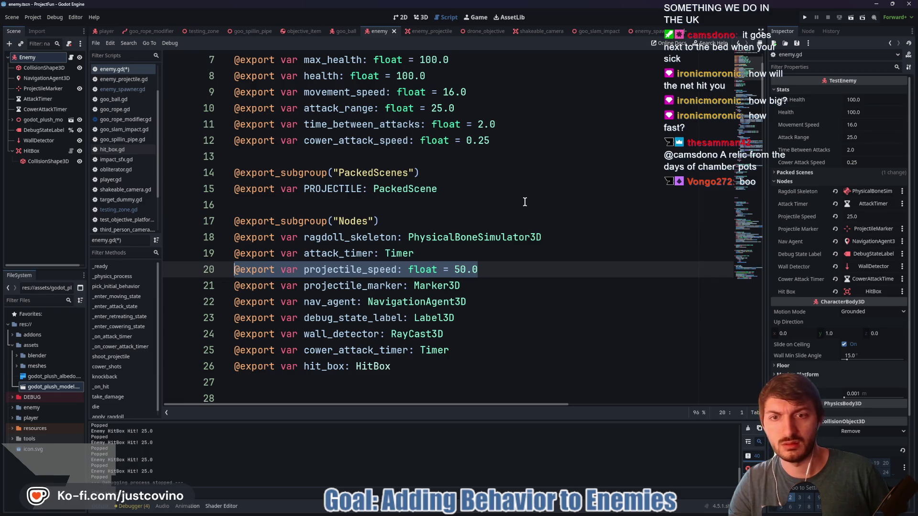
key(alt+Up)
key(alt+Up)
key(alt+Up)
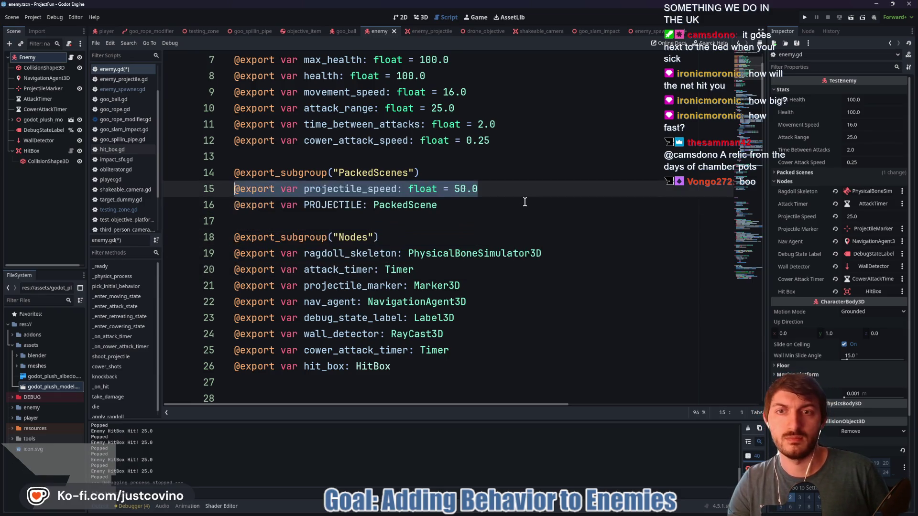
click(497, 157)
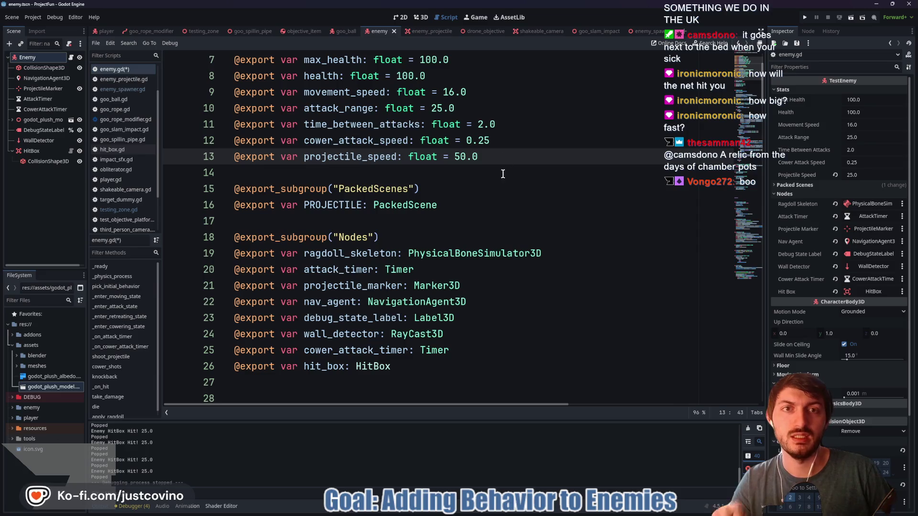
Delete '* delta' from the movement on line 10 of enemy_projectile.gd and relaunch the game.
click(428, 31)
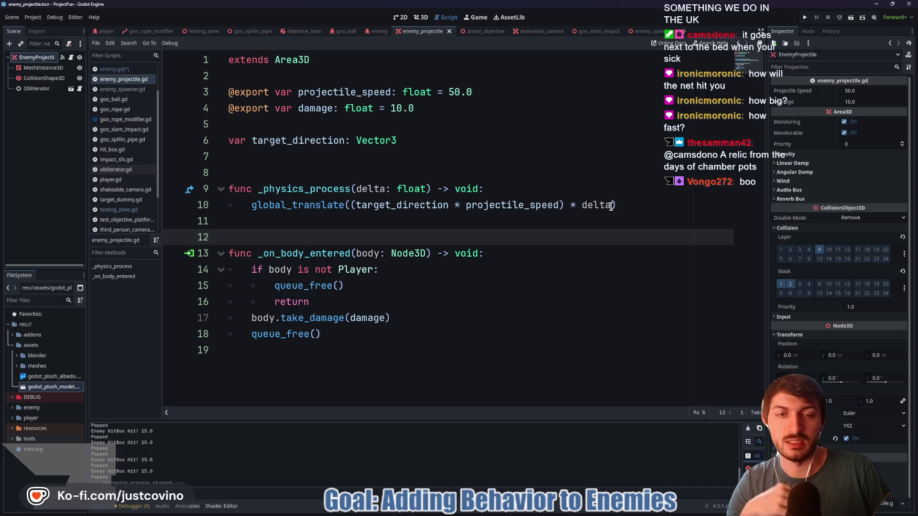
drag(623, 204, 568, 204)
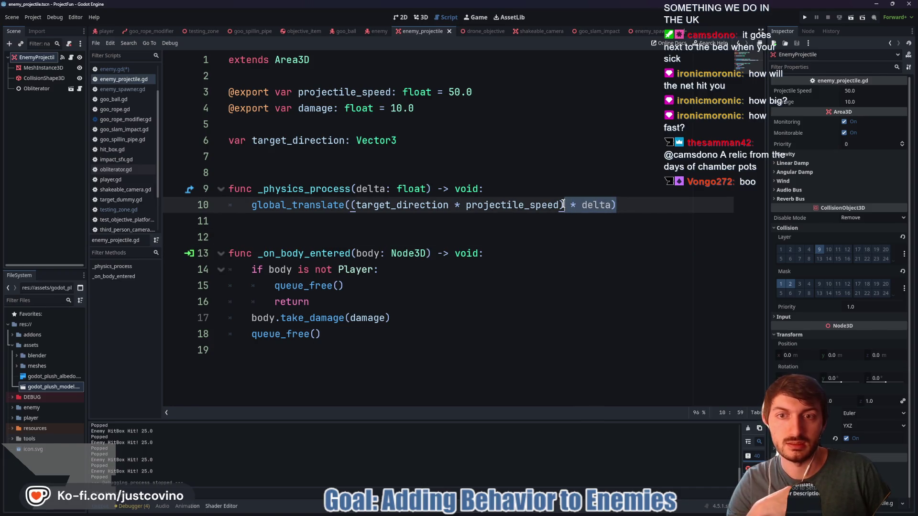
key(BackSpace)
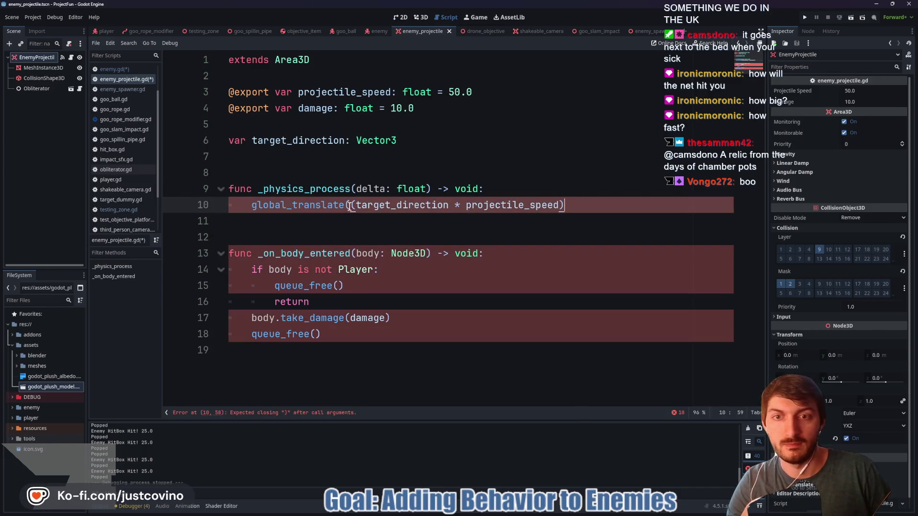
key(BackSpace)
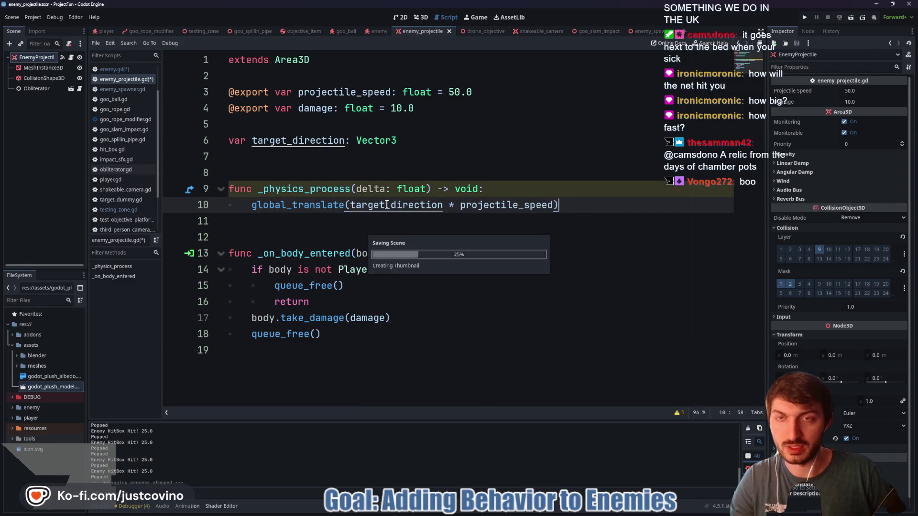
click(205, 31)
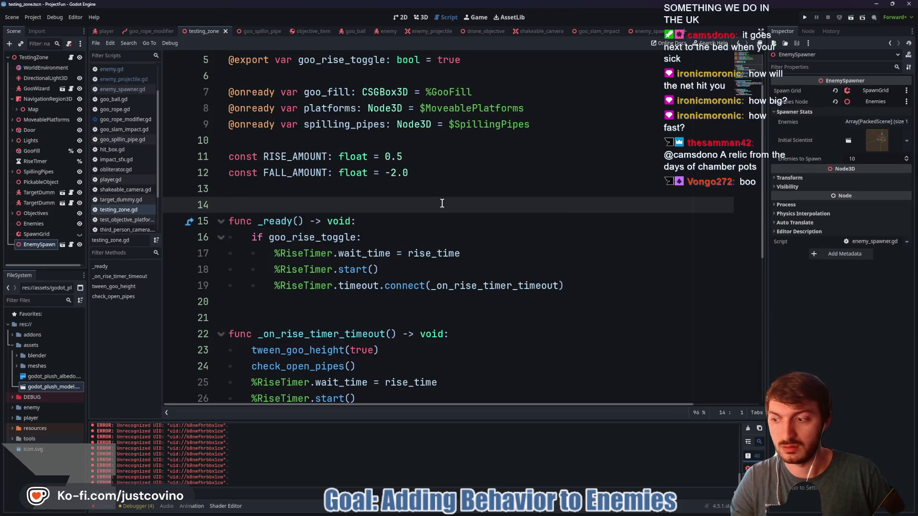
key(F5)
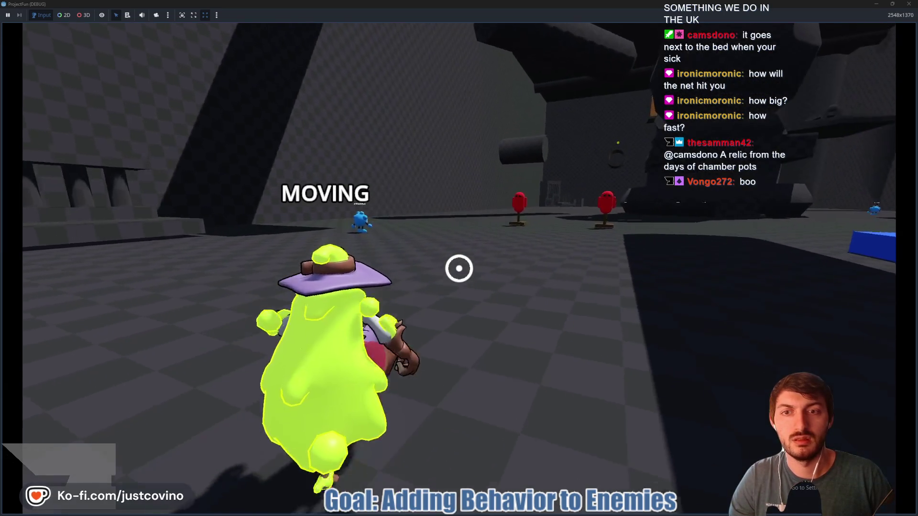
Stop the test game and save the enemy script after checking the goo_slam_impact and enemy_spawner tabs.
key(w)
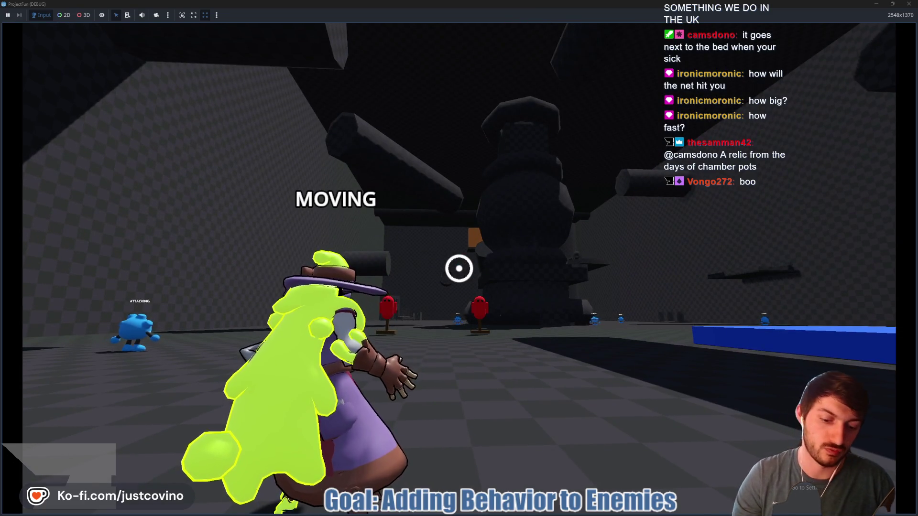
key(F8)
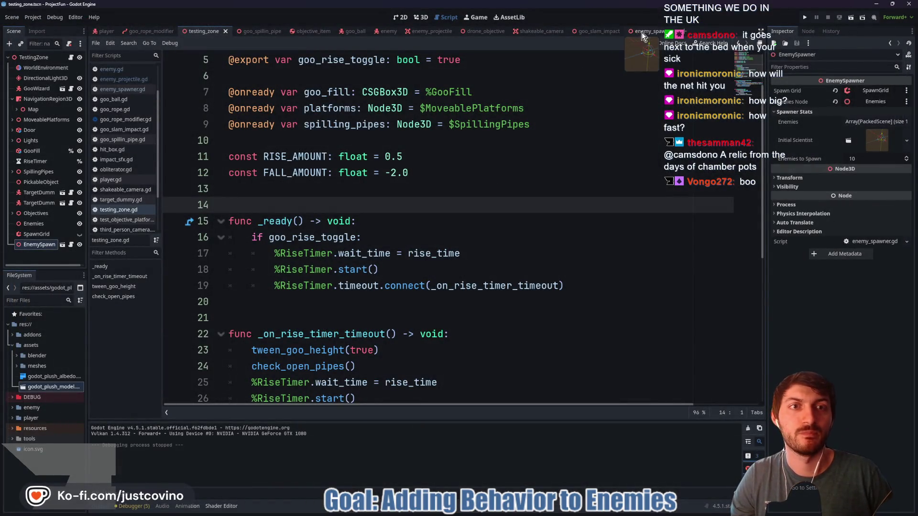
click(593, 32)
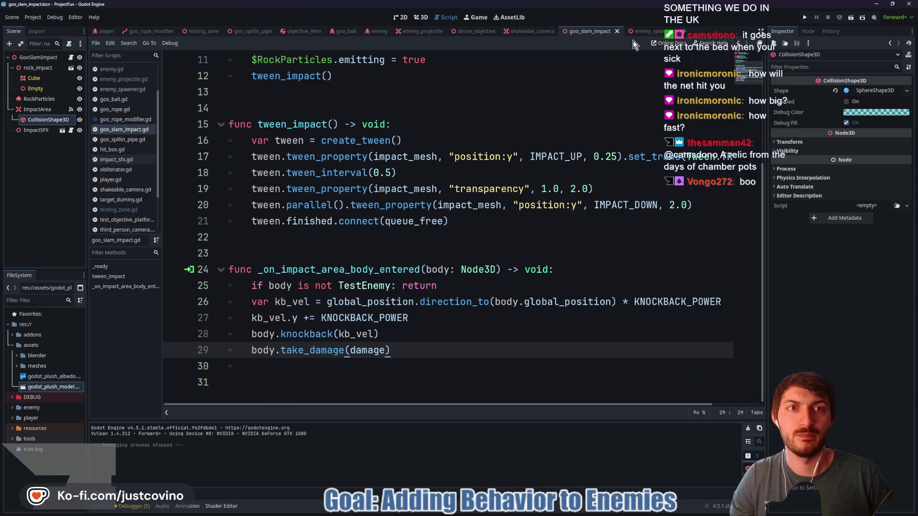
click(640, 33)
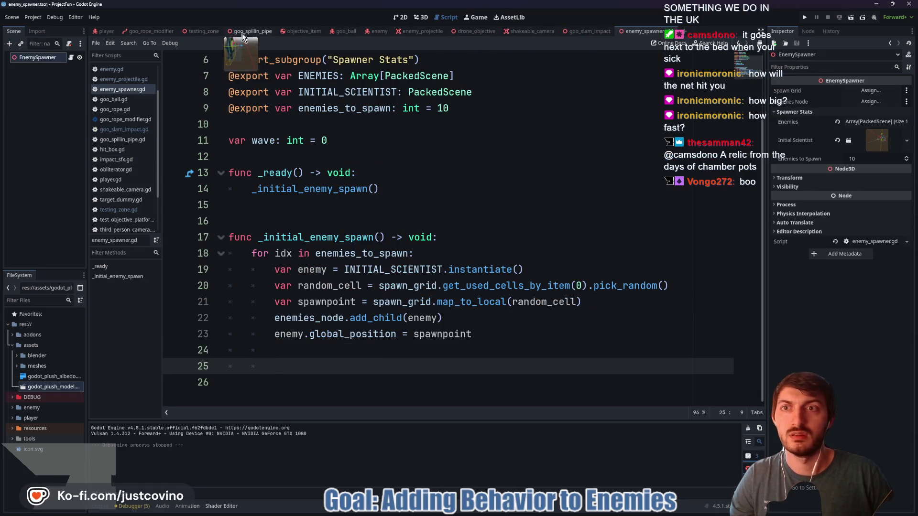
click(384, 32)
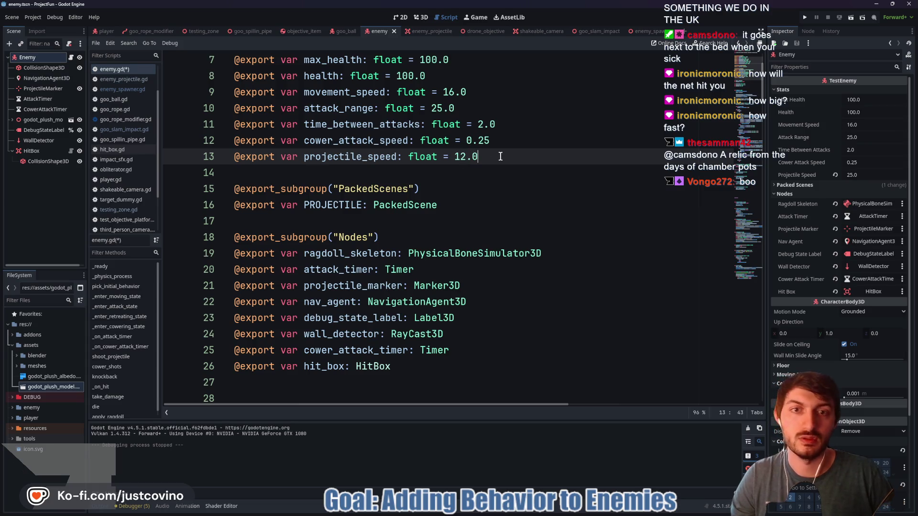
key(ctrl+s)
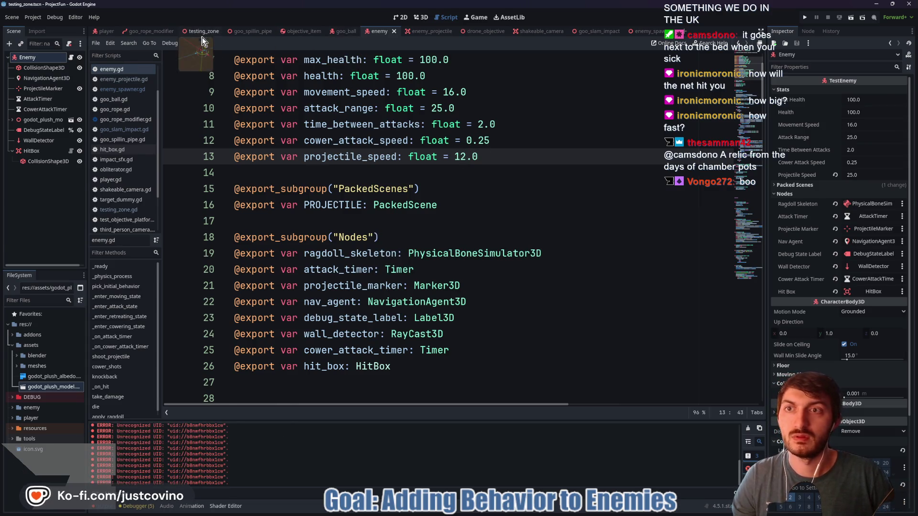
Test the enemies by running the game twice from the testing_zone scene.
click(203, 32)
key(F6)
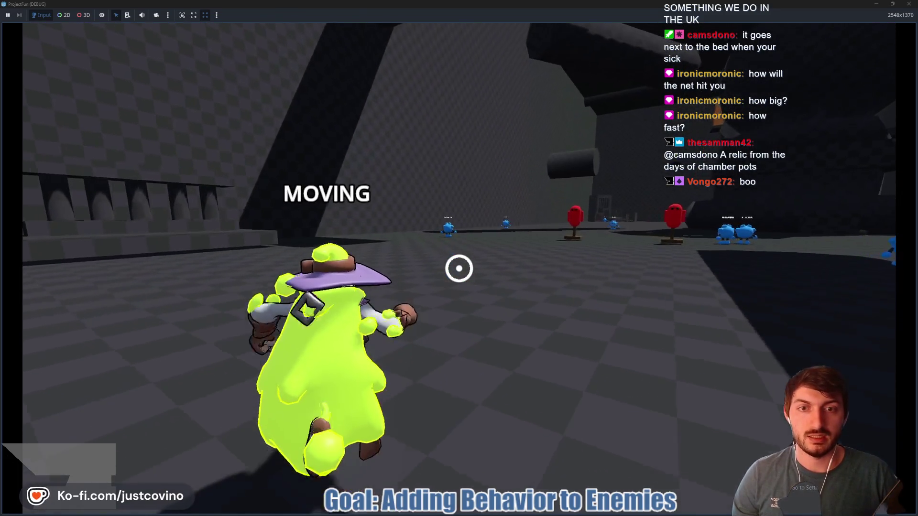
key(Escape)
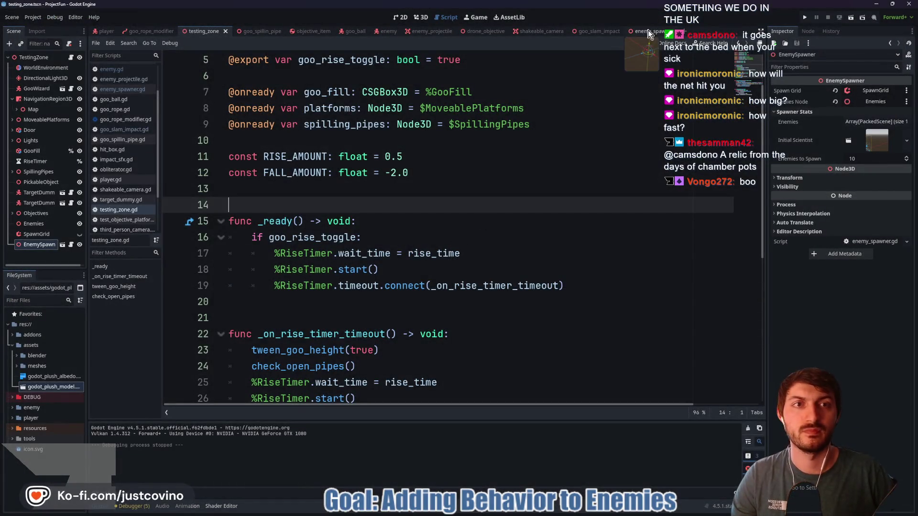
click(389, 33)
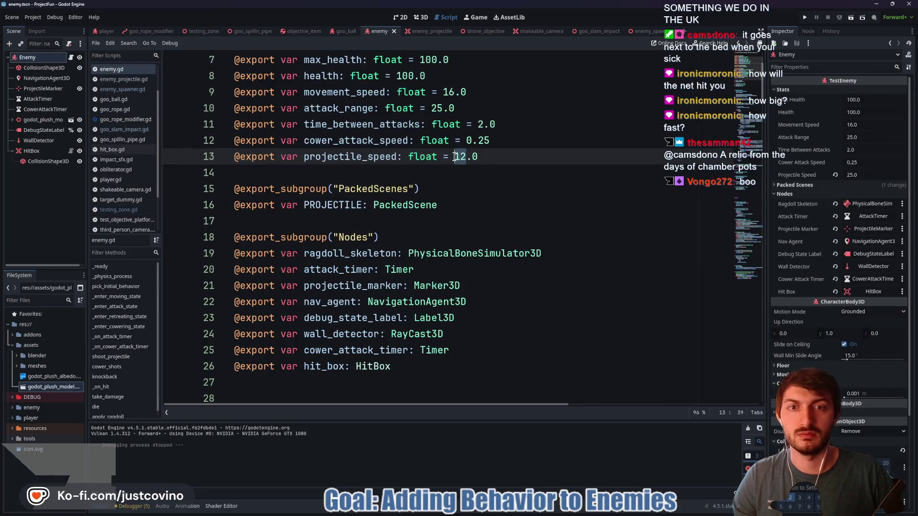
click(203, 31)
key(F5)
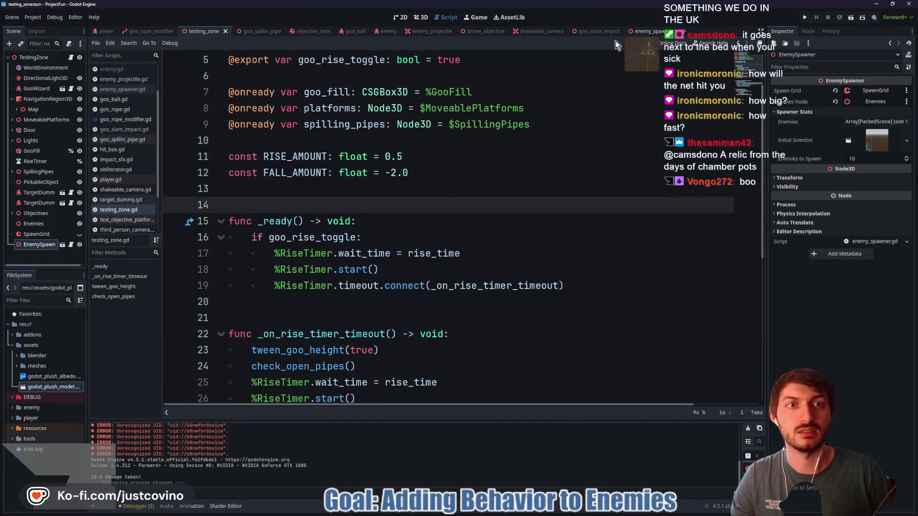
scroll(426, 168, up, 3)
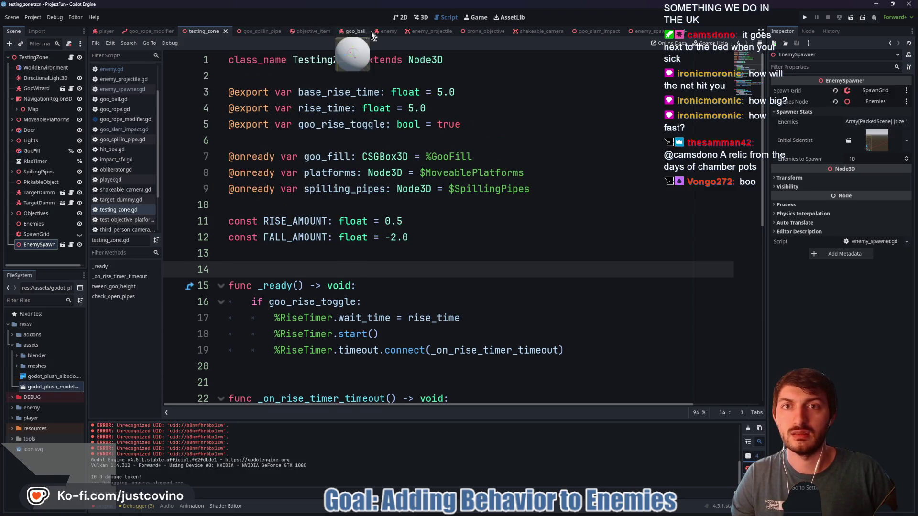
Change projectile_speed on line 13 of enemy.gd from 2.0 to 50.0 and save.
click(377, 31)
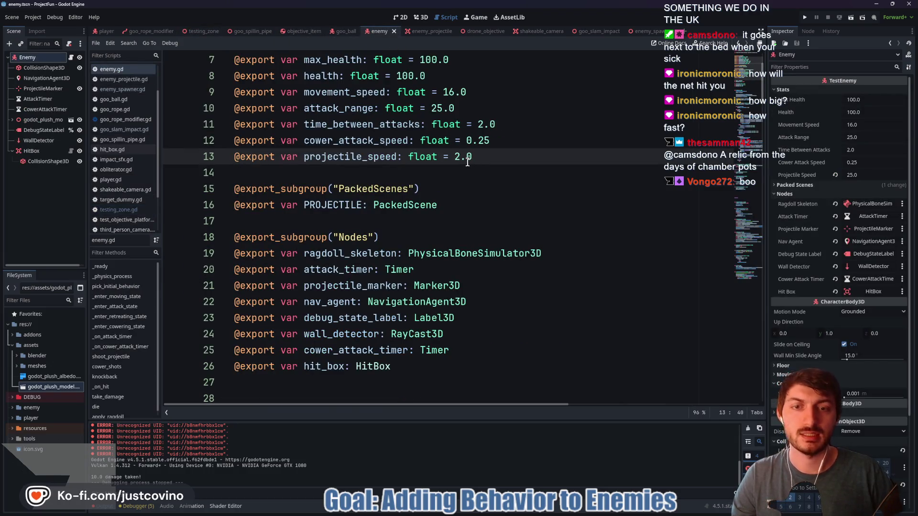
key(BackSpace)
text(50)
key(End)
key(ctrl+s)
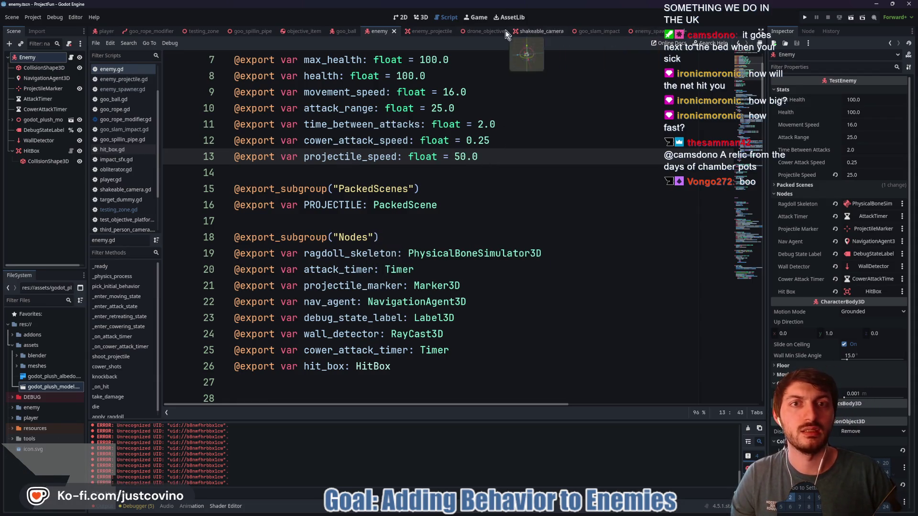
click(423, 32)
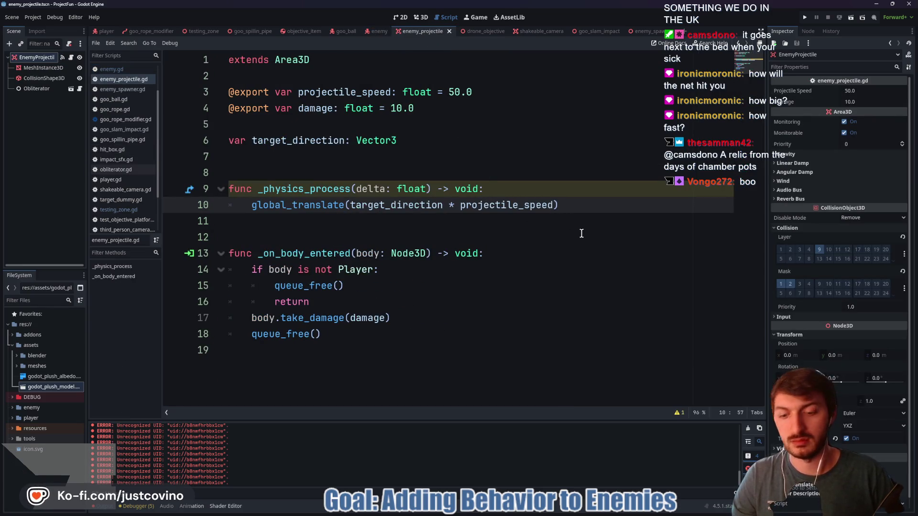
Multiply the global_translate argument on line 10 by delta and save enemy_projectile.gd.
text(elta)
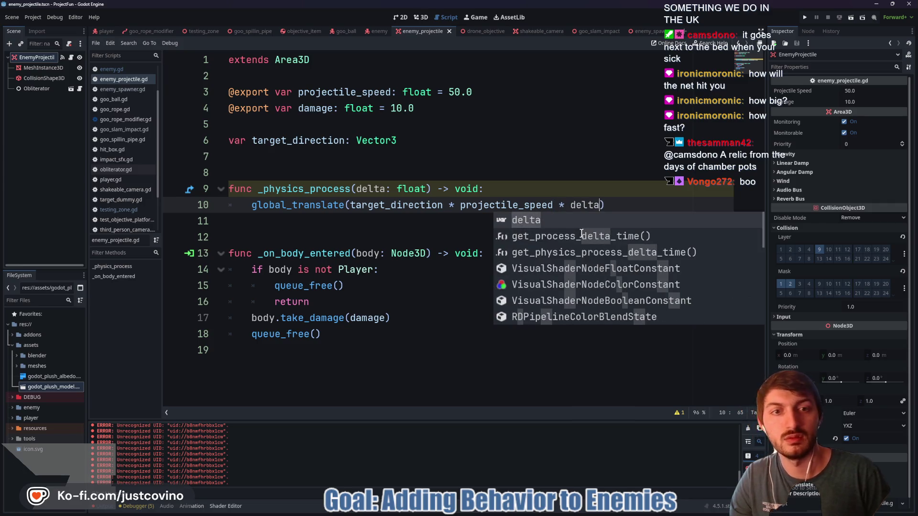
click(557, 204)
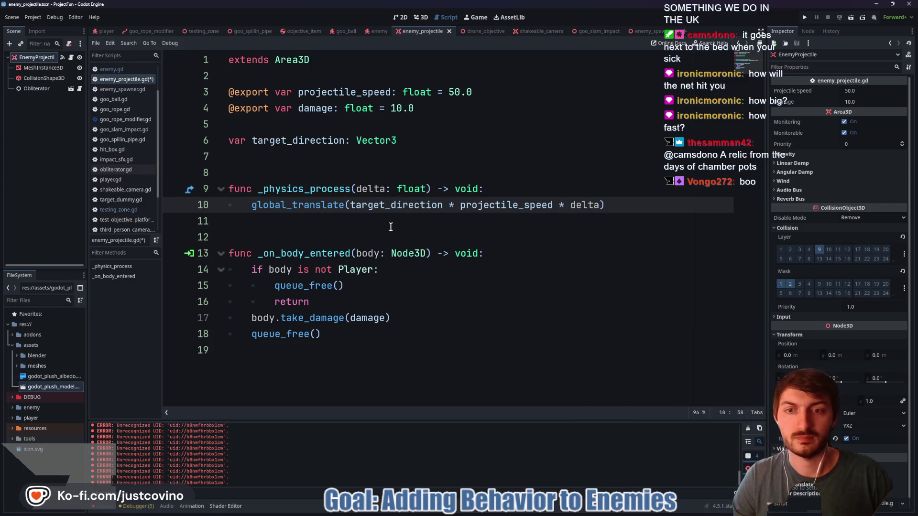
click(372, 230)
key(ctrl+s)
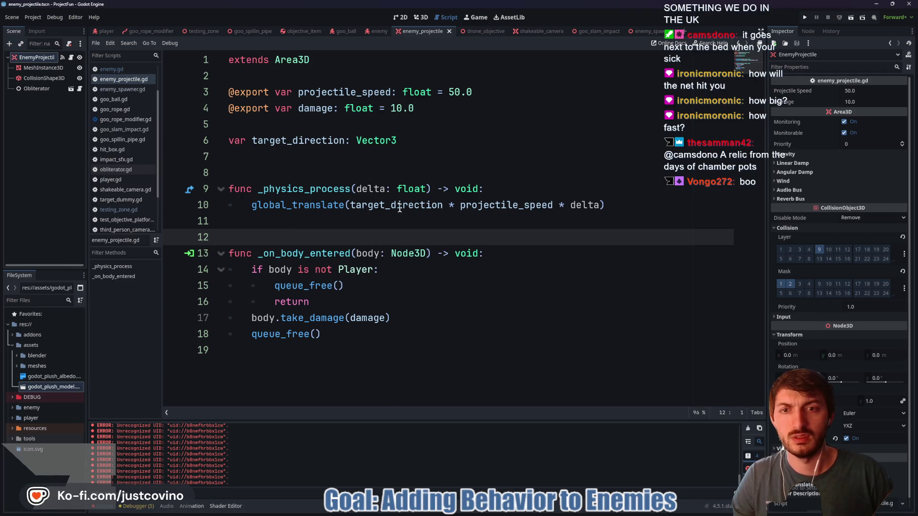
Inspect target_direction, projectile_speed and the damage declaration on line 4.
double_click(398, 206)
double_click(482, 205)
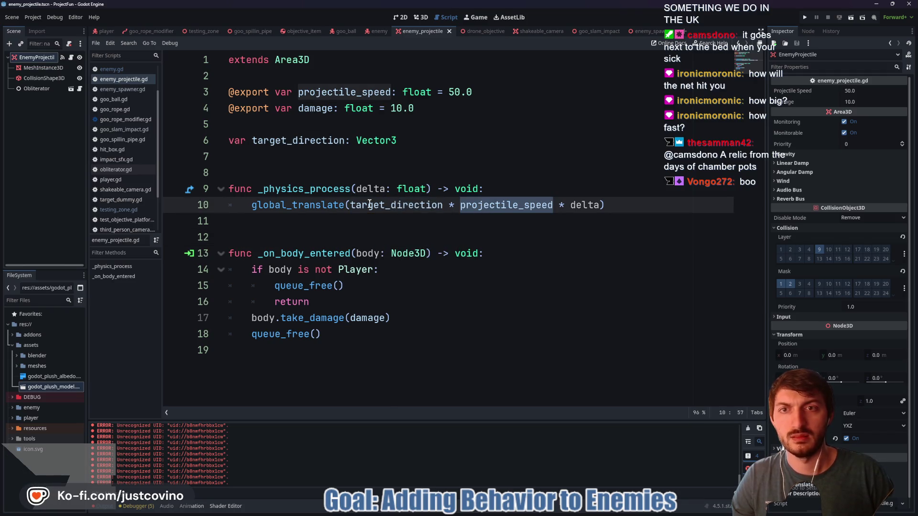
click(437, 106)
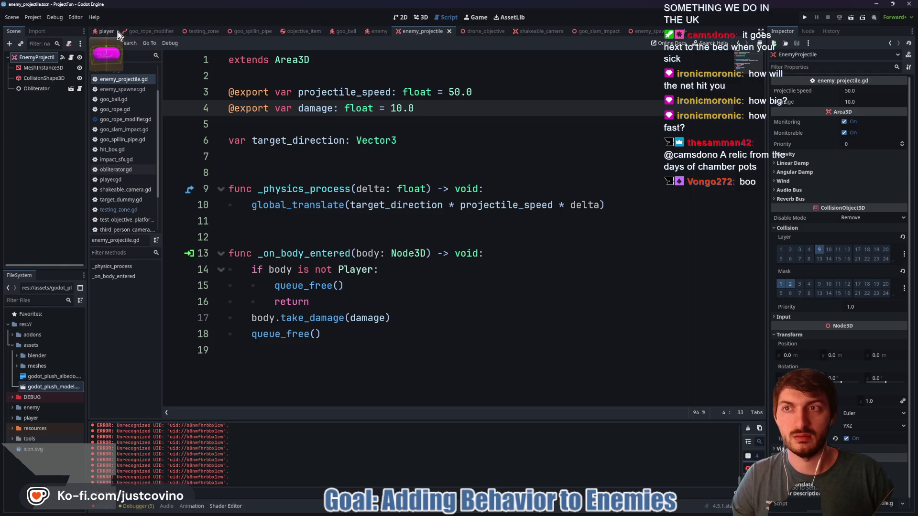
click(206, 32)
Run the testing zone, charge the enemies firing two shots and two grapple lines, then stop.
key(F5)
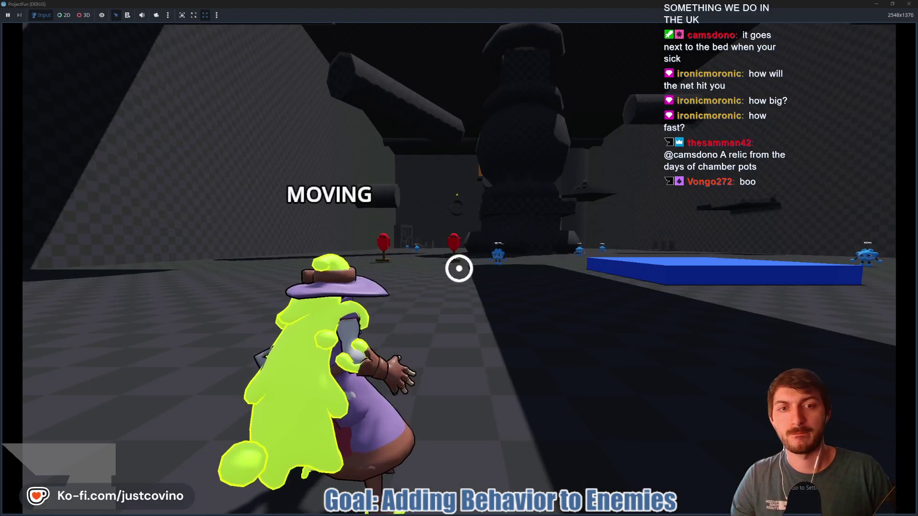
key(w)
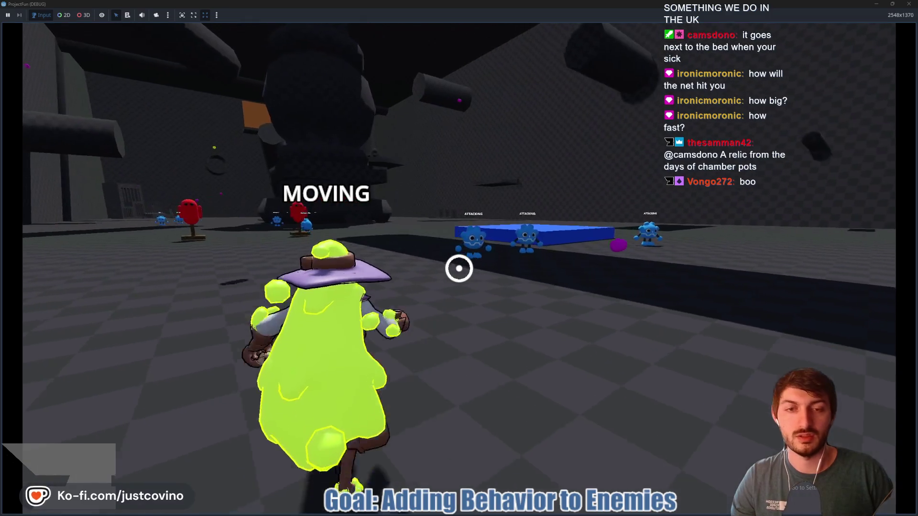
click(459, 269)
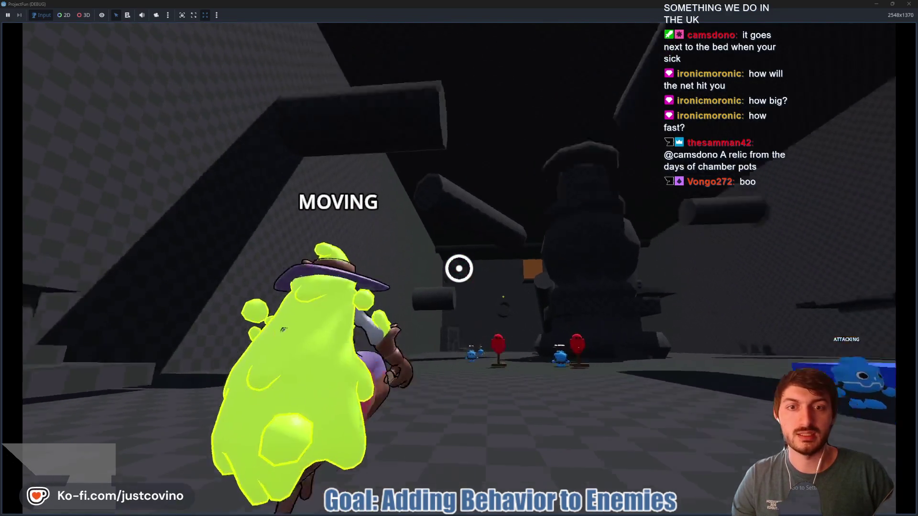
click(459, 268)
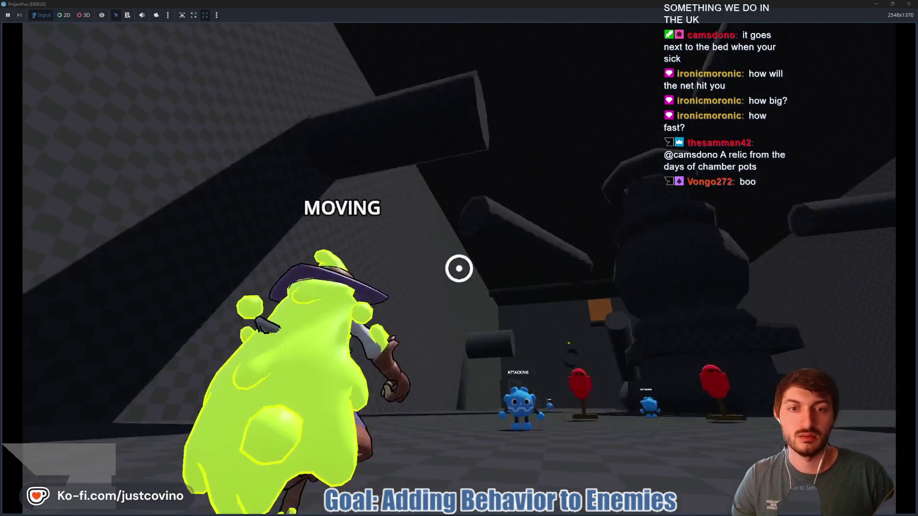
click(459, 268)
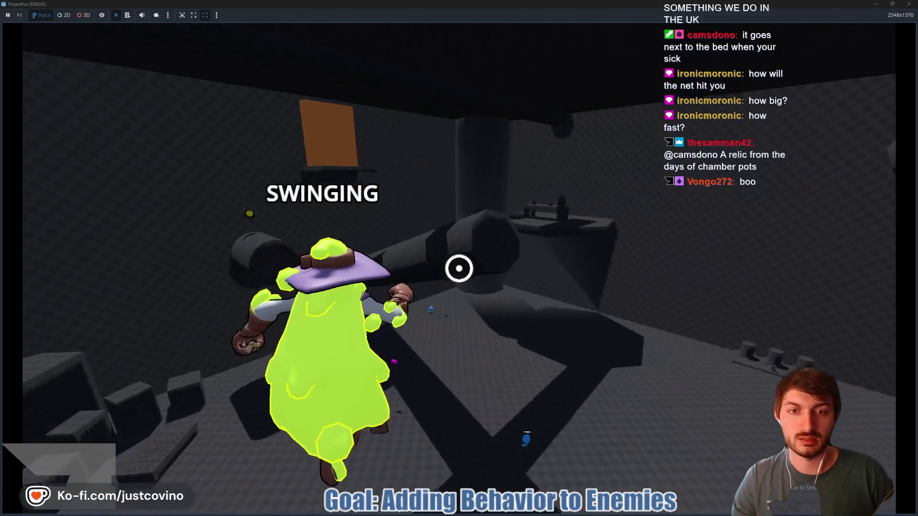
click(459, 268)
key(F8)
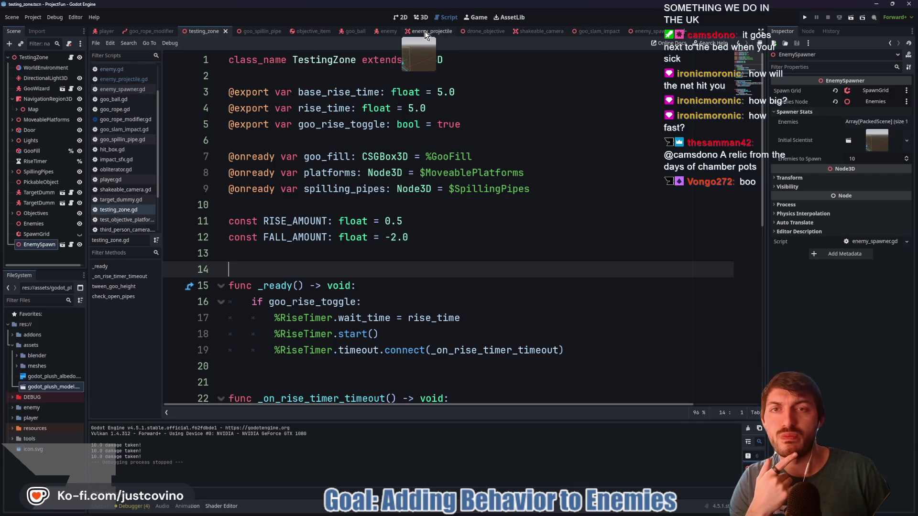
Set the enemy projectile_speed to 100.0 and play-test from testing_zone, running toward the enemies.
click(381, 31)
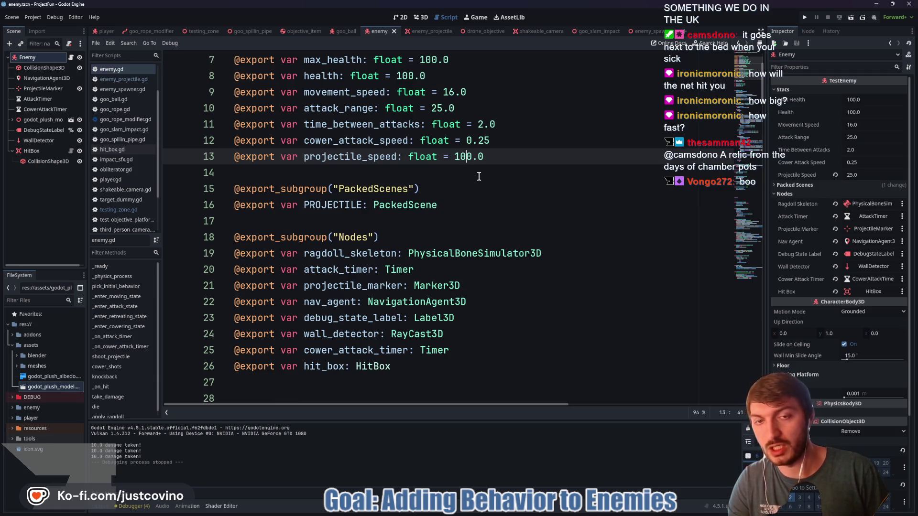
click(207, 30)
key(F6)
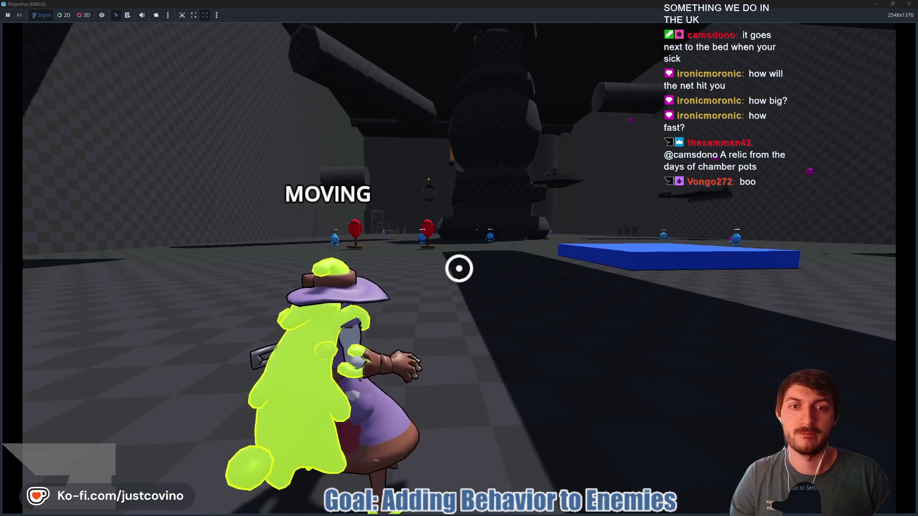
key(w)
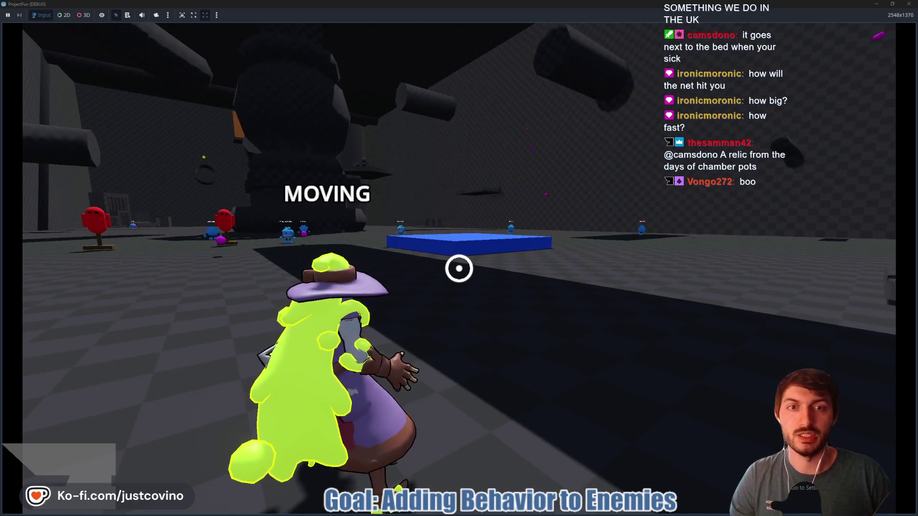
key(w)
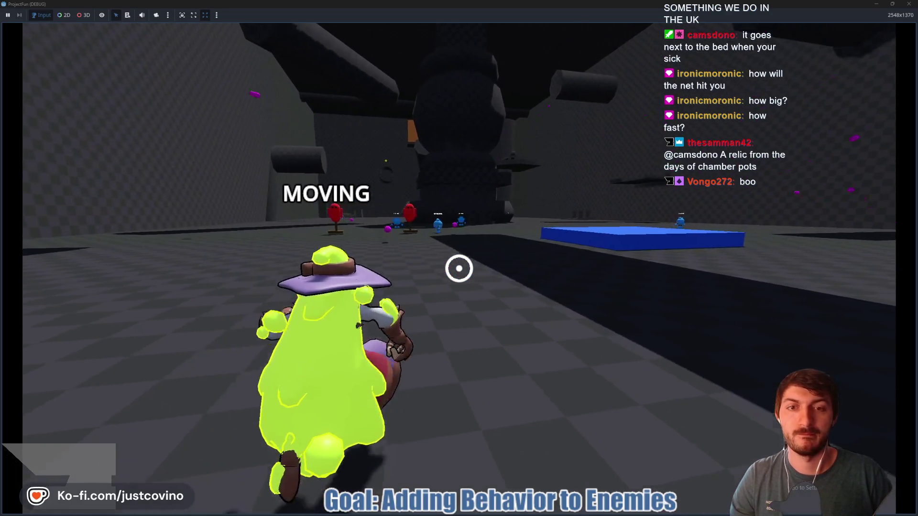
key(w)
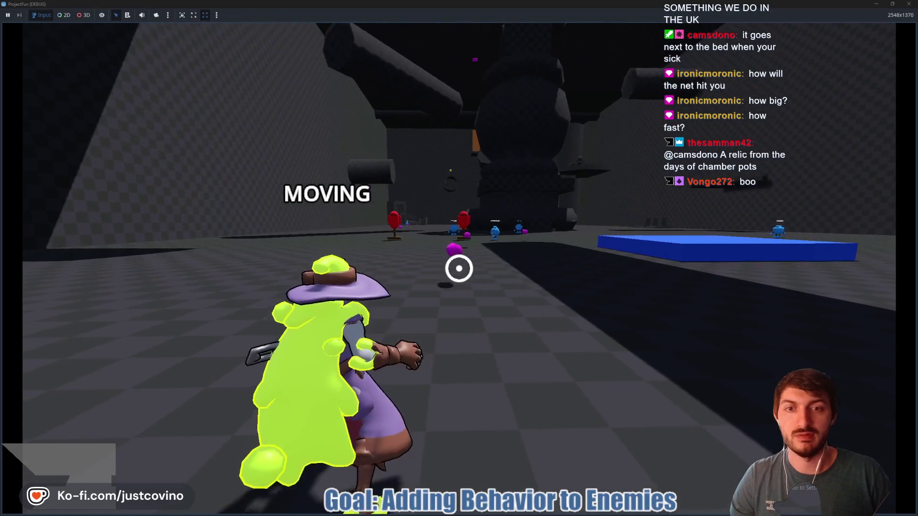
key(w)
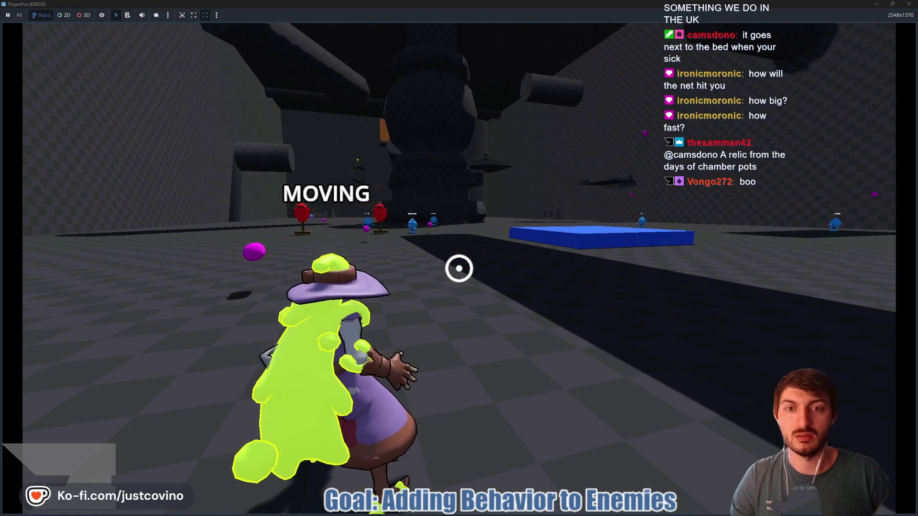
key(F8)
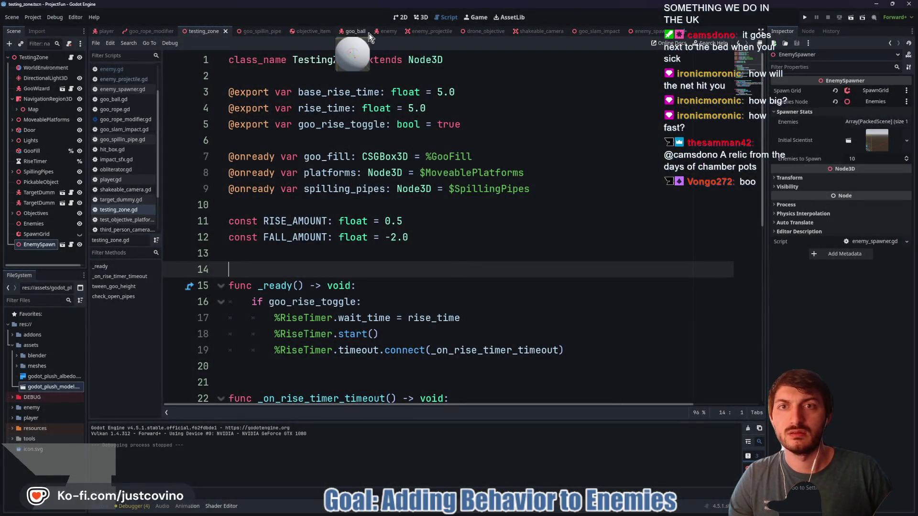
Change projectile_speed to 200.0 in enemy.gd and run testing_zone again briefly.
click(385, 32)
click(461, 157)
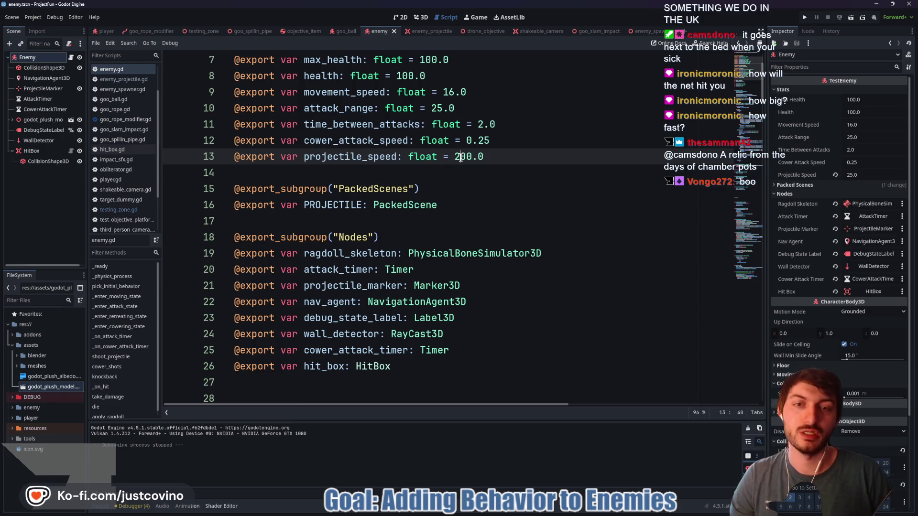
click(200, 31)
key(F6)
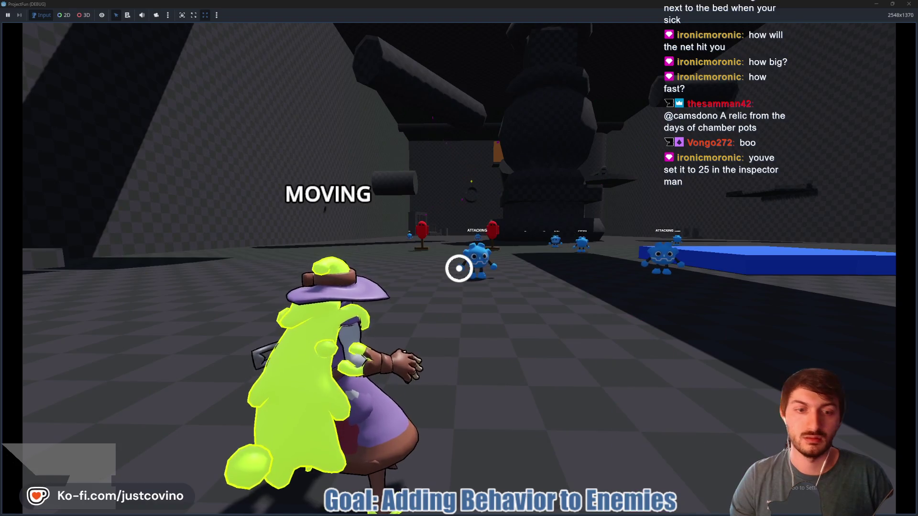
key(F8)
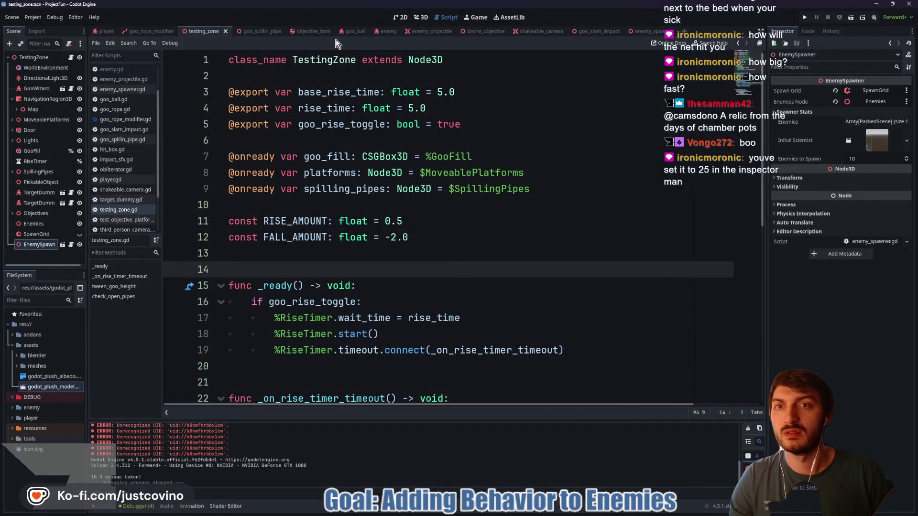
Reset the enemy's Projectile Speed override to the script default, save, and run a quick test.
click(385, 32)
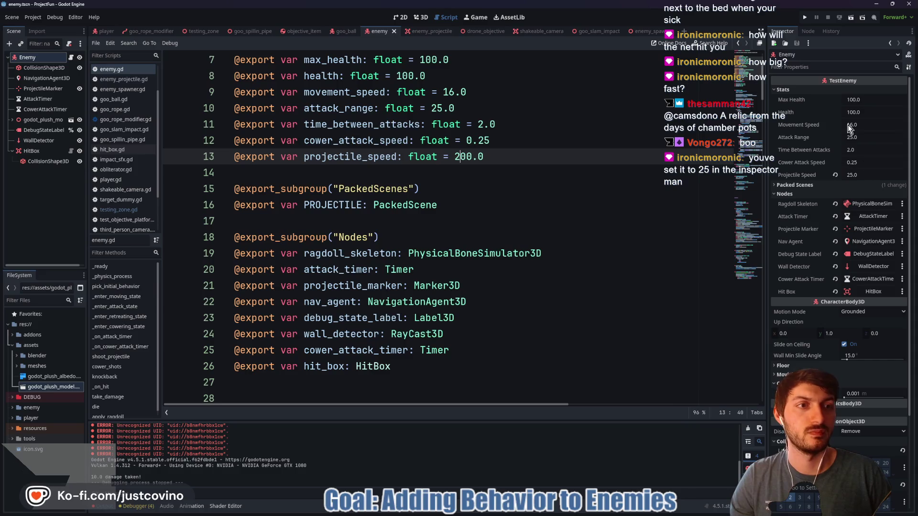
click(835, 175)
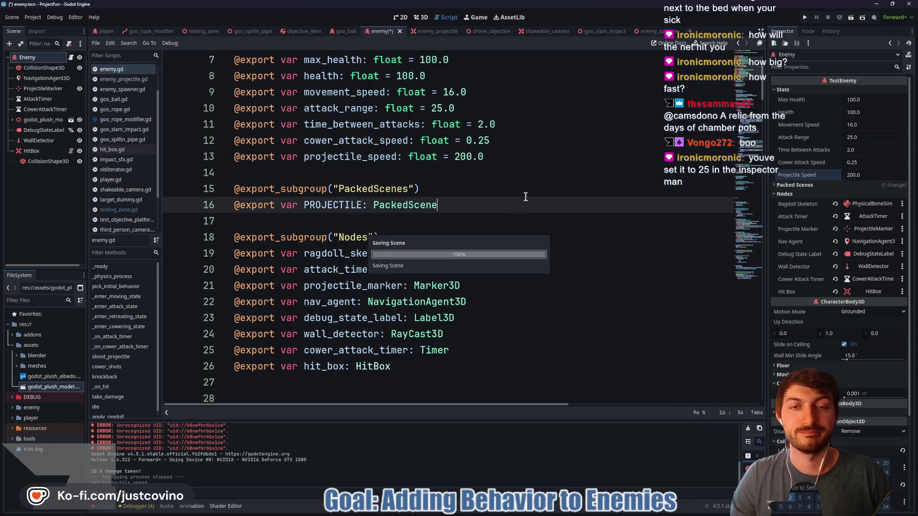
key(ctrl+s)
click(506, 168)
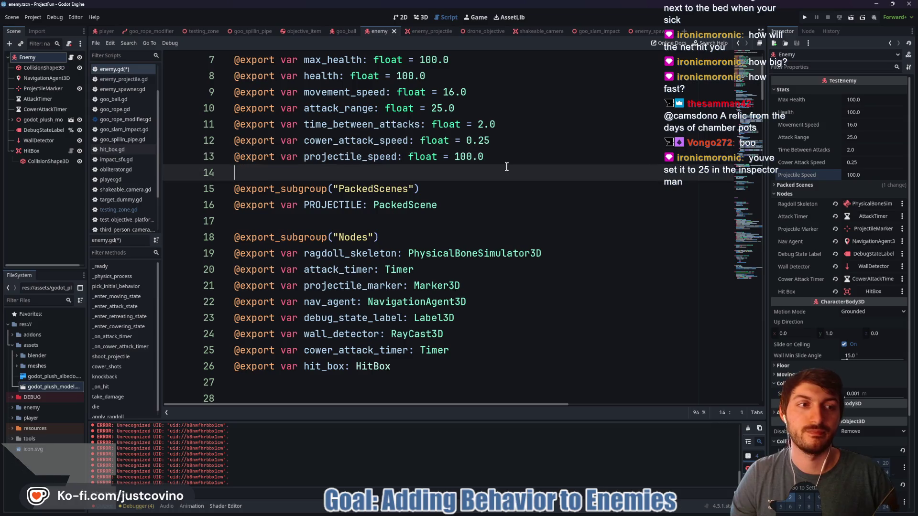
click(206, 33)
key(F5)
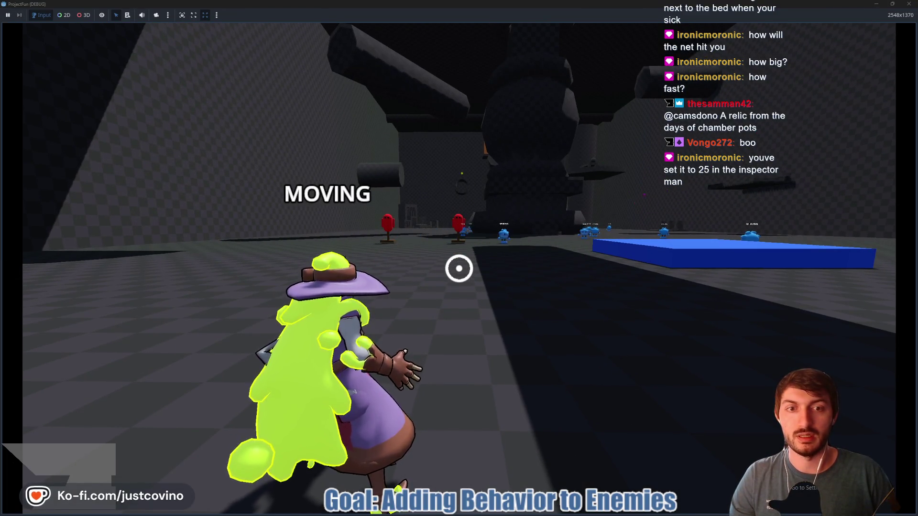
key(F8)
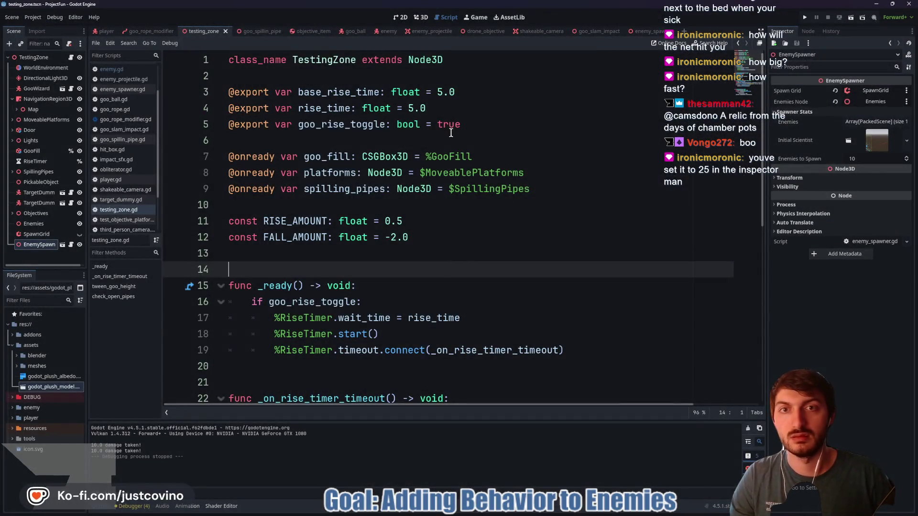
Set projectile_speed to 50.0 in enemy.gd, save, and launch testing_zone.
click(386, 31)
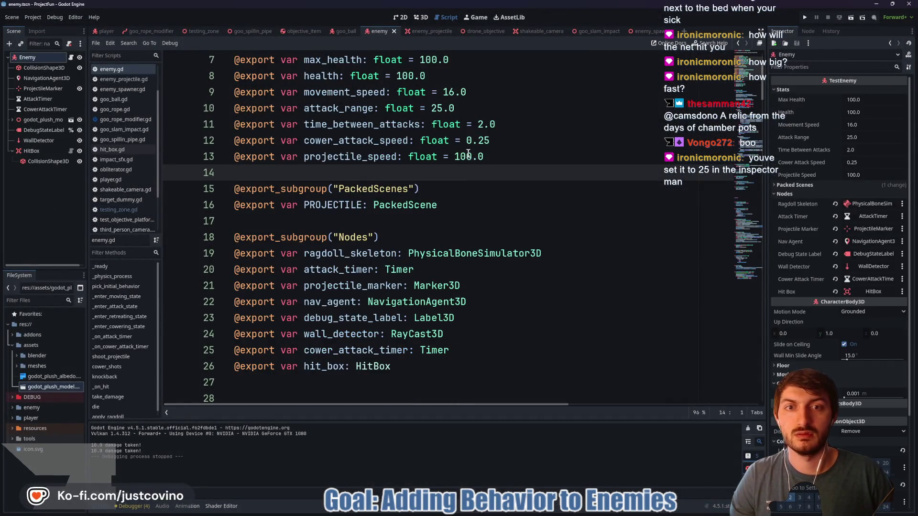
click(472, 157)
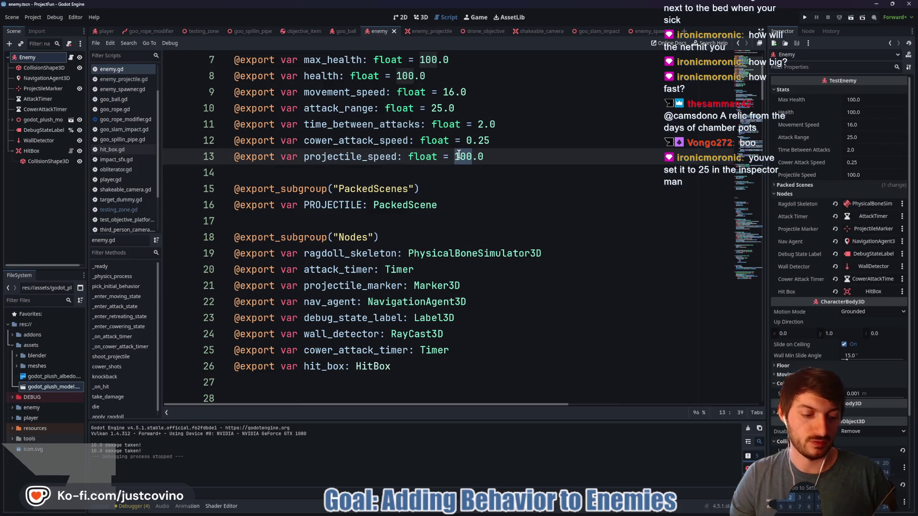
key(End)
key(ctrl+s)
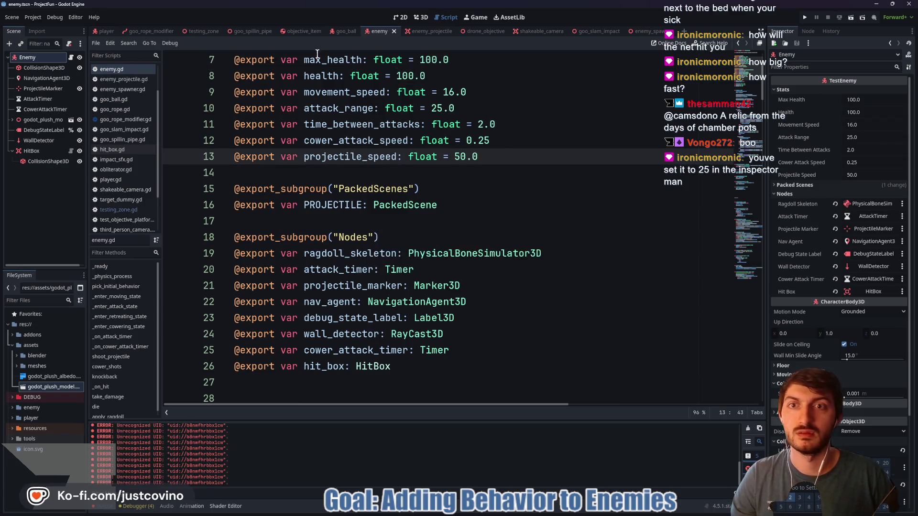
click(198, 32)
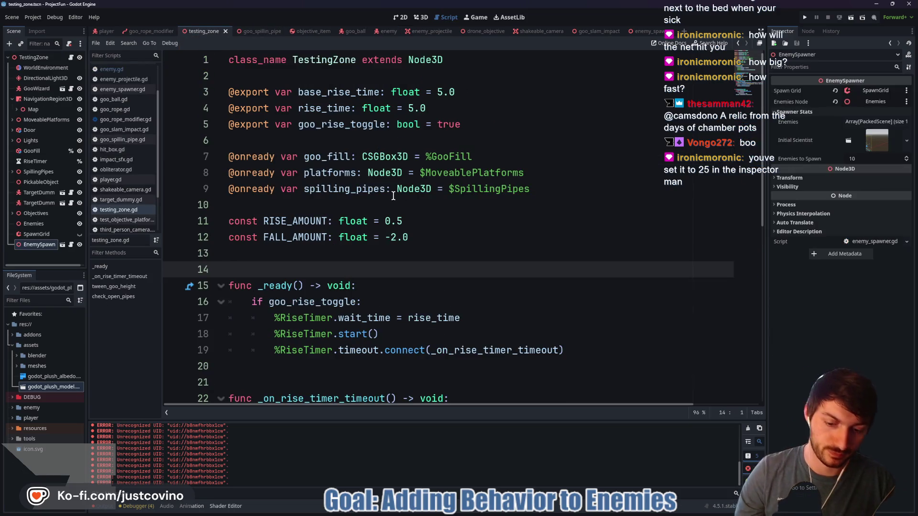
key(F6)
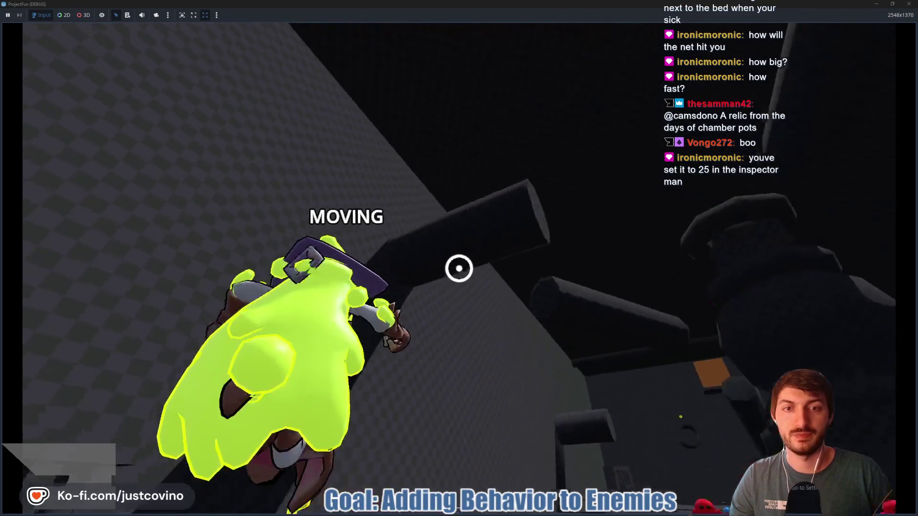
Grapple, swing and slam around the arena near the enemies to observe the 50.0-speed projectiles.
click(459, 268)
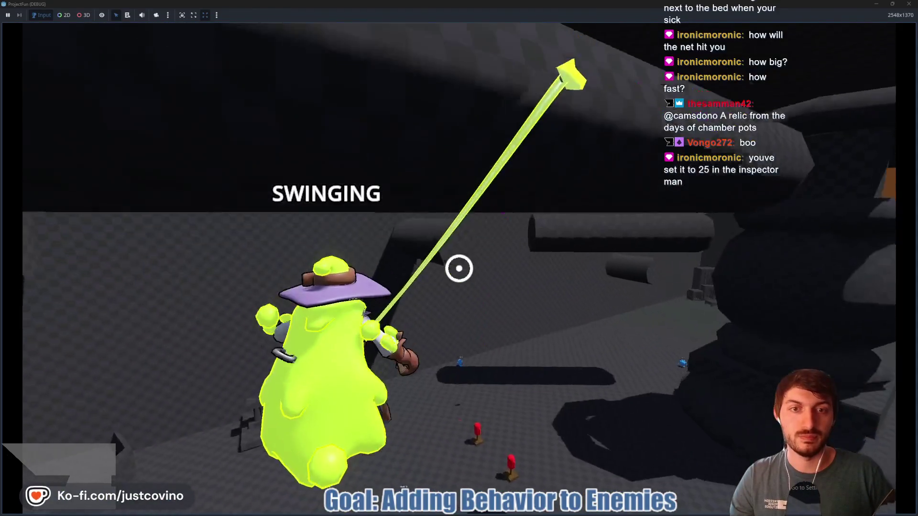
click(459, 269)
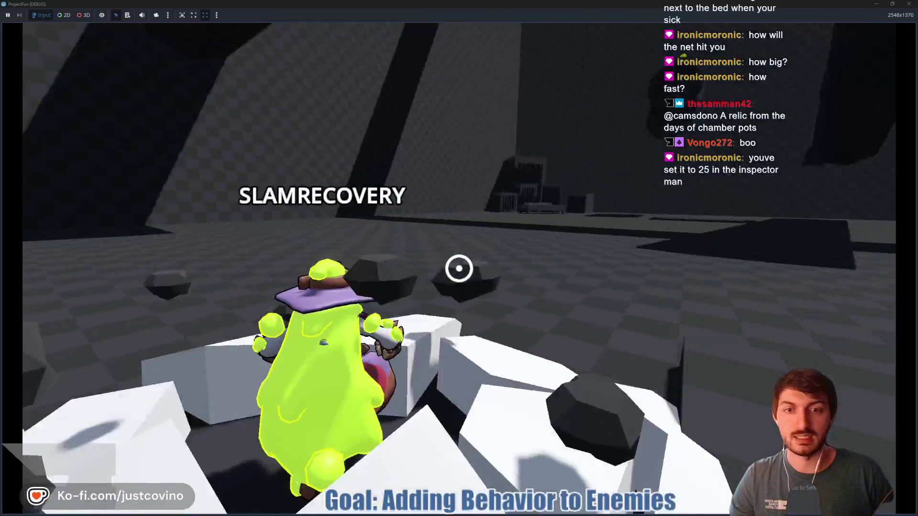
key(w)
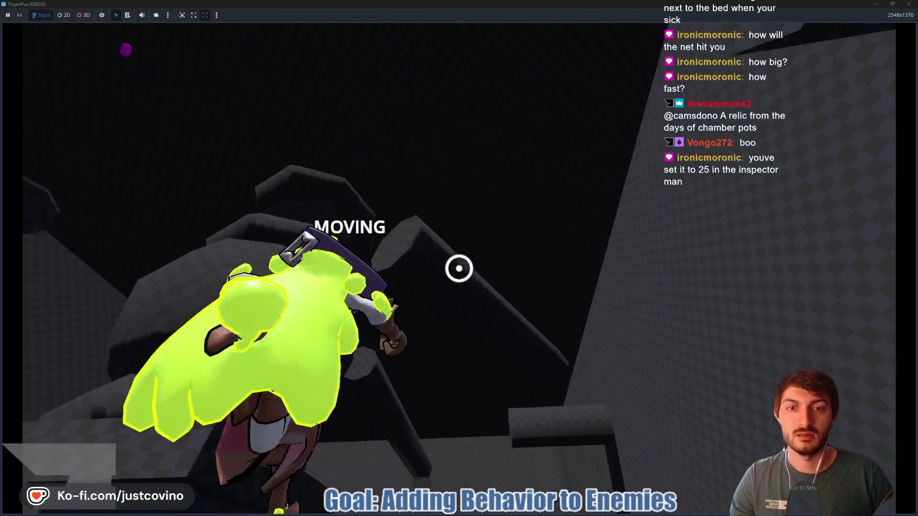
click(459, 269)
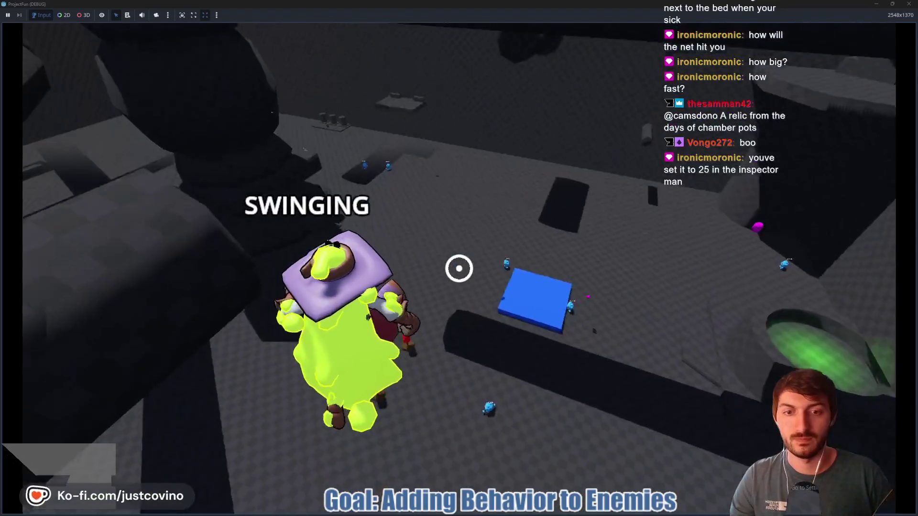
right_click(459, 269)
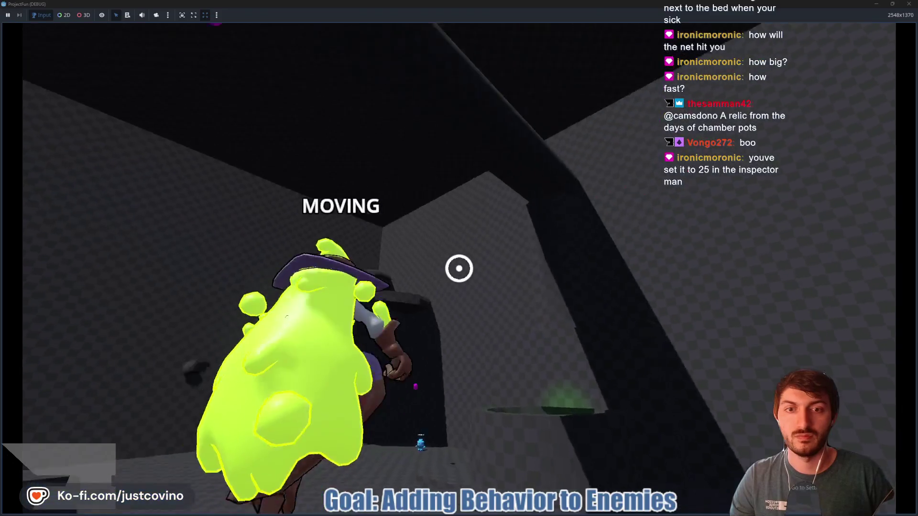
click(459, 268)
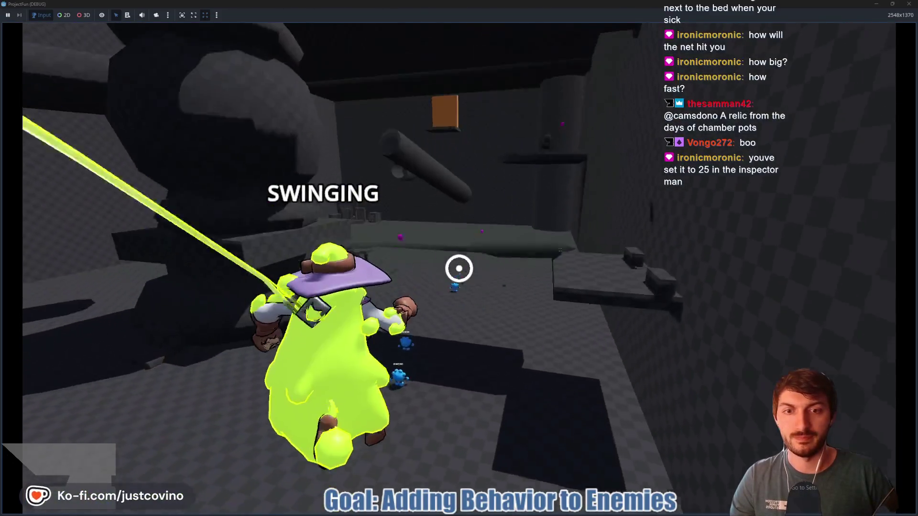
right_click(459, 268)
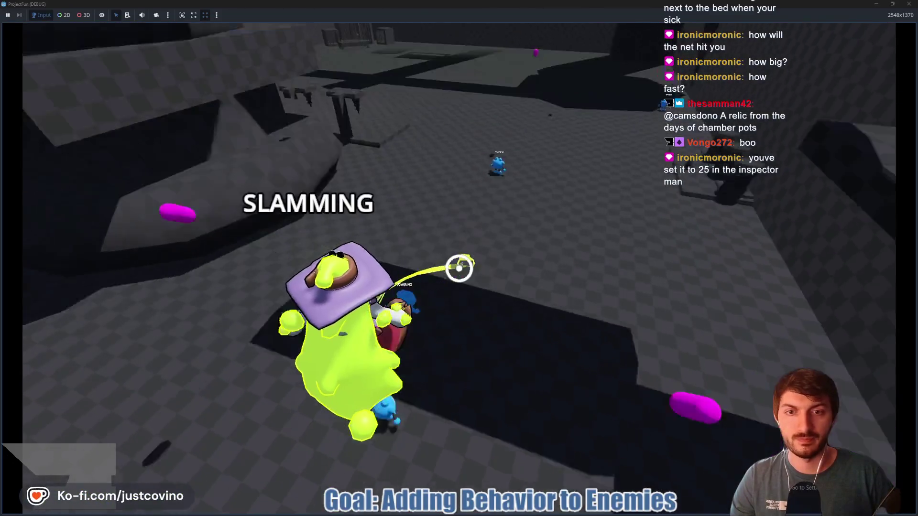
key(w)
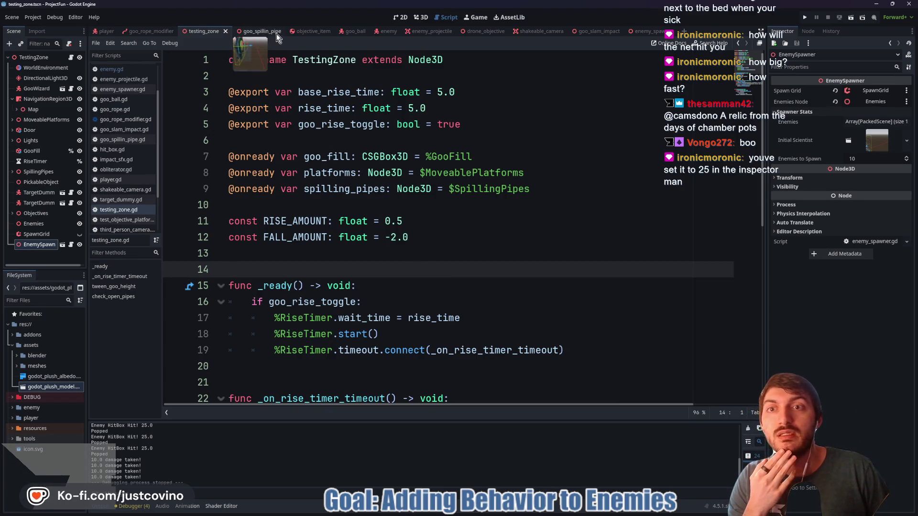
Below goo_slam_impact in player.gd, start a can_cast function checking attack_timer.is_stopped().
click(106, 31)
scroll(395, 203, down, 5)
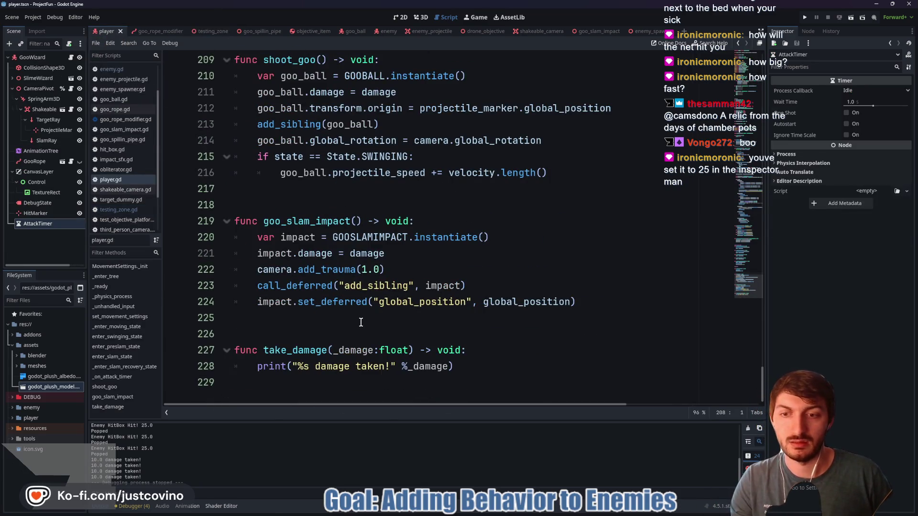
click(321, 328)
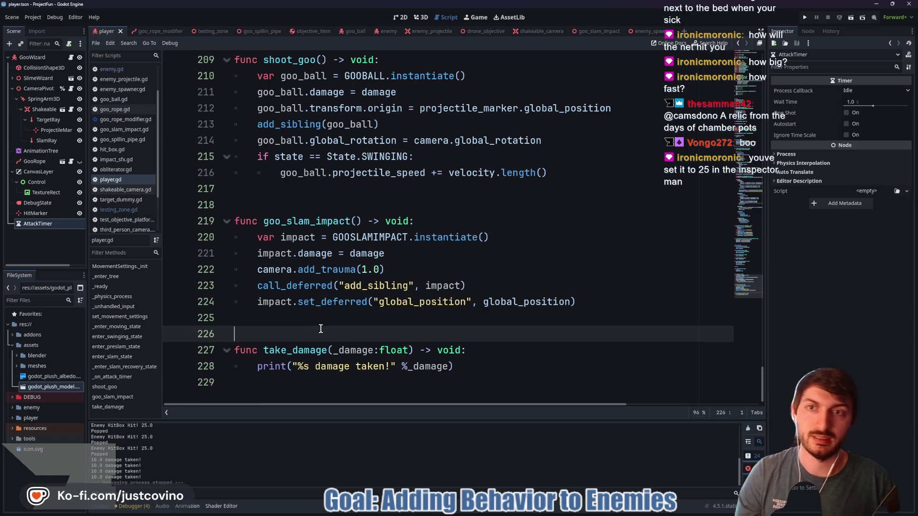
key(Return)
key(Return)
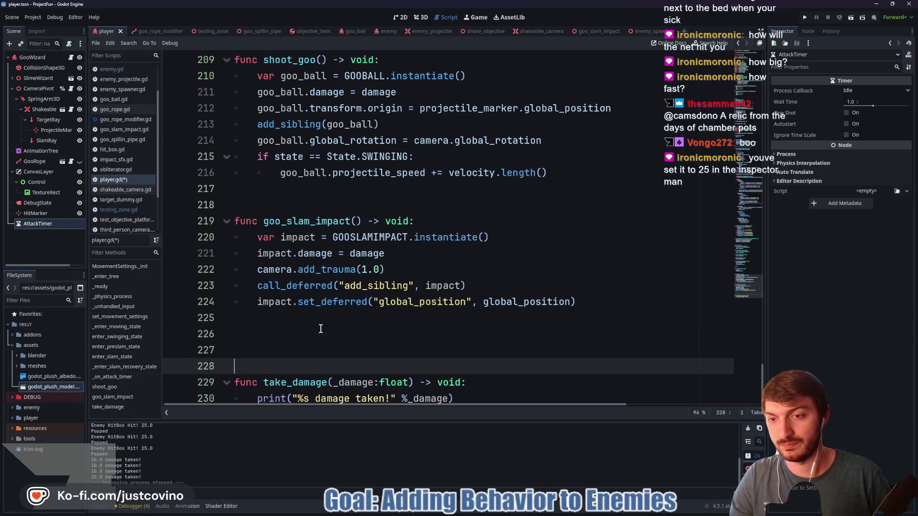
key(Up)
key(Up)
key(Return)
key(Up)
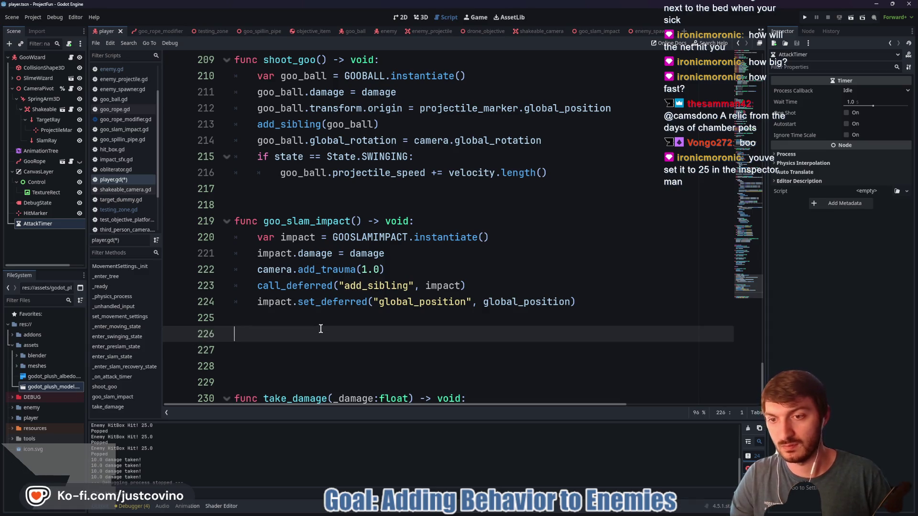
key(Down)
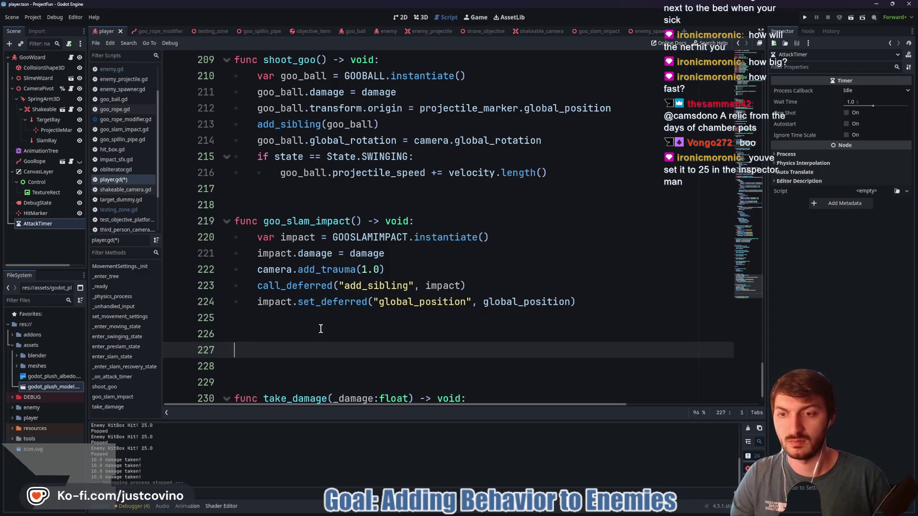
key(BackSpace)
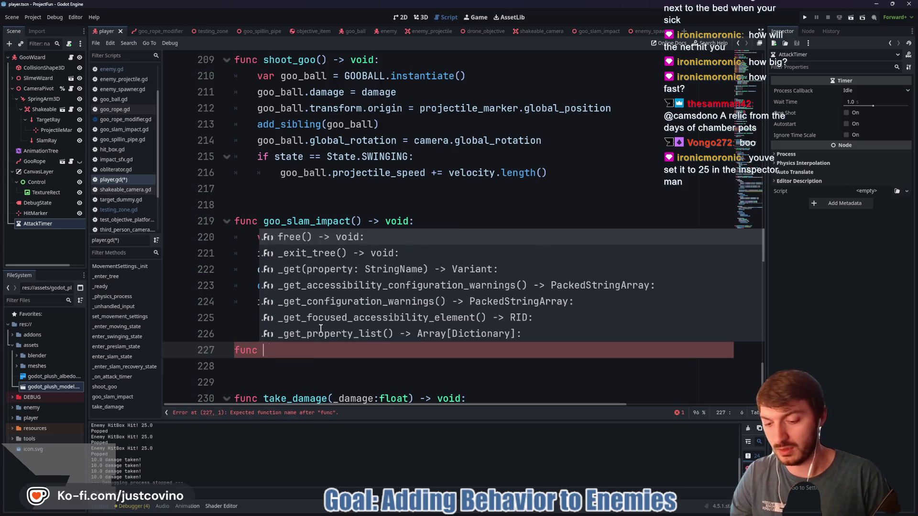
text(can_cast()
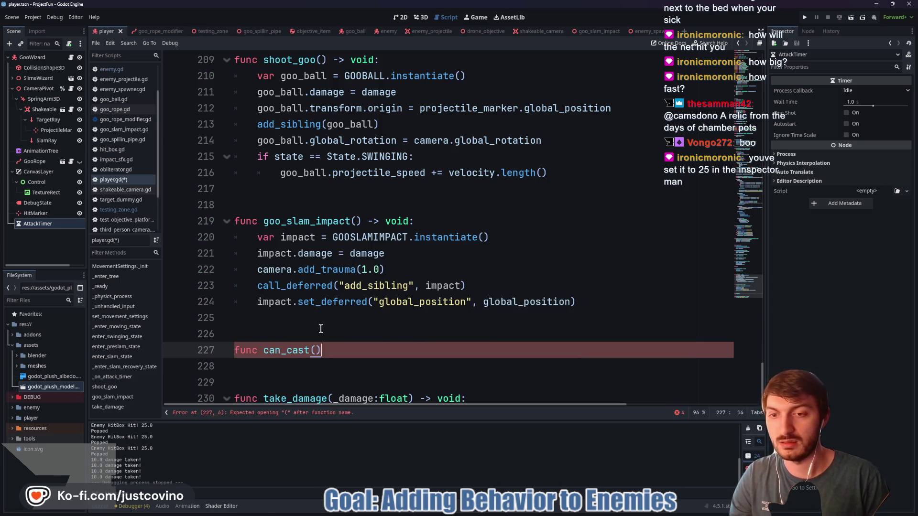
text(oid:)
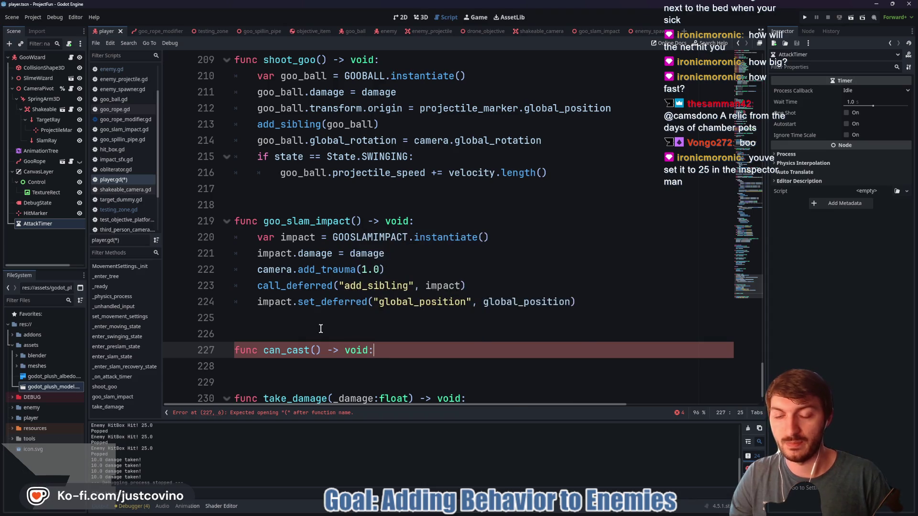
key(Return)
text(f atta)
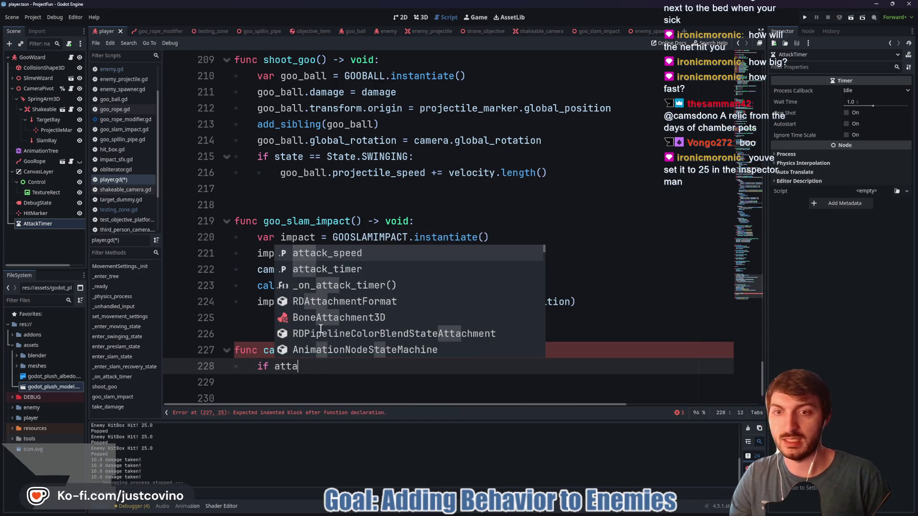
key(Down)
key(Return)
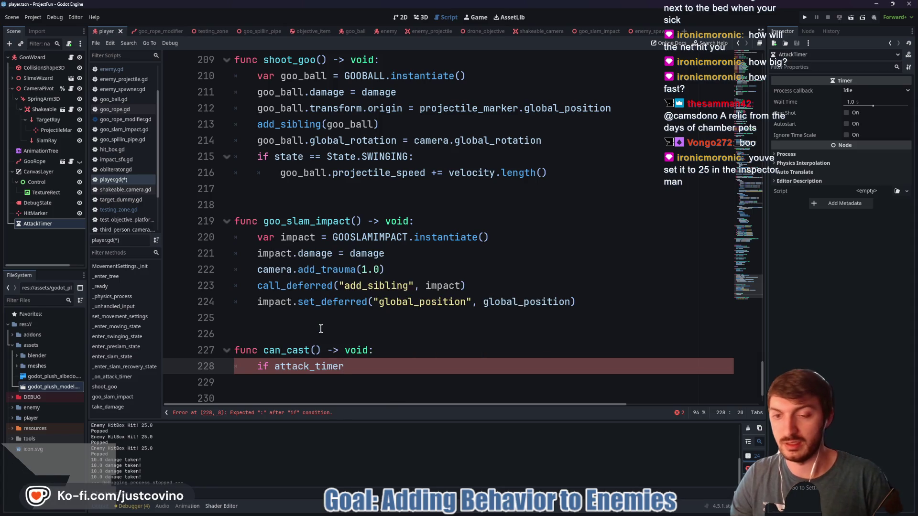
text(.is)
key(Return)
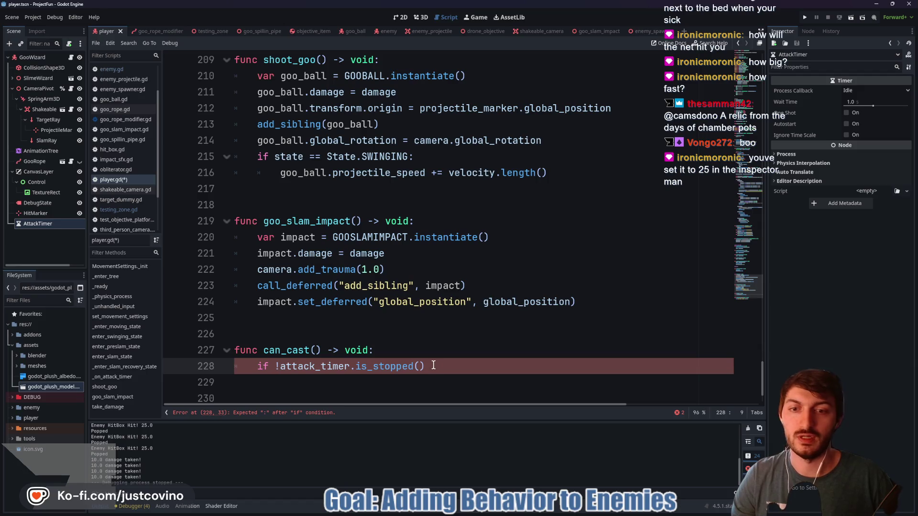
Give can_cast a bool return type, make it return attack_timer.is_stopped(), and save.
click(369, 349)
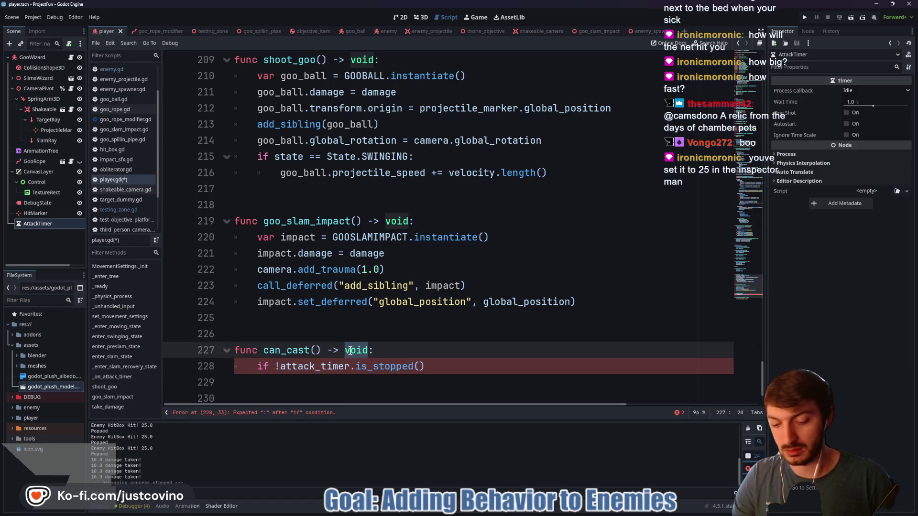
text(bool)
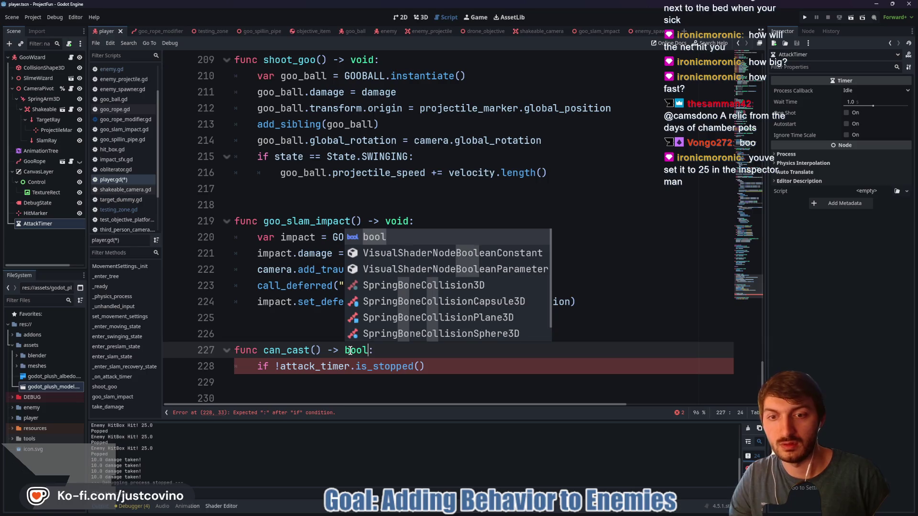
drag(424, 367, 264, 366)
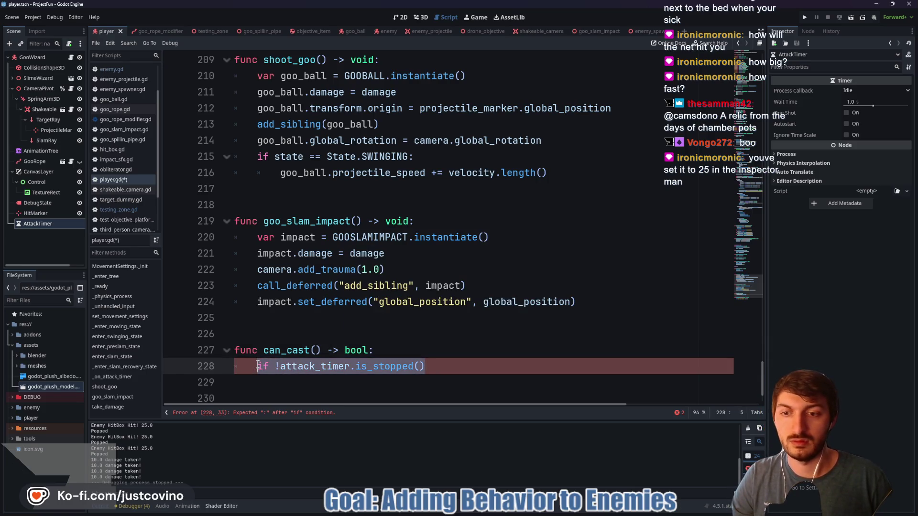
text(return atta)
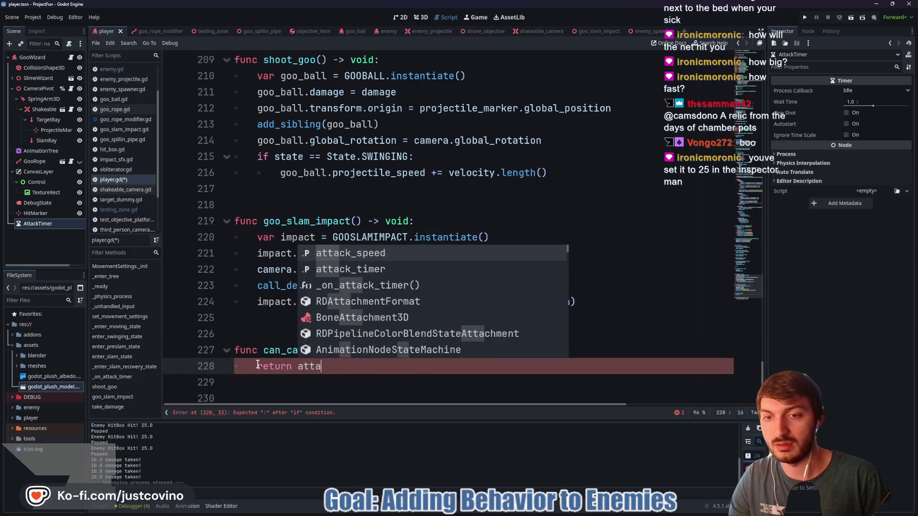
key(Down)
key(Return)
text(.is)
key(Return)
key(ctrl+s)
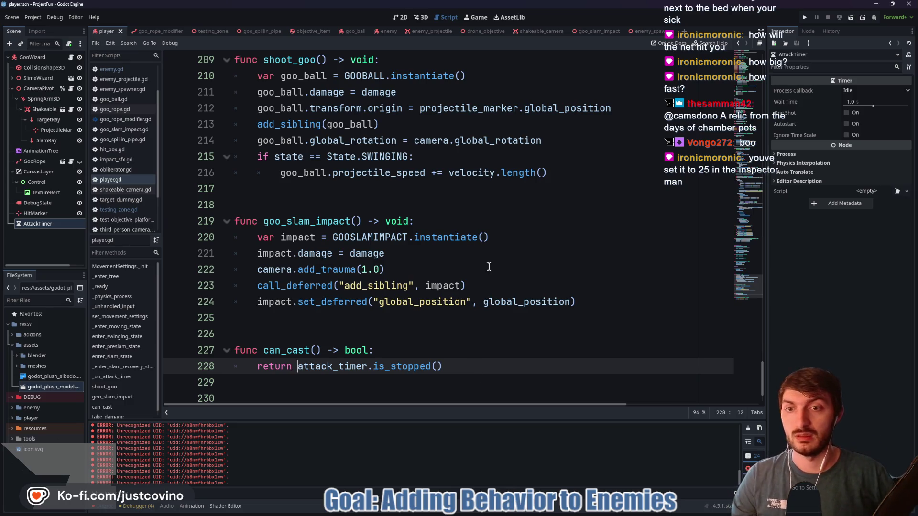
Add 'if !can_cast(): return' at the top of the right_click branch on line 166 and save.
scroll(488, 266, up, 15)
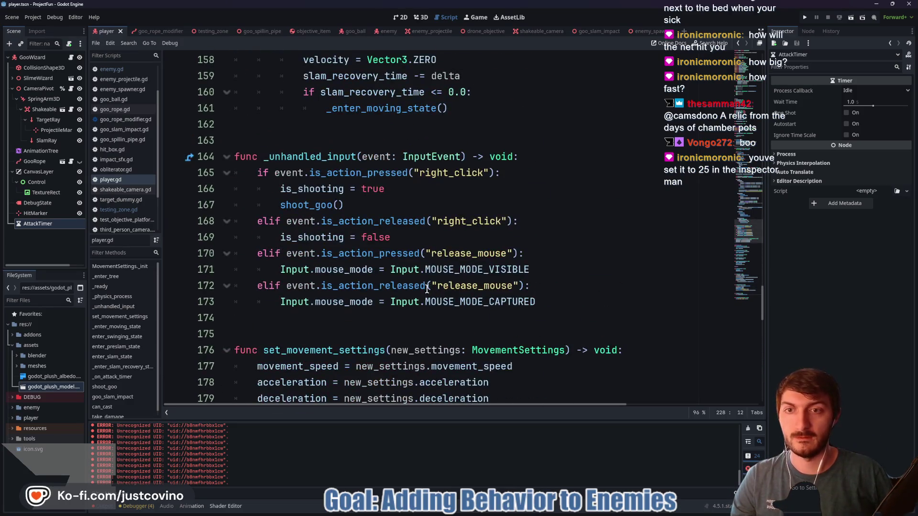
click(510, 174)
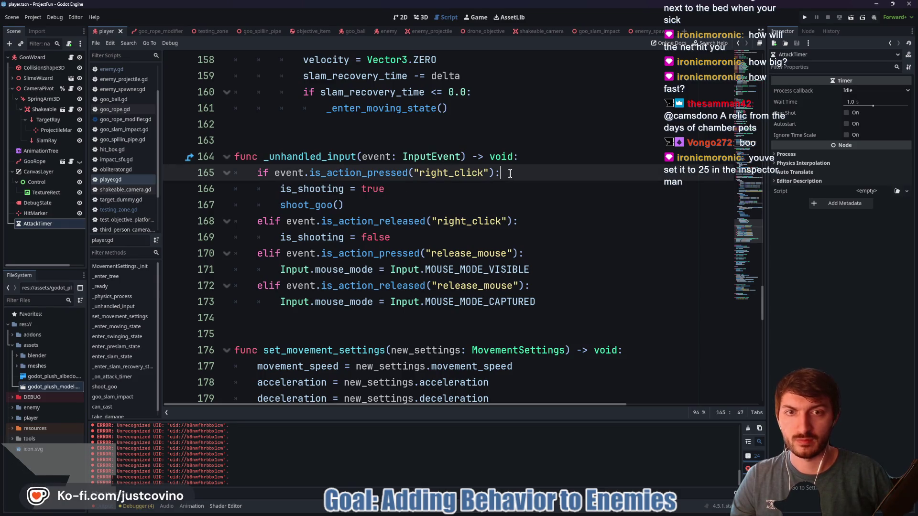
key(Return)
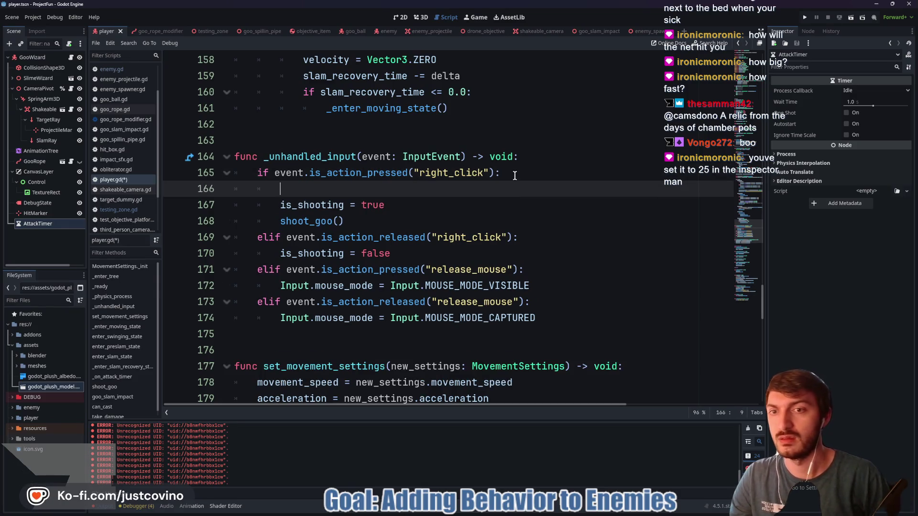
text(if can)
key(Return)
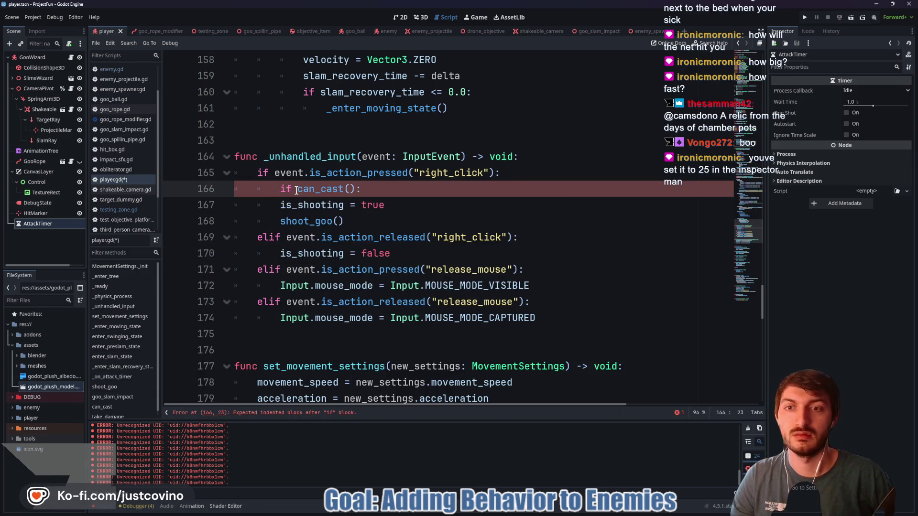
text(return)
click(437, 204)
key(ctrl+s)
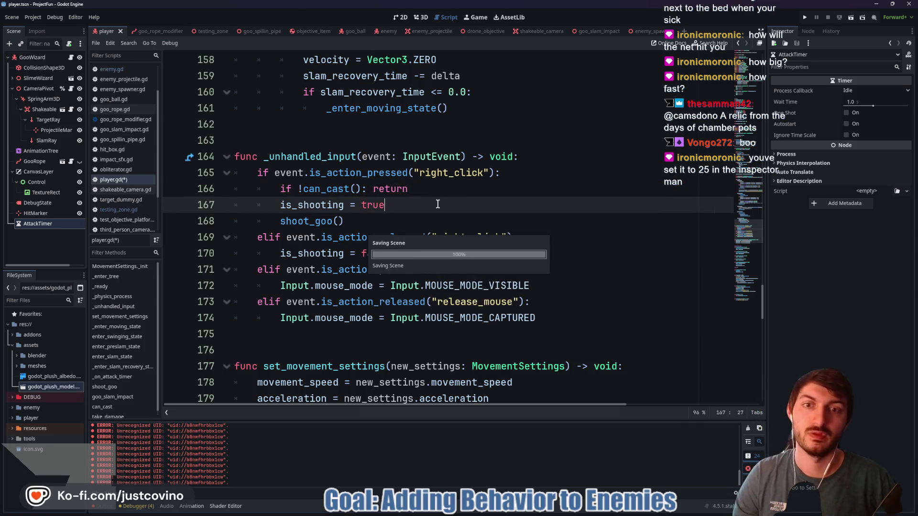
click(203, 31)
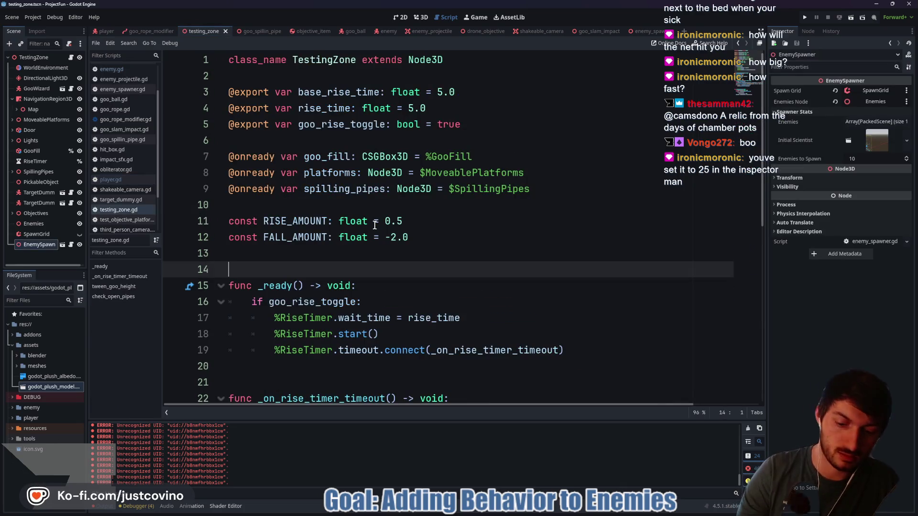
key(F6)
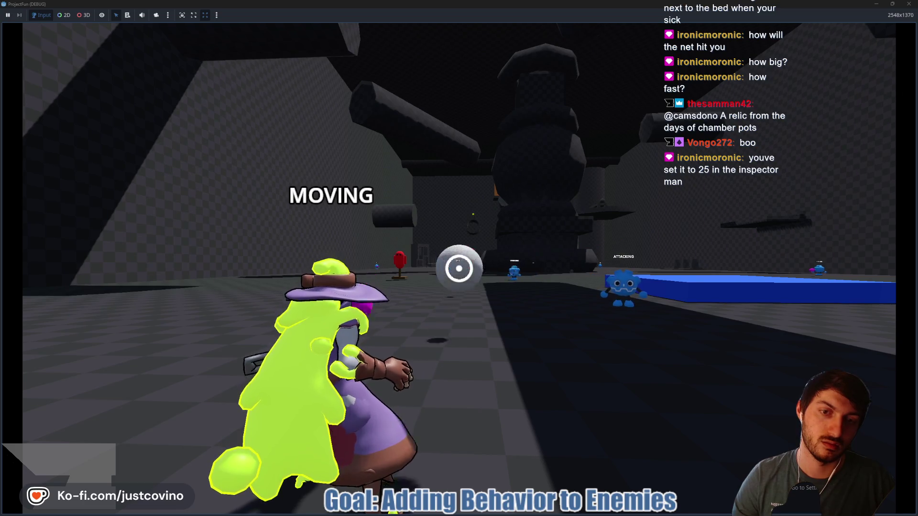
key(F8)
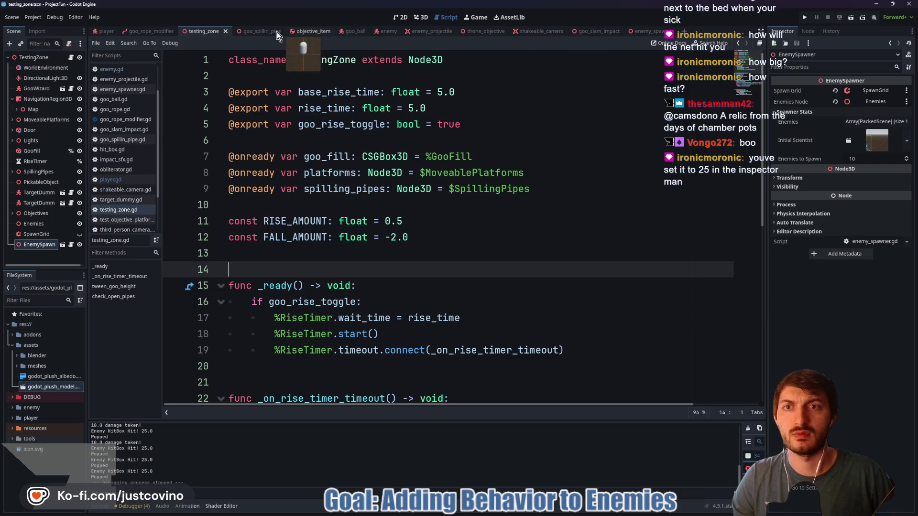
click(105, 31)
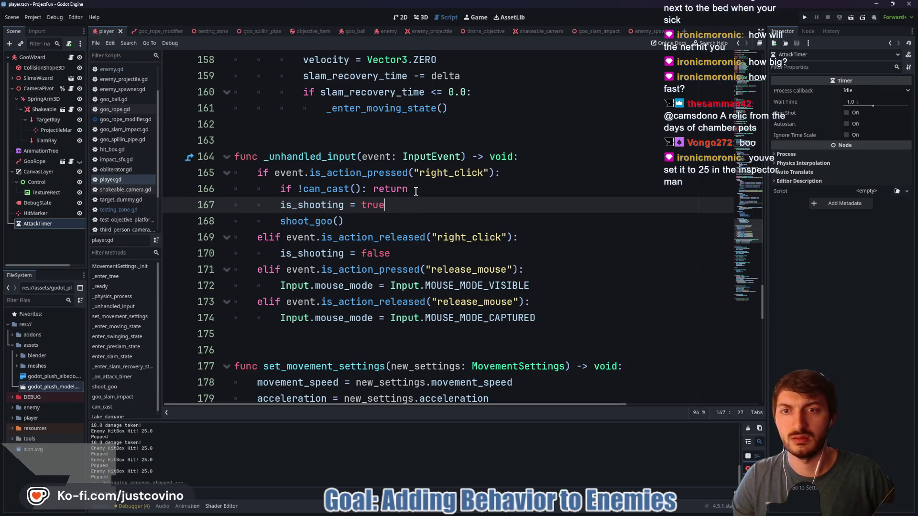
Look over the can_cast() definition and its attack_timer return line in player.gd.
double_click(319, 189)
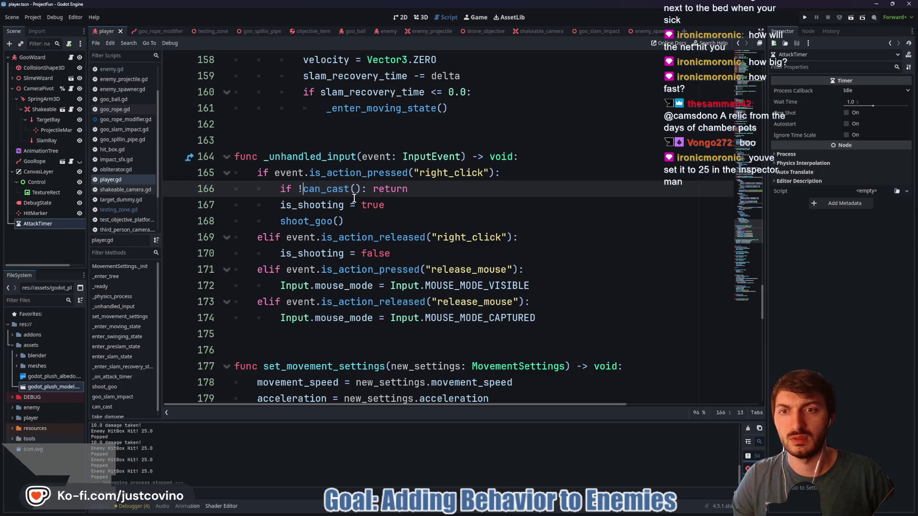
scroll(443, 208, down, 18)
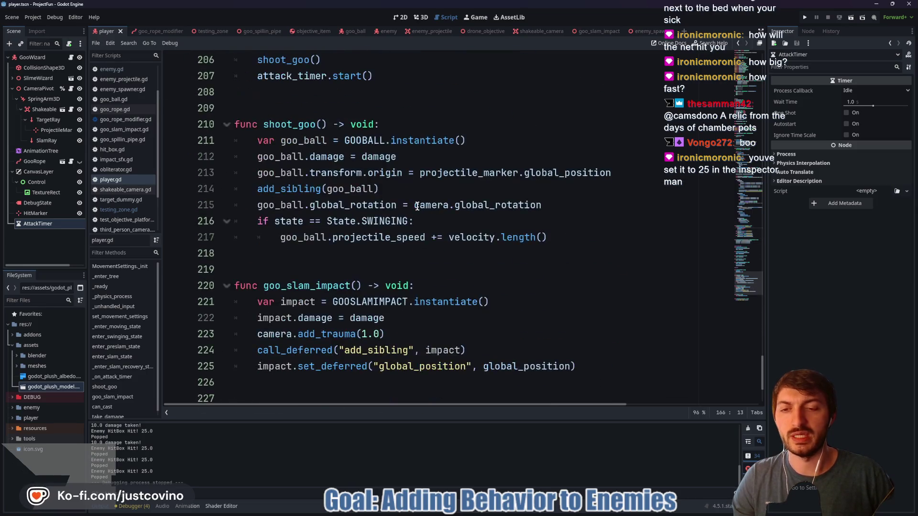
click(297, 303)
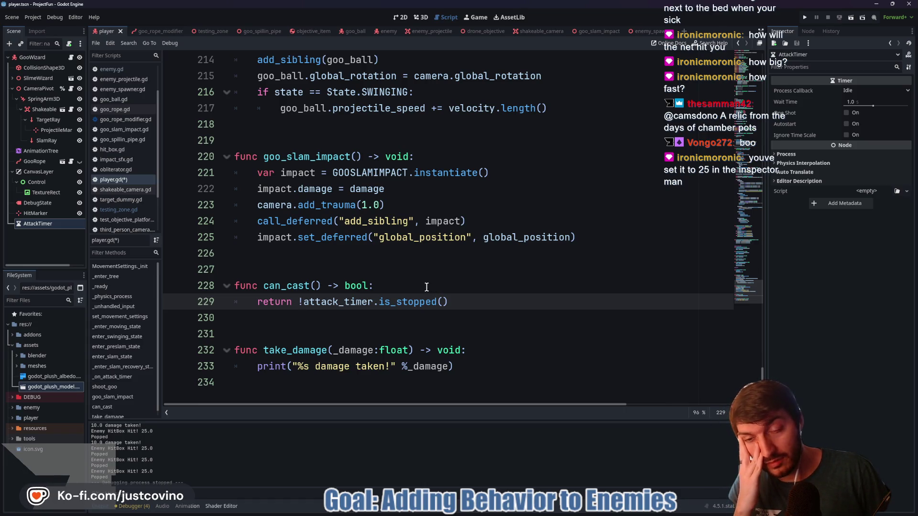
scroll(427, 287, up, 15)
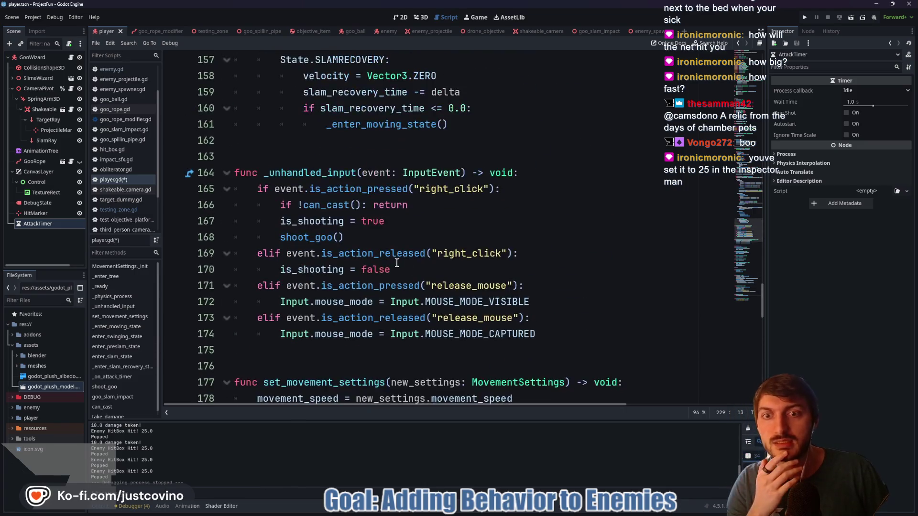
scroll(397, 263, up, 14)
scroll(378, 263, up, 1)
scroll(372, 251, down, 2)
scroll(354, 239, up, 4)
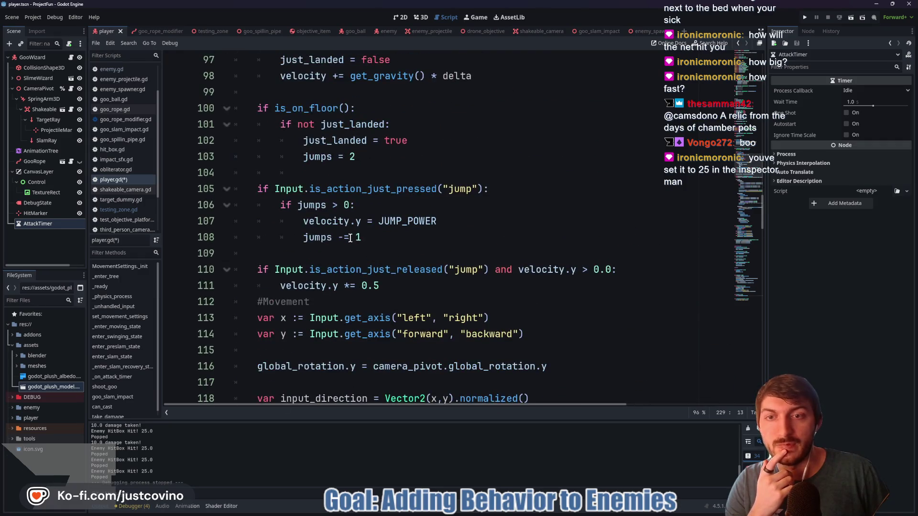
scroll(364, 215, down, 16)
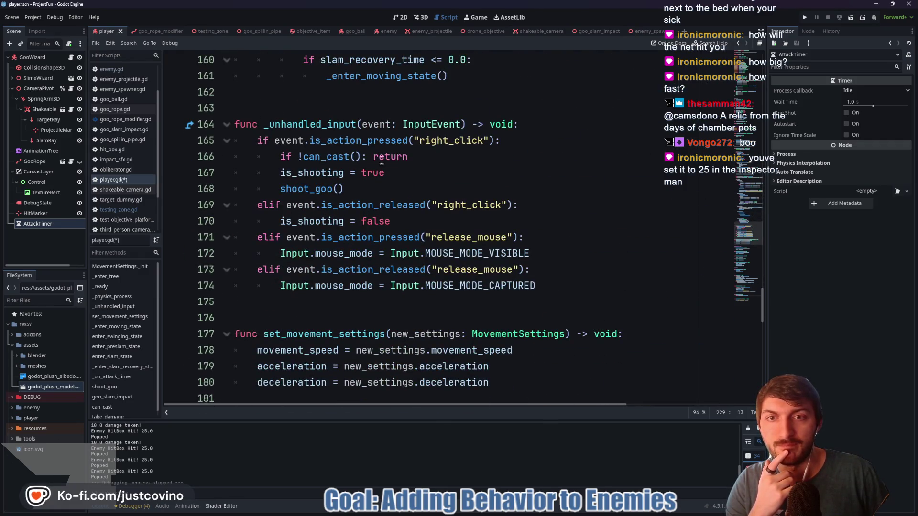
Retype the '!' in line 166's if !can_cast(): return guard and save player.gd.
click(302, 157)
key(BackSpace)
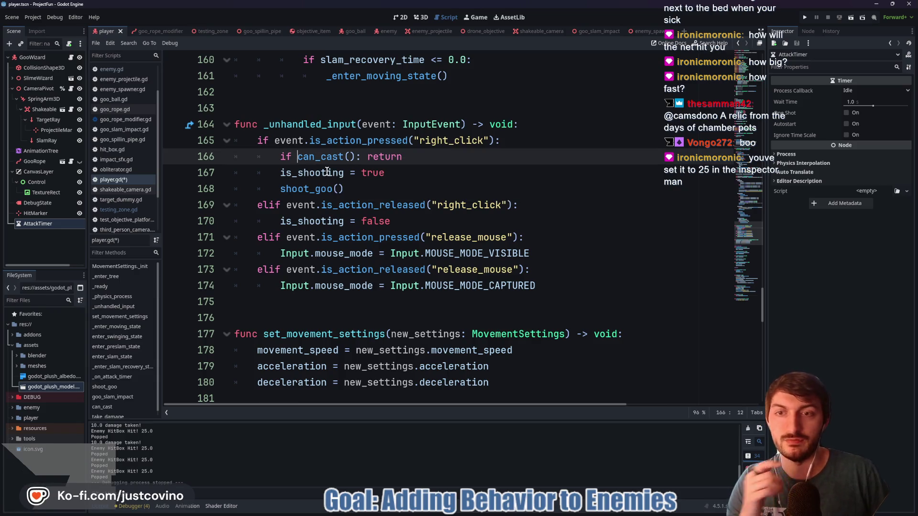
text(!)
click(439, 156)
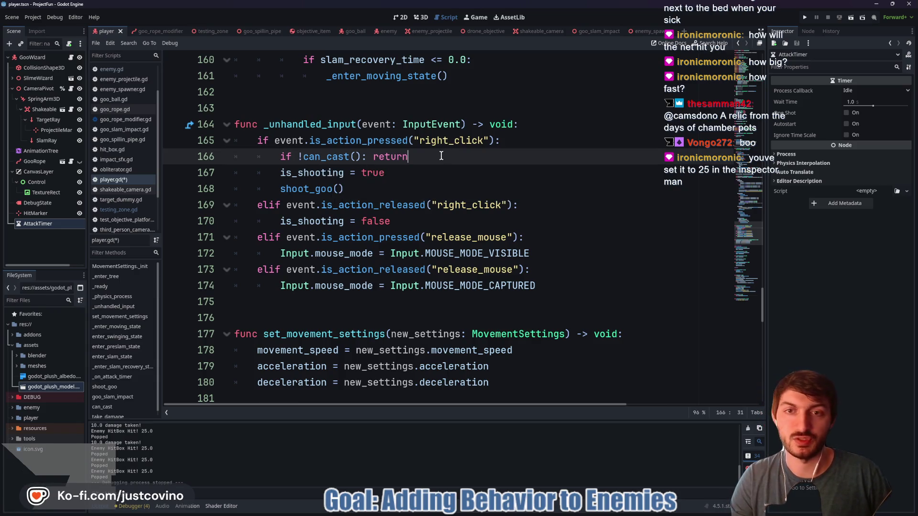
key(ctrl+s)
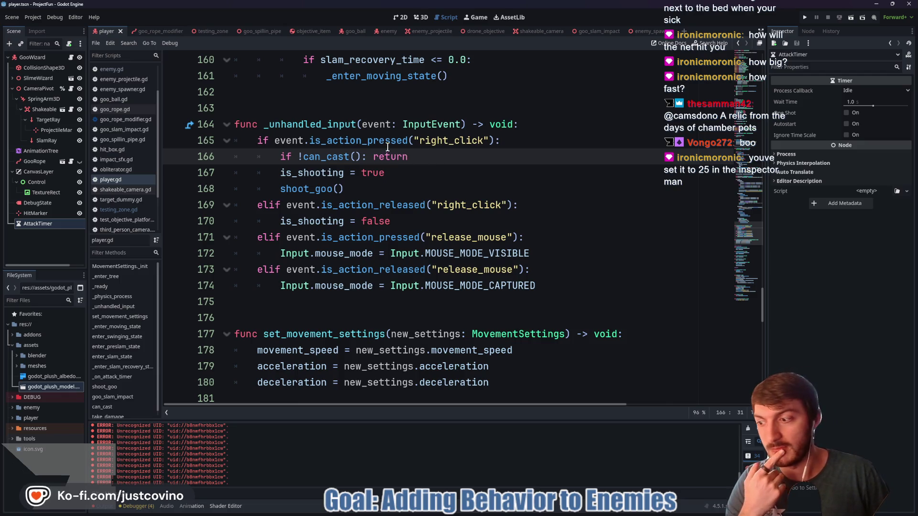
click(203, 31)
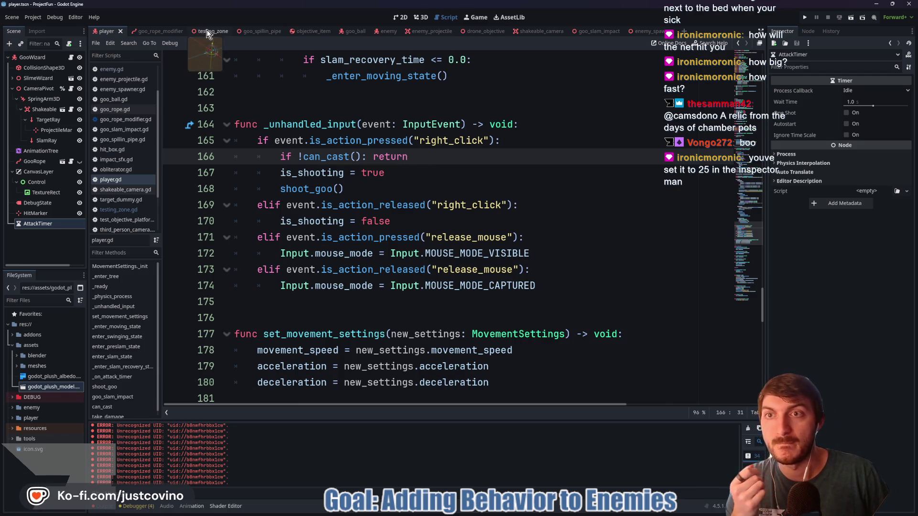
Run the game, walk toward the enemy group and shoot goo at a blue enemy, then stop.
key(F6)
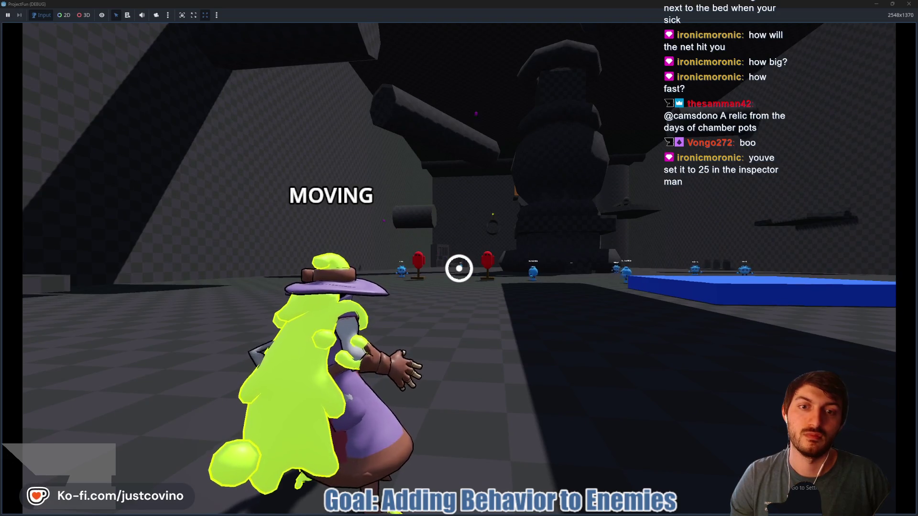
key(w)
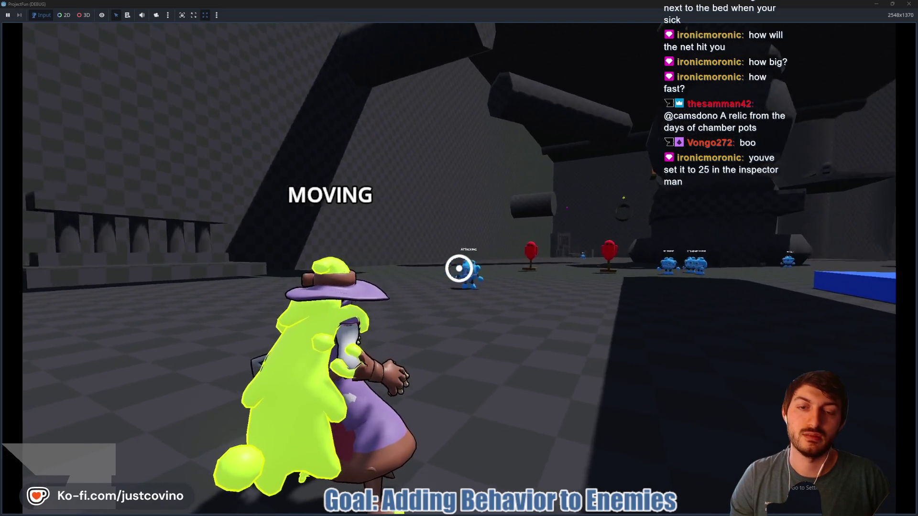
click(459, 268)
key(w)
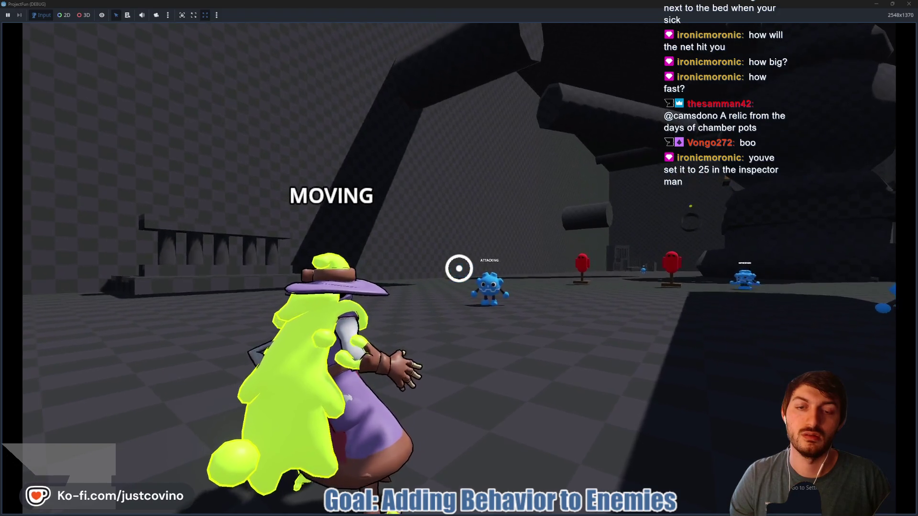
key(w)
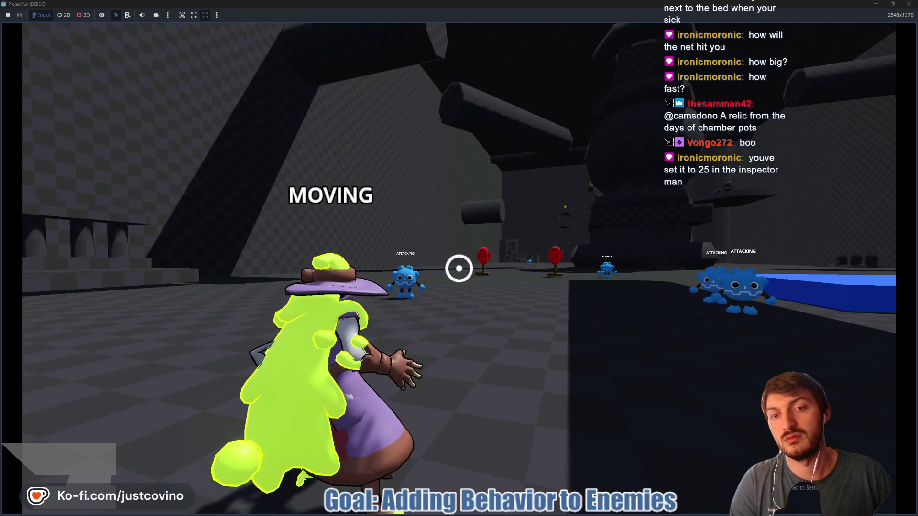
key(F8)
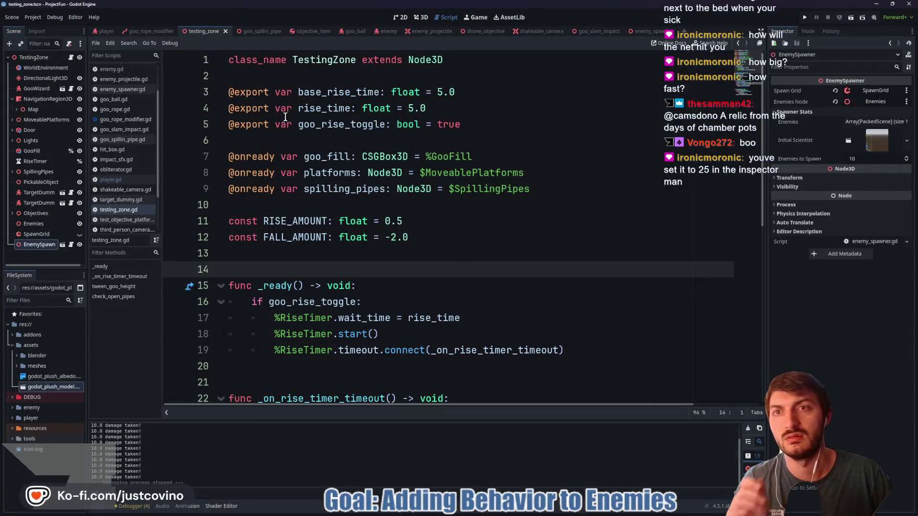
click(107, 33)
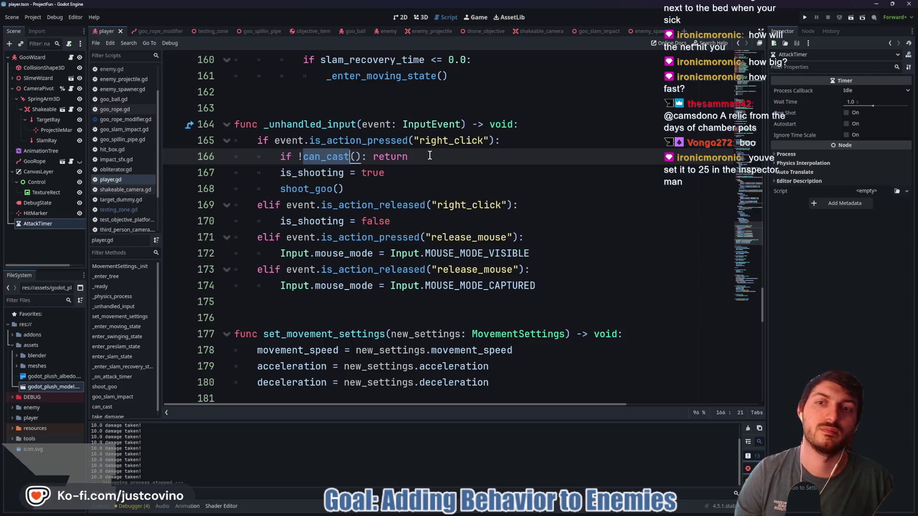
Jump from line 166's guard to can_cast() and place the caret in its attack_timer check.
key(End)
ctrl+click(339, 157)
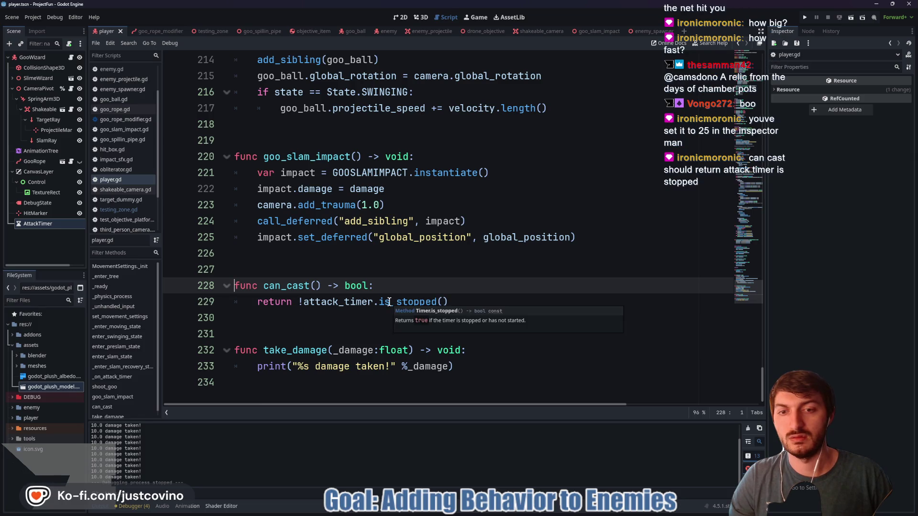
click(303, 296)
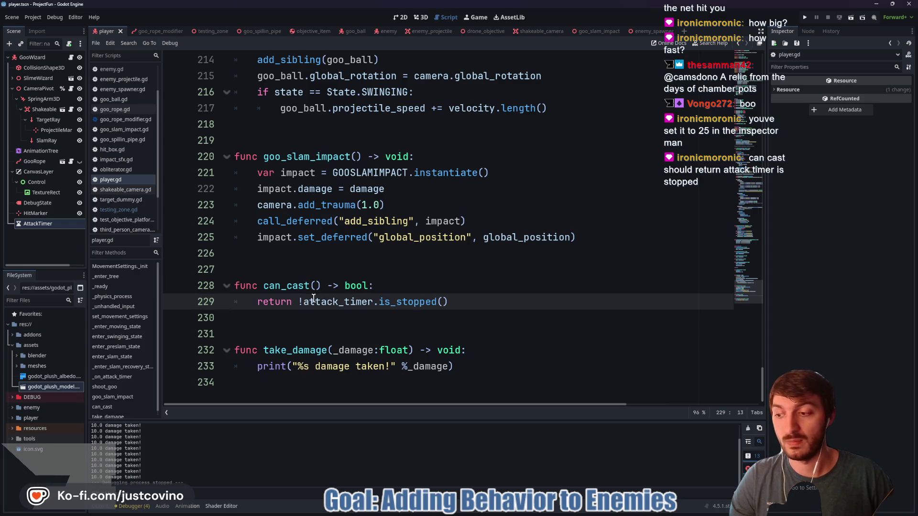